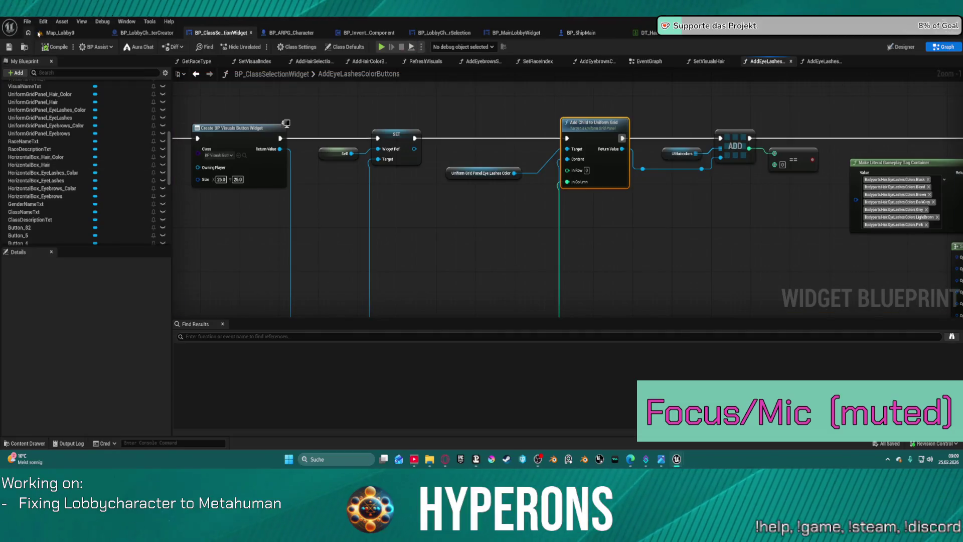
Step: Play the lobby from Map_Lobby0 and start creating a new character
{"action": "left_click", "coordinate": [197, 49]}
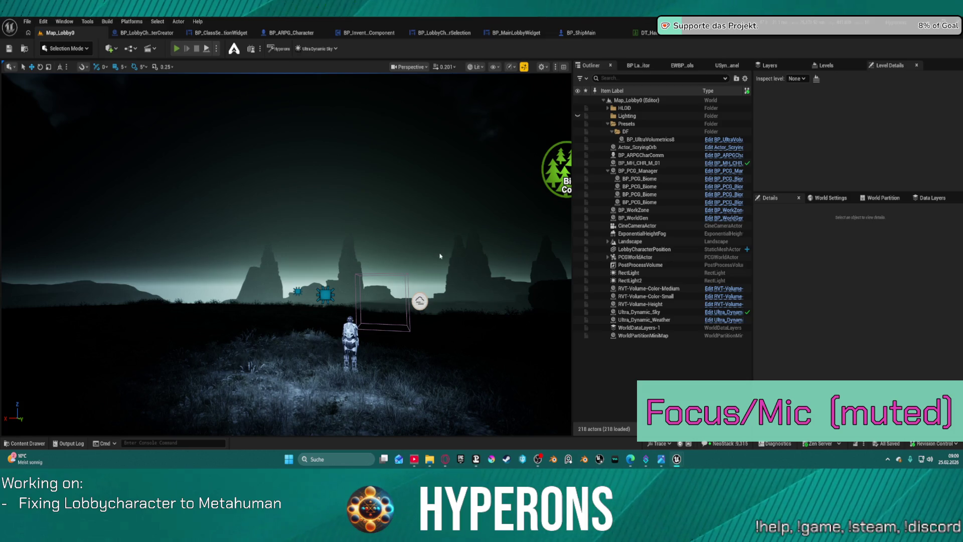
{"action": "key", "text": "alt+p"}
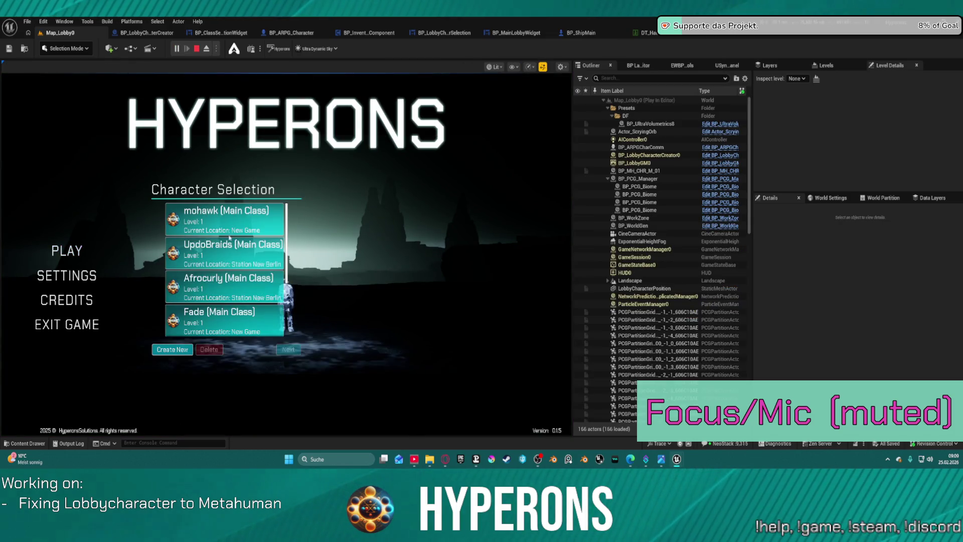
{"action": "left_click", "coordinate": [158, 349]}
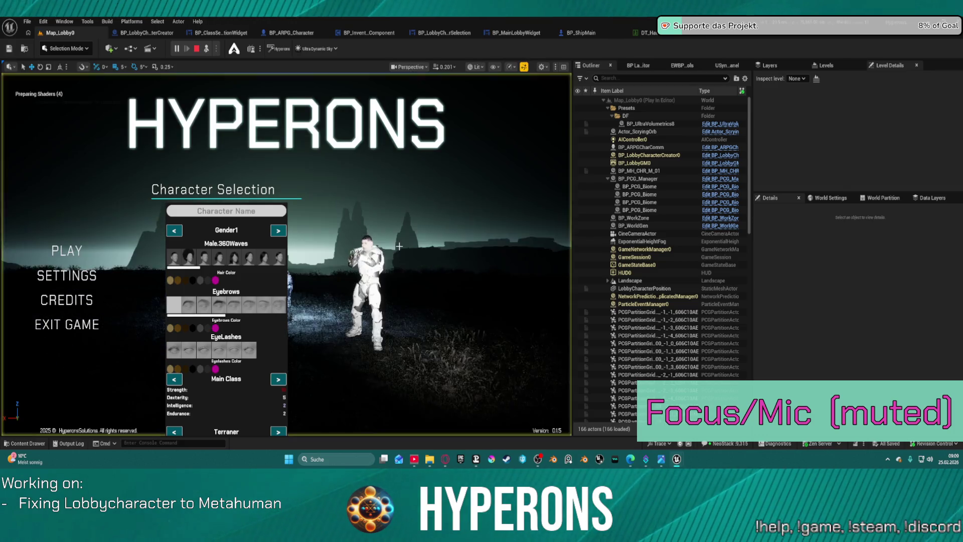
{"action": "key", "text": "F8"}
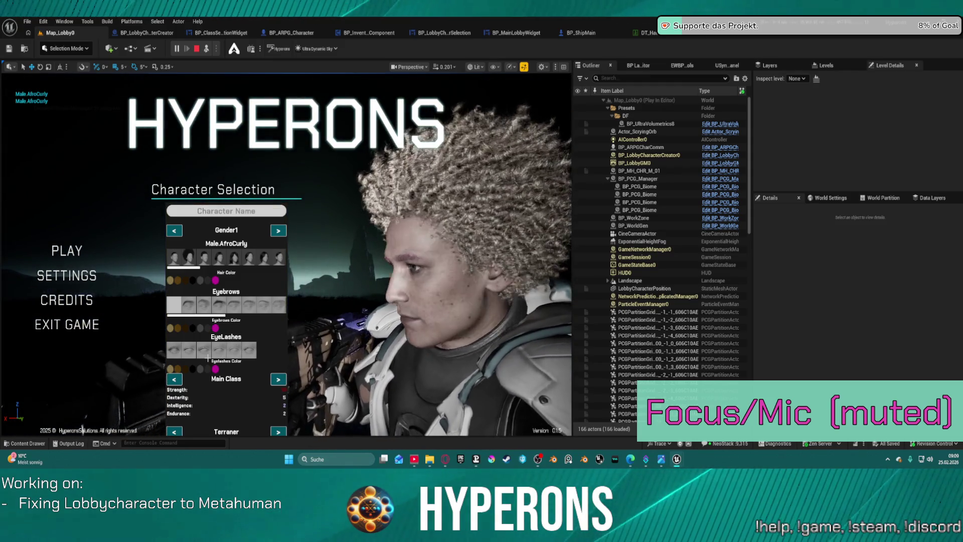
Step: Try a different eyelash option with a dark eyelash colour, then stop the play session
{"action": "left_click", "coordinate": [184, 358]}
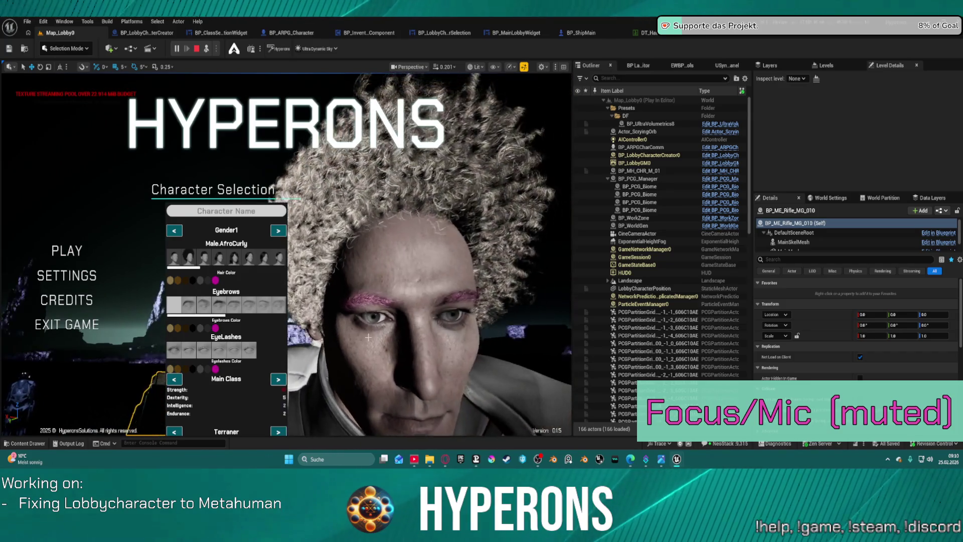
{"action": "left_click", "coordinate": [208, 354]}
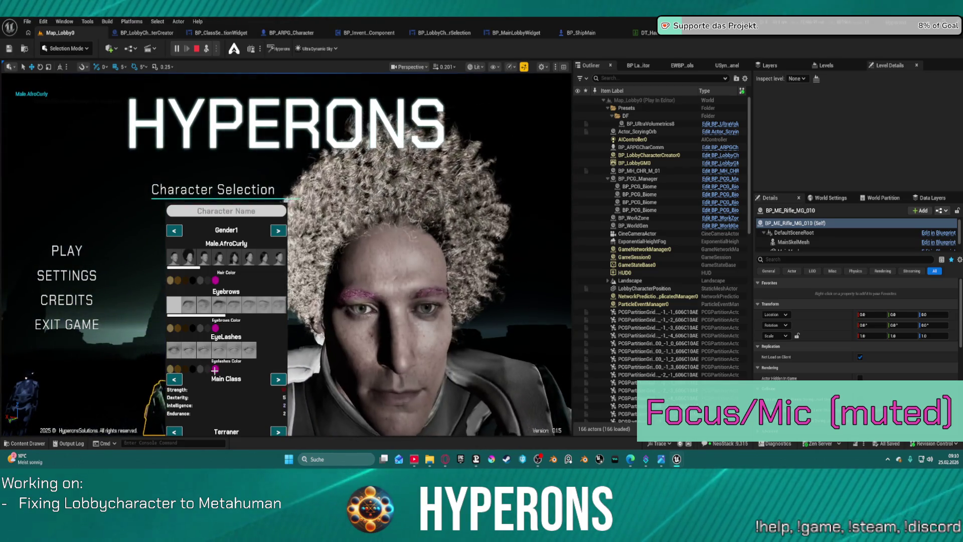
{"action": "left_click", "coordinate": [195, 369]}
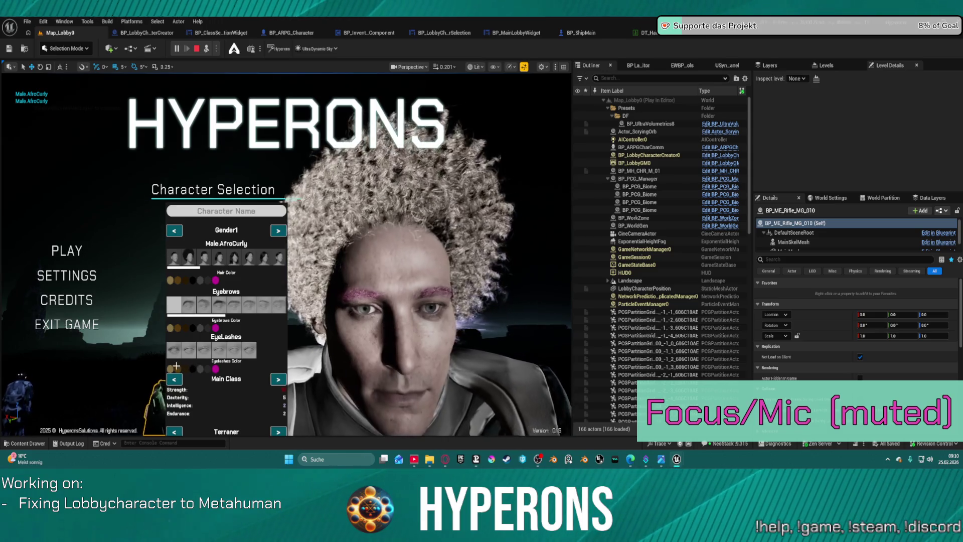
{"action": "left_click", "coordinate": [375, 249]}
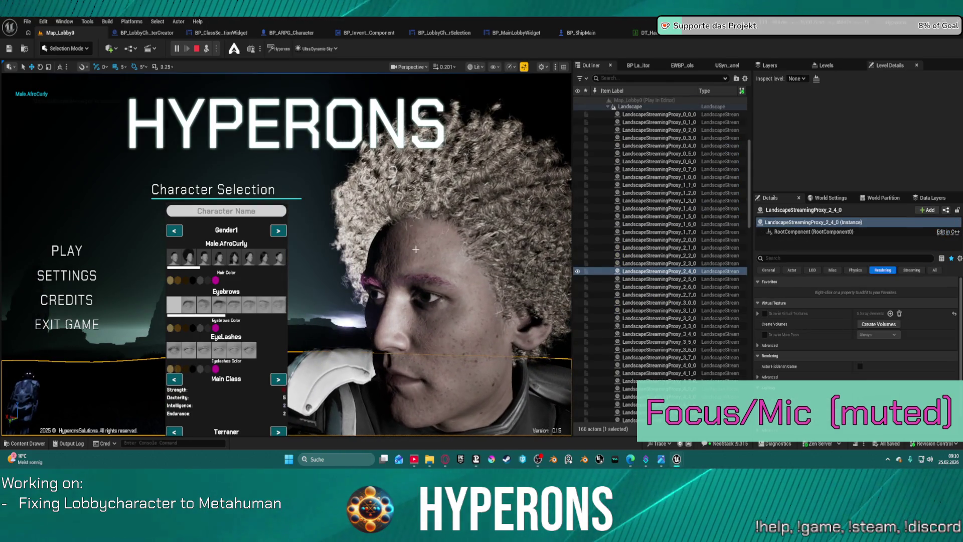
{"action": "key", "text": "Escape"}
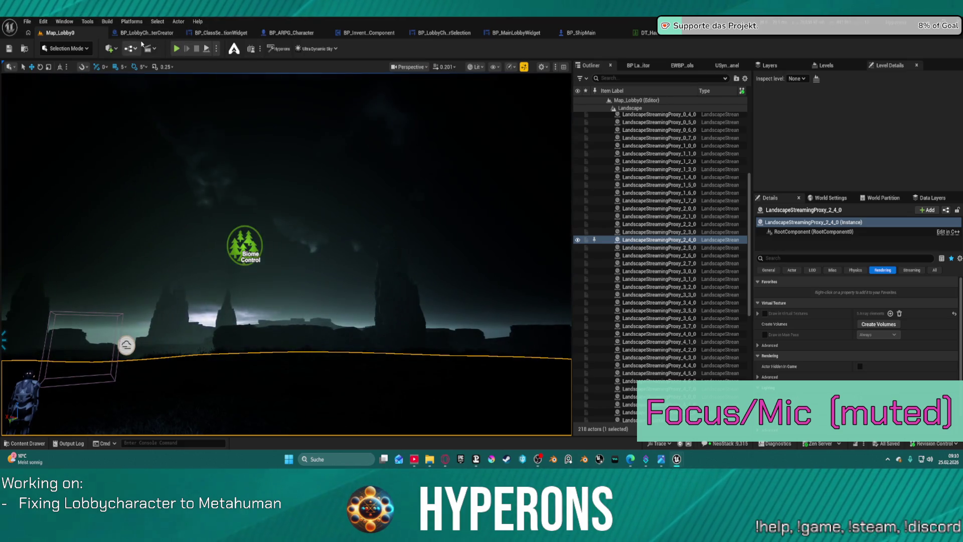
{"action": "left_click", "coordinate": [140, 33]}
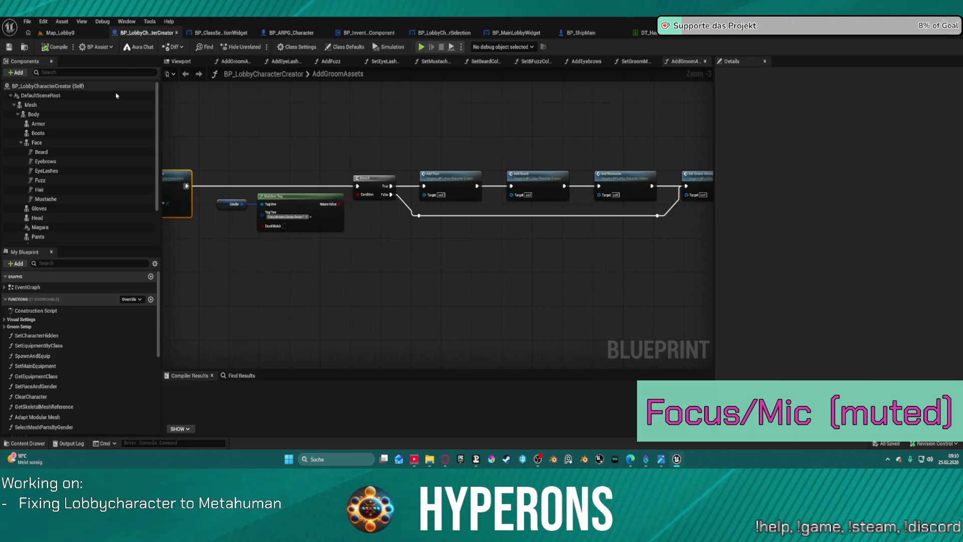
Step: Select the Mesh component in BP_LobbyCharacterCreator and change its Animation Mode to Use Custom Mode
{"action": "left_click", "coordinate": [63, 116]}
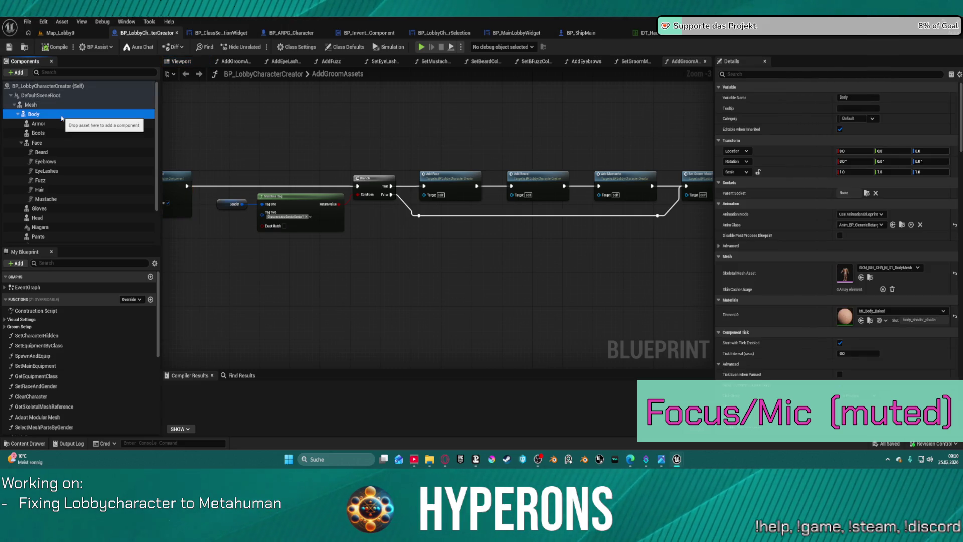
{"action": "left_click", "coordinate": [59, 105]}
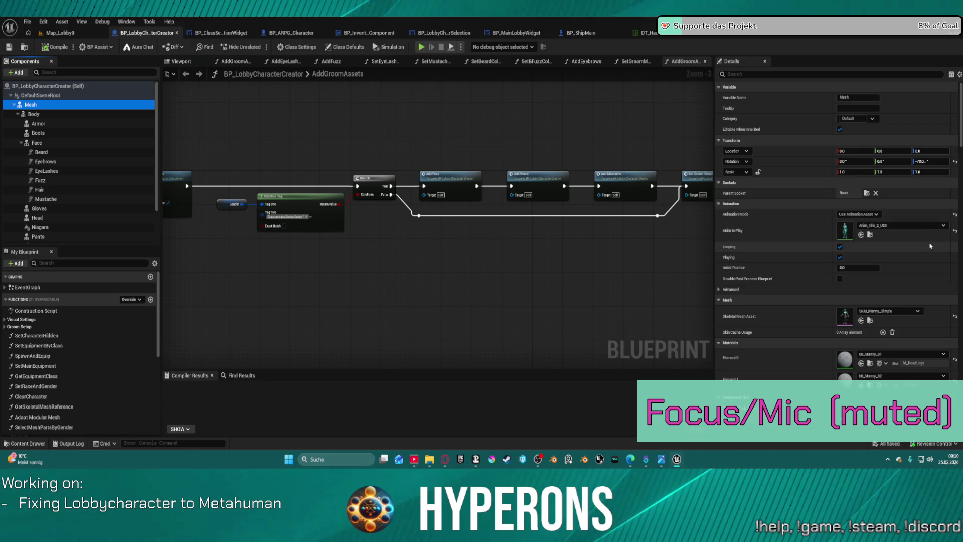
{"action": "left_click", "coordinate": [902, 226]}
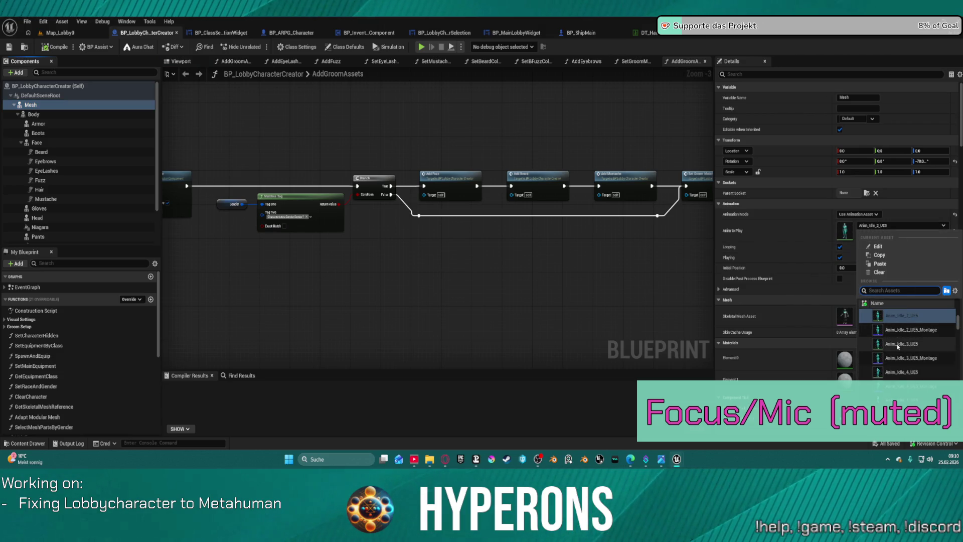
{"action": "left_click", "coordinate": [331, 156]}
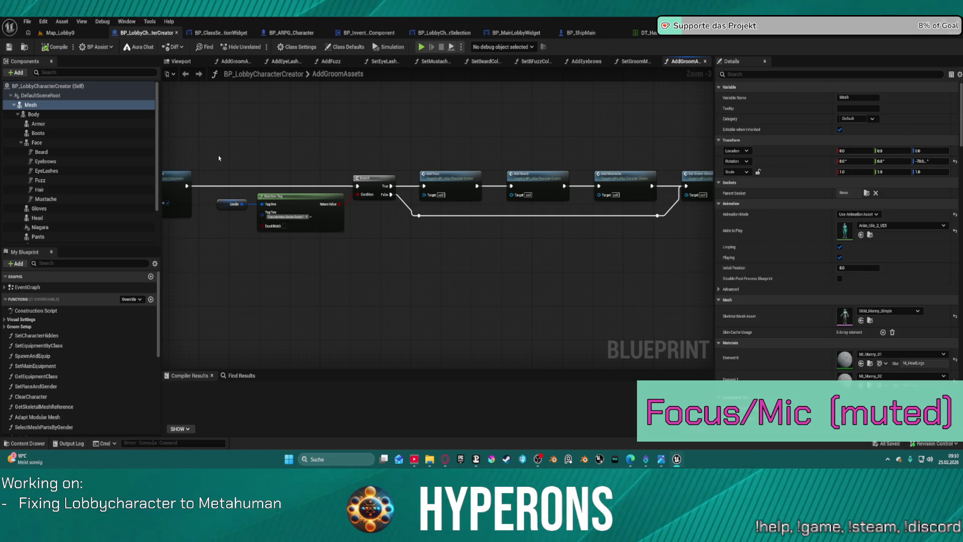
{"action": "left_click", "coordinate": [858, 214]}
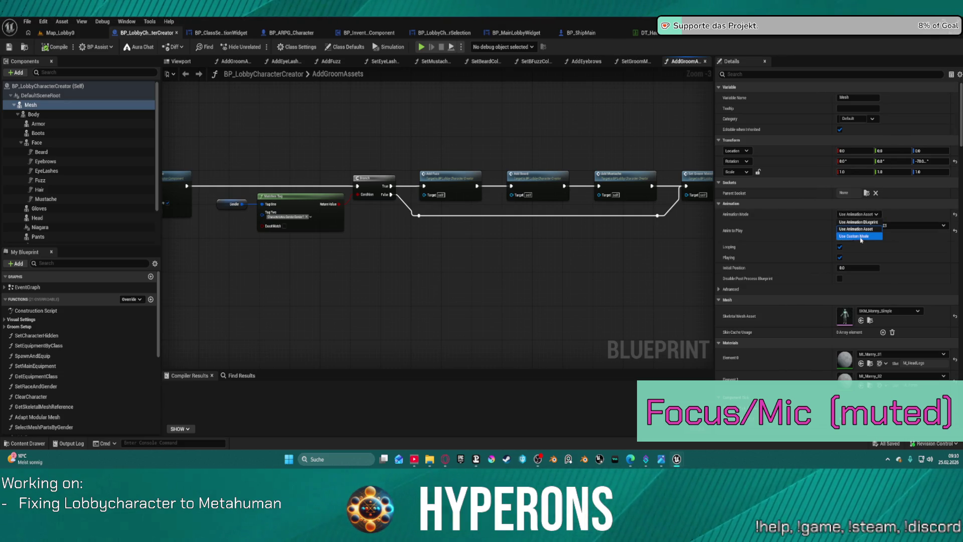
{"action": "left_click", "coordinate": [860, 236]}
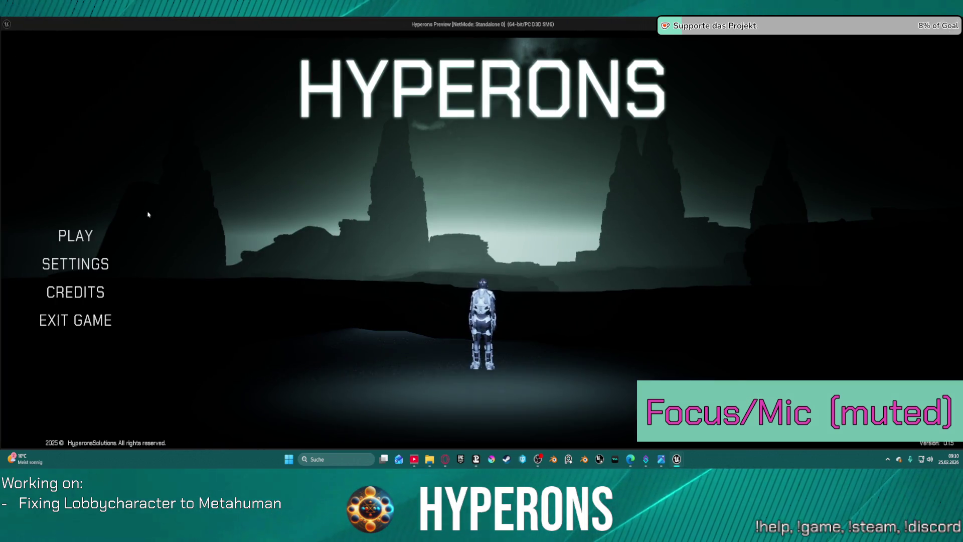
Step: Launch a standalone game, select Afrocurly, then return to the editor and stop the simulation
{"action": "left_click", "coordinate": [75, 236]}
{"action": "left_click", "coordinate": [375, 282]}
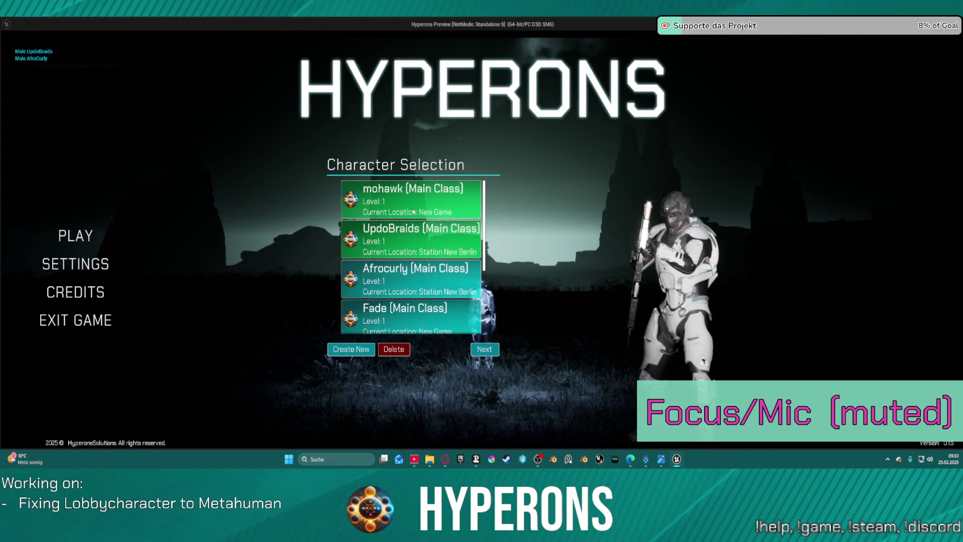
{"action": "key", "text": "alt+Tab"}
{"action": "key", "text": "Escape"}
Step: Revert the Mesh animation mode back to Use Animation Asset
{"action": "mouse_move", "coordinate": [251, 108]}
{"action": "left_mouse_down"}
{"action": "mouse_move", "coordinate": [482, 95]}
{"action": "mouse_move", "coordinate": [533, 74]}
{"action": "left_mouse_up"}
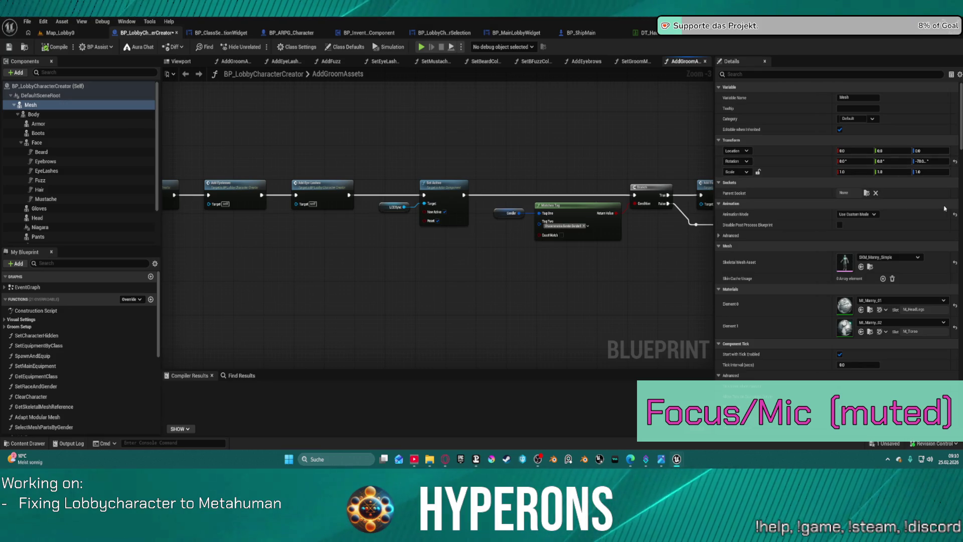
{"action": "key", "text": "ctrl+s"}
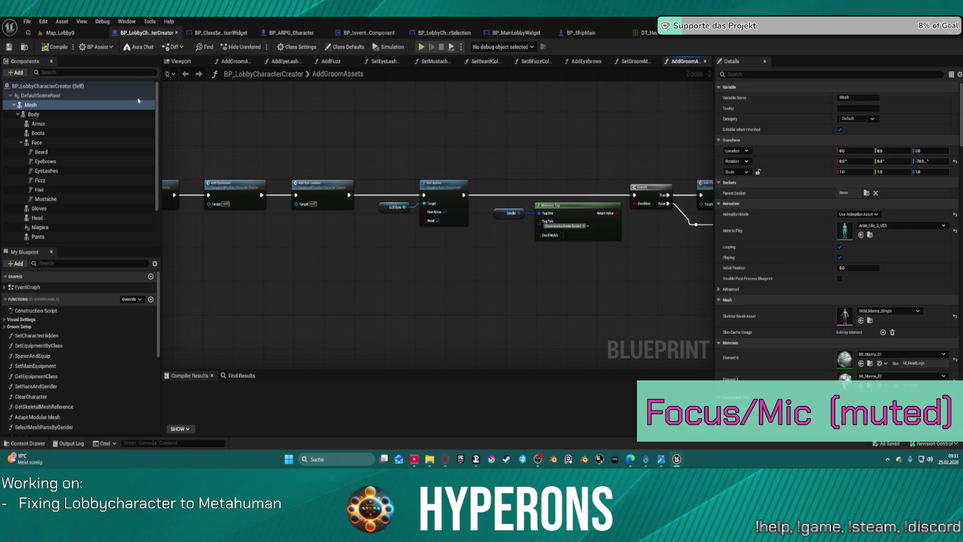
{"action": "left_click", "coordinate": [23, 443]}
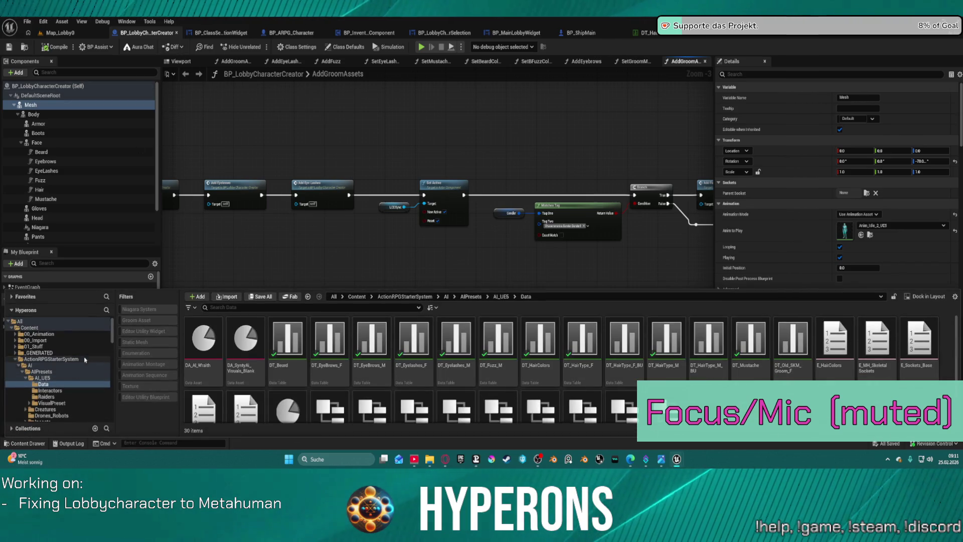
Step: Open the DA_LobbySetup data asset from Character > Blueprints > Lobby > ClassSetups
{"action": "scroll", "coordinate": [63, 385], "scroll_direction": "down", "scroll_amount": 3}
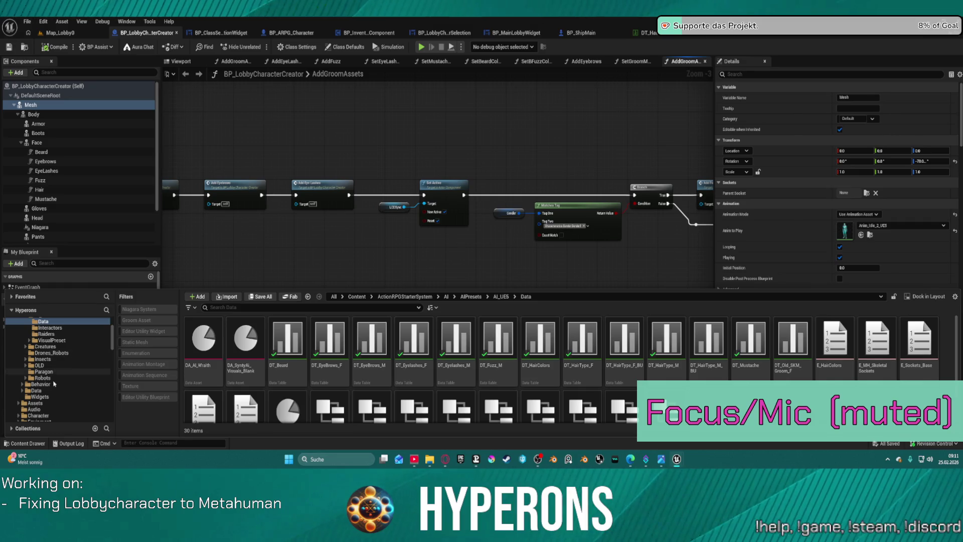
{"action": "left_click", "coordinate": [38, 415]}
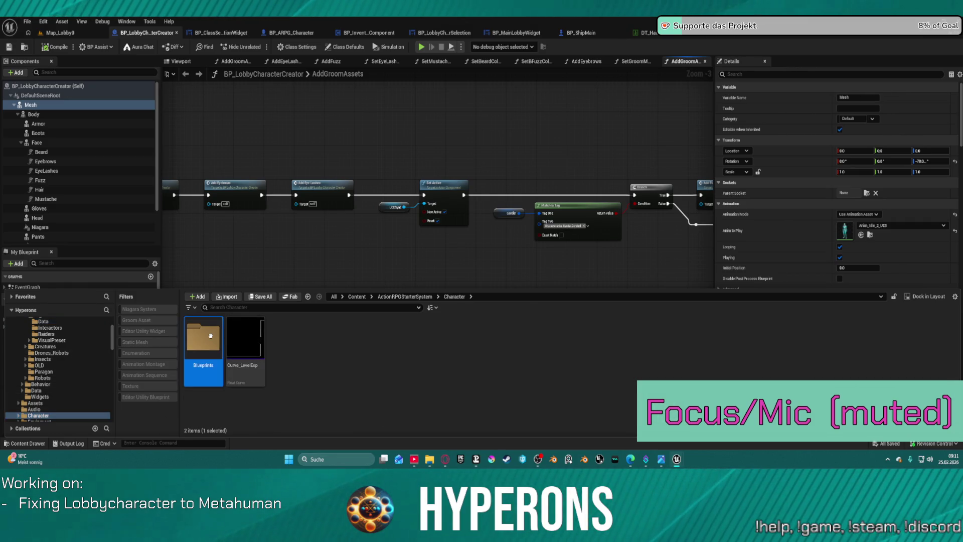
{"action": "double_click", "coordinate": [203, 341]}
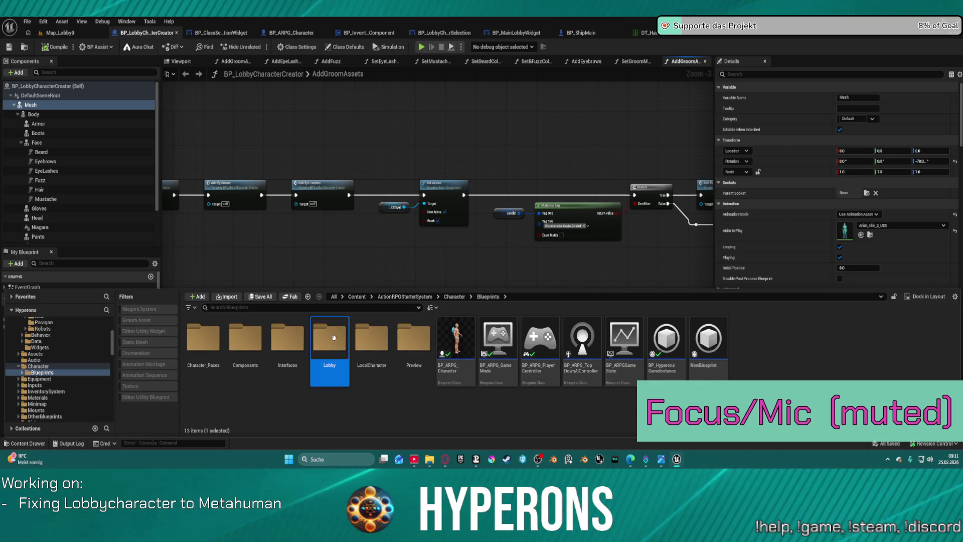
{"action": "double_click", "coordinate": [333, 338]}
{"action": "double_click", "coordinate": [219, 332]}
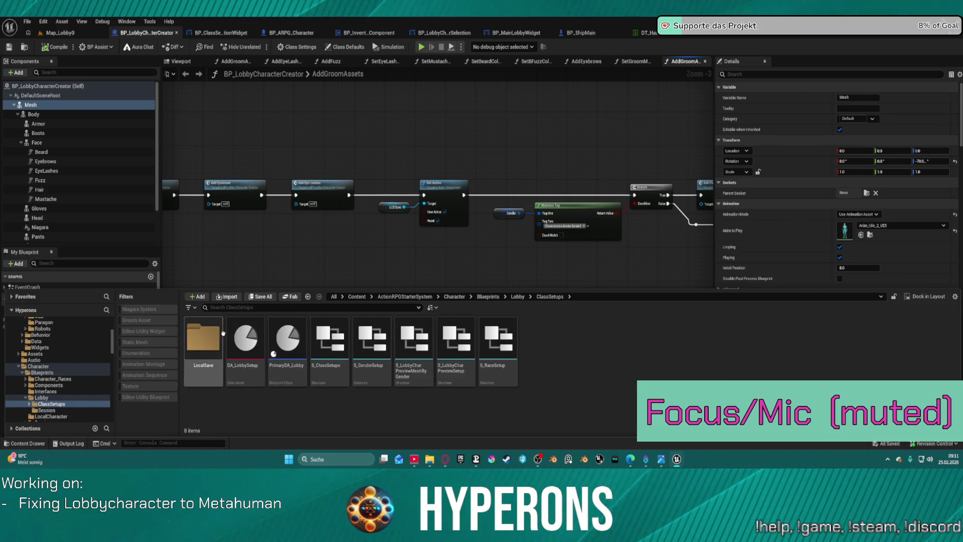
{"action": "double_click", "coordinate": [245, 337]}
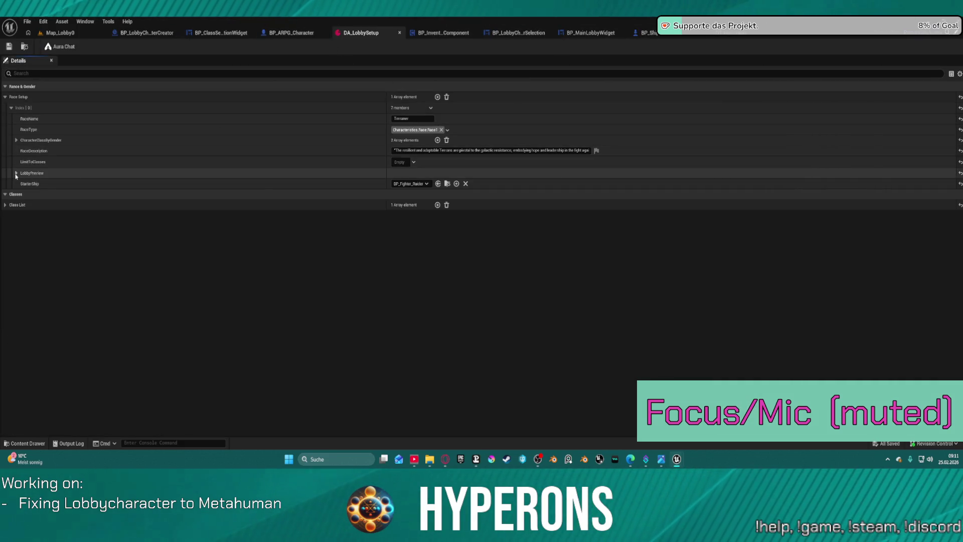
Step: Clear the first MeshByGender entry's PoseAnimation to None, then return to Map_Lobby0
{"action": "left_click", "coordinate": [16, 172]}
{"action": "left_click", "coordinate": [21, 194]}
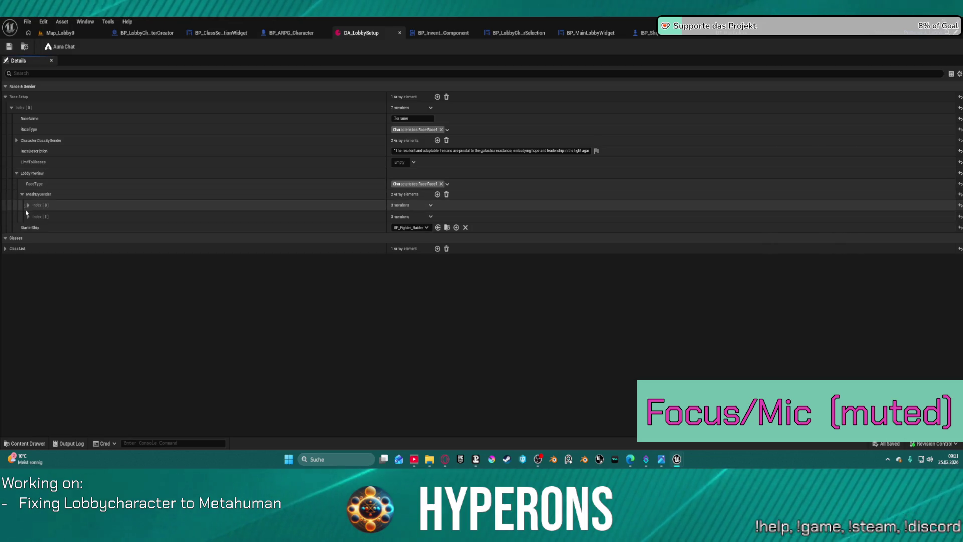
{"action": "left_click", "coordinate": [28, 205]}
{"action": "left_click", "coordinate": [28, 271]}
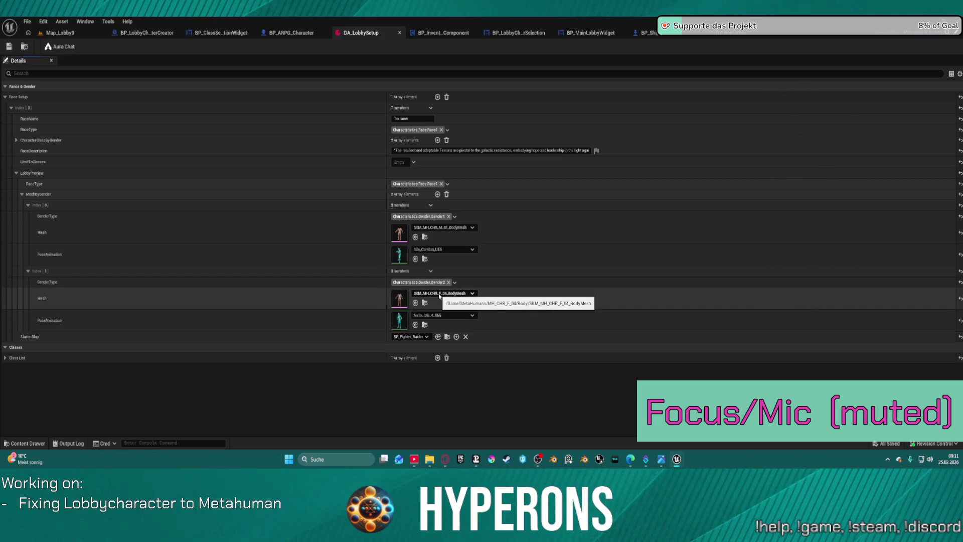
{"action": "left_click", "coordinate": [445, 251]}
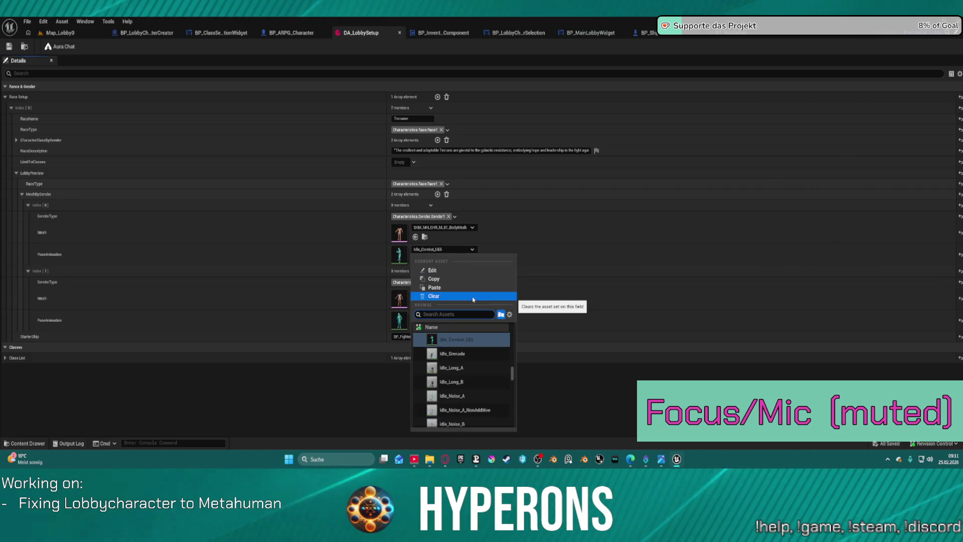
{"action": "left_click", "coordinate": [372, 254]}
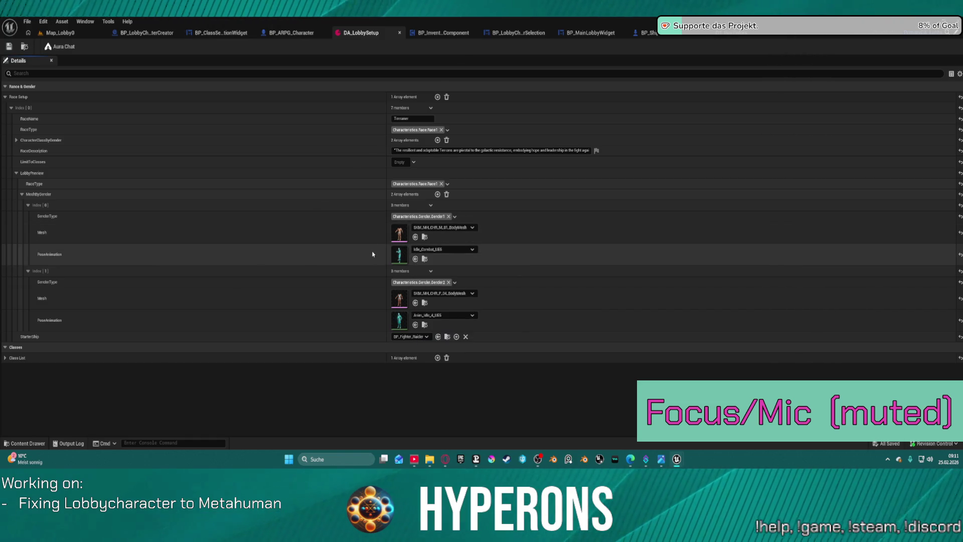
{"action": "left_click", "coordinate": [441, 251]}
{"action": "left_click", "coordinate": [449, 290]}
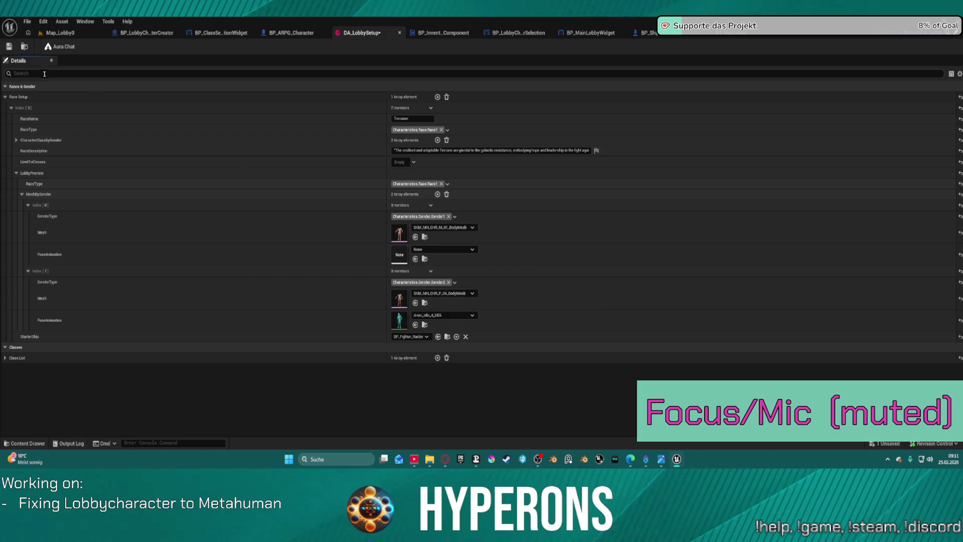
{"action": "left_click", "coordinate": [47, 36]}
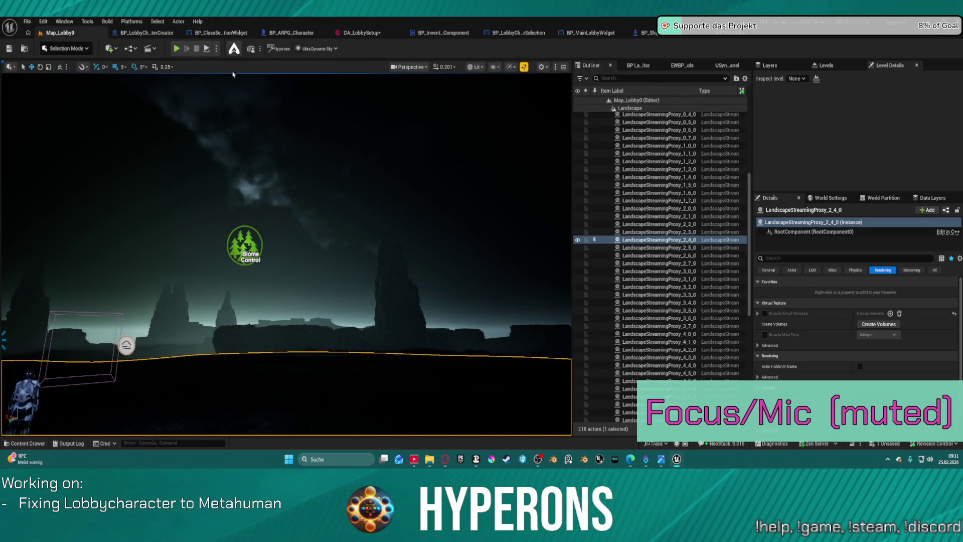
{"action": "key", "text": "ctrl+shift+s"}
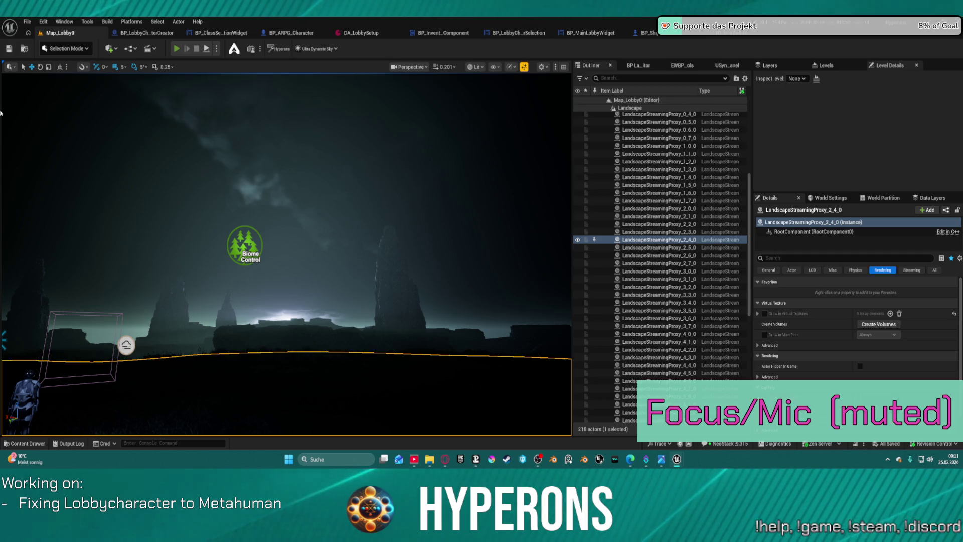
{"action": "key", "text": "alt+p"}
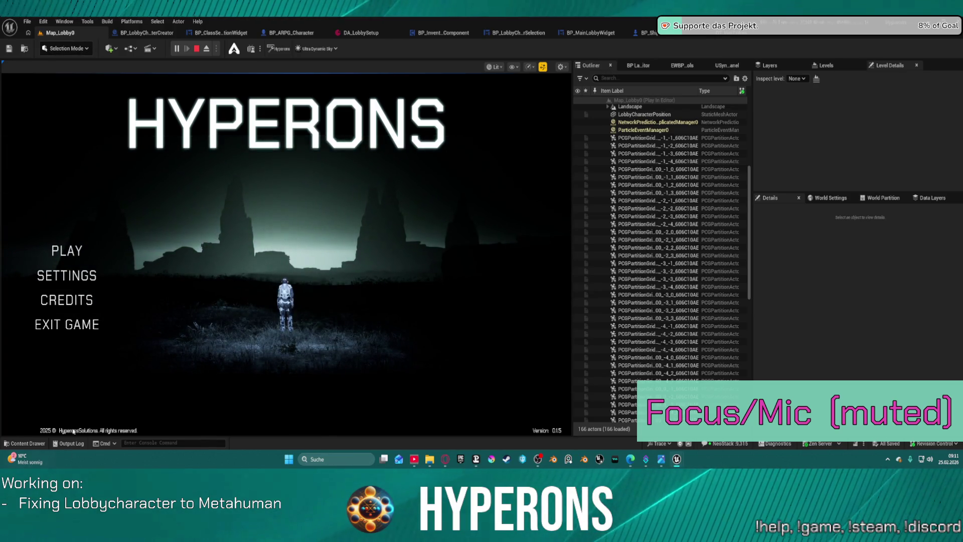
{"action": "left_click", "coordinate": [66, 246]}
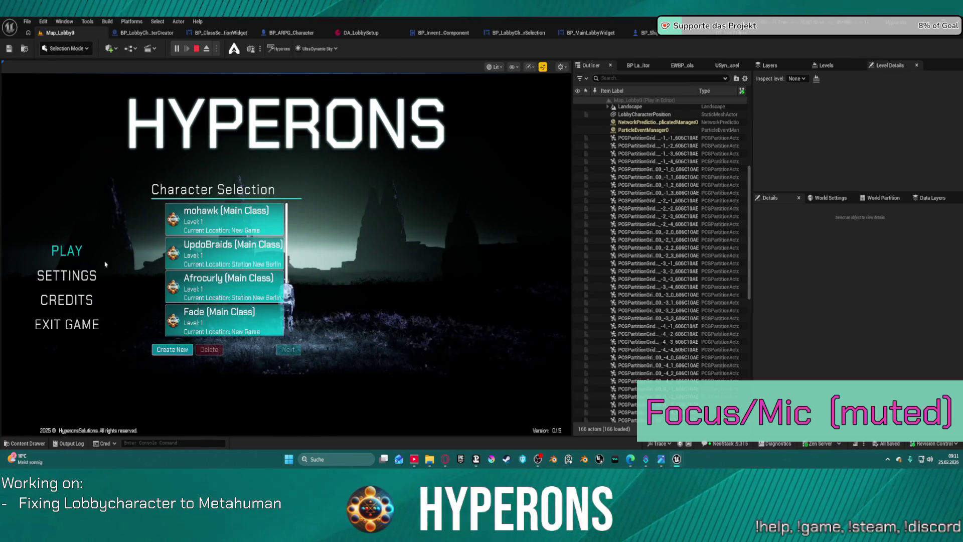
{"action": "left_click", "coordinate": [172, 349]}
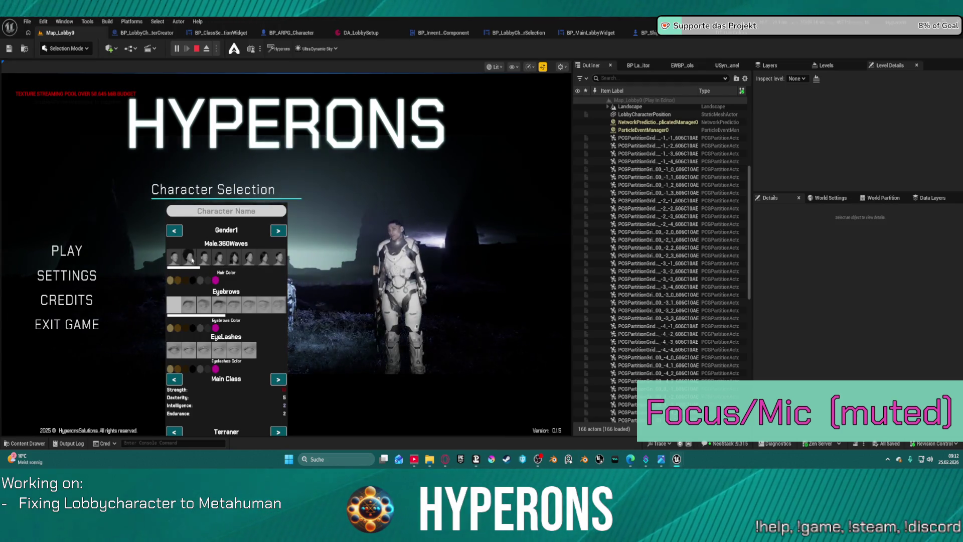
{"action": "key", "text": "F8"}
{"action": "left_click", "coordinate": [491, 298]}
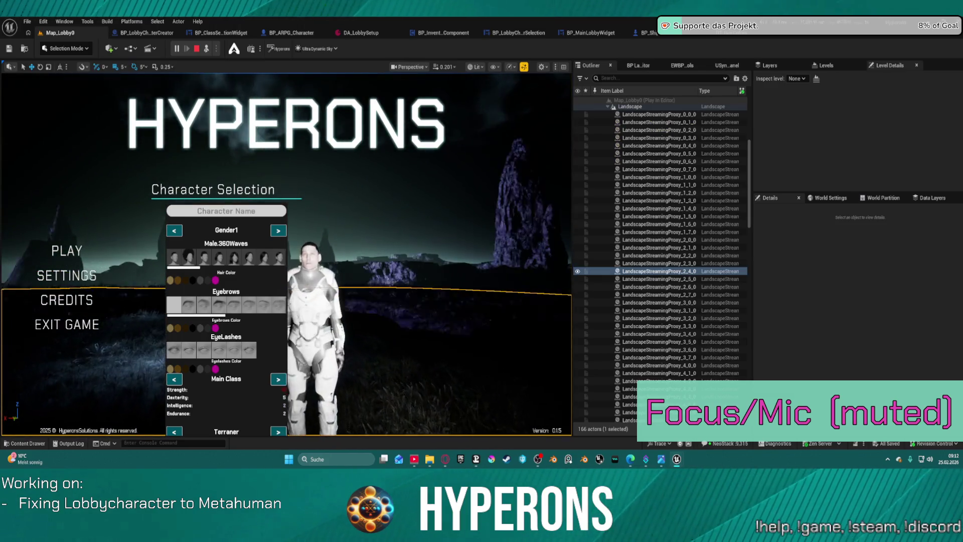
{"action": "scroll", "coordinate": [381, 250], "scroll_direction": "up", "scroll_amount": 10}
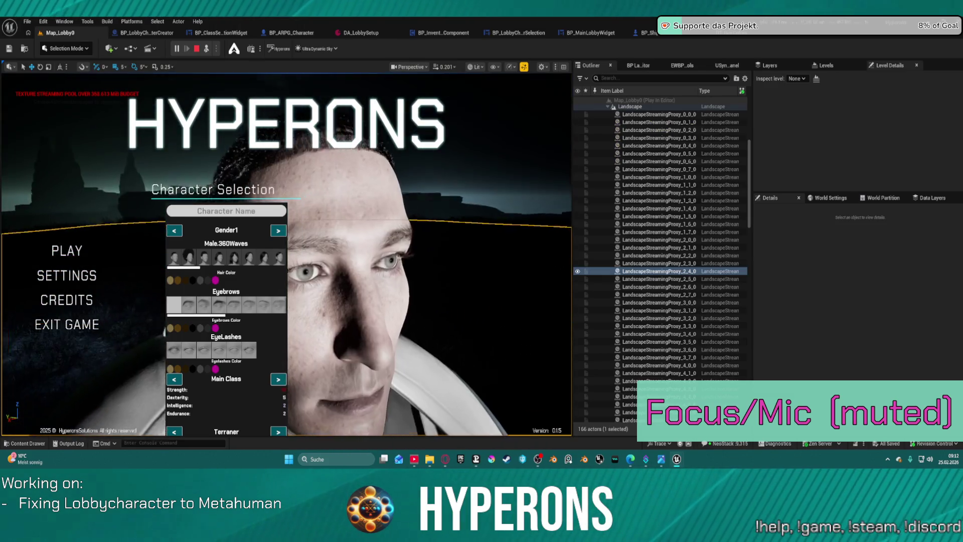
{"action": "scroll", "coordinate": [444, 277], "scroll_direction": "down", "scroll_amount": 3}
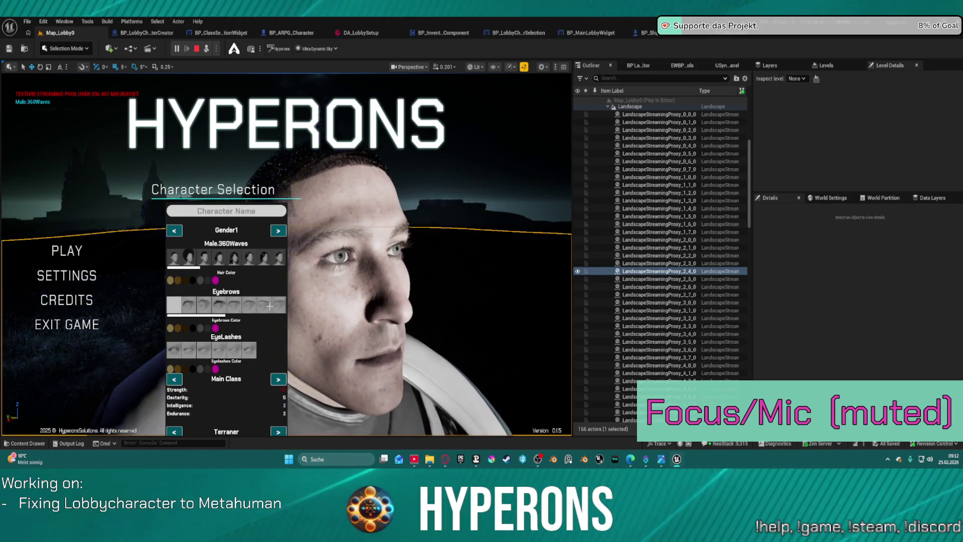
{"action": "left_click", "coordinate": [270, 252]}
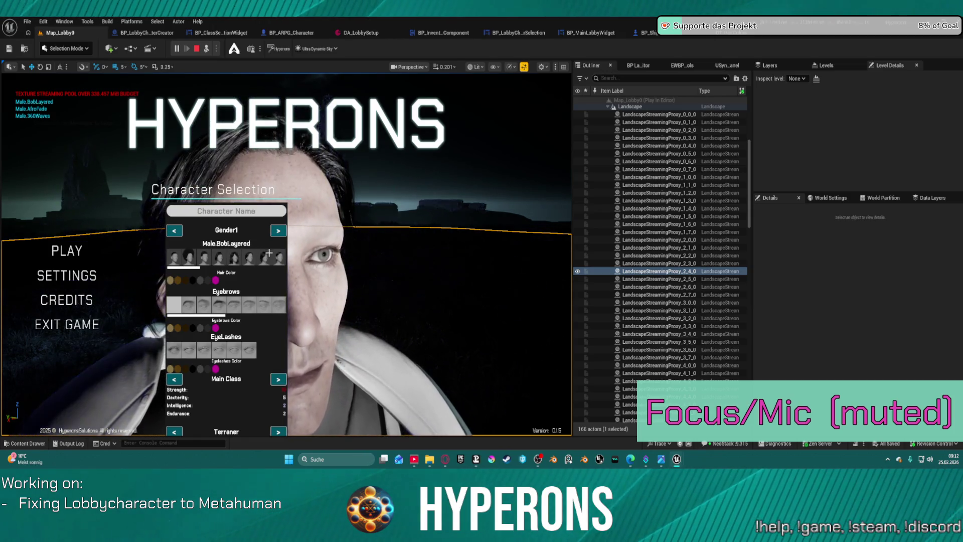
{"action": "left_click", "coordinate": [269, 255]}
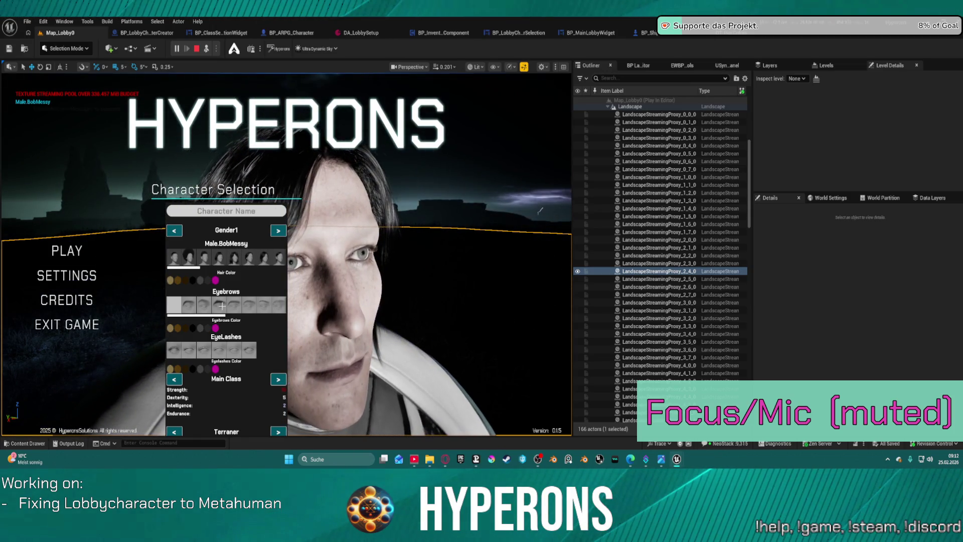
{"action": "left_click", "coordinate": [222, 305]}
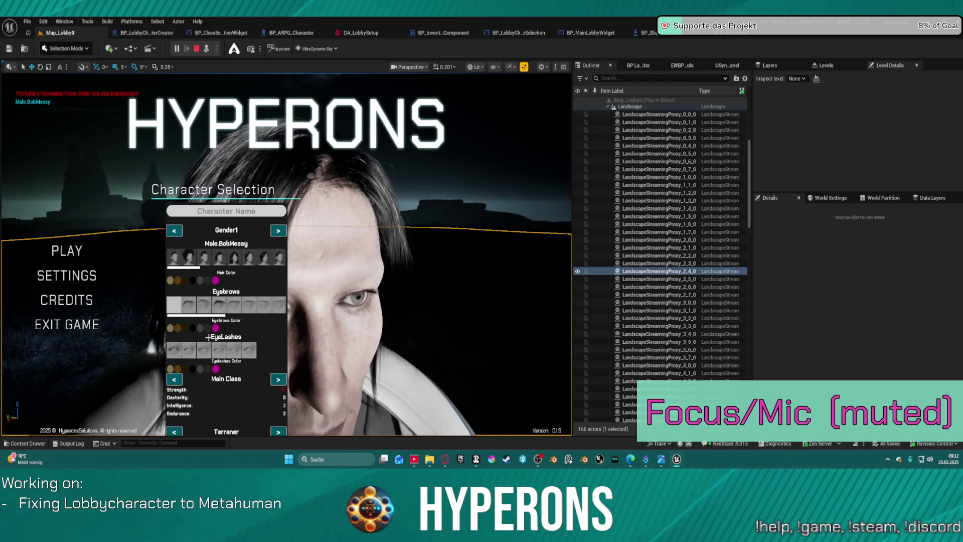
{"action": "key", "text": "Escape"}
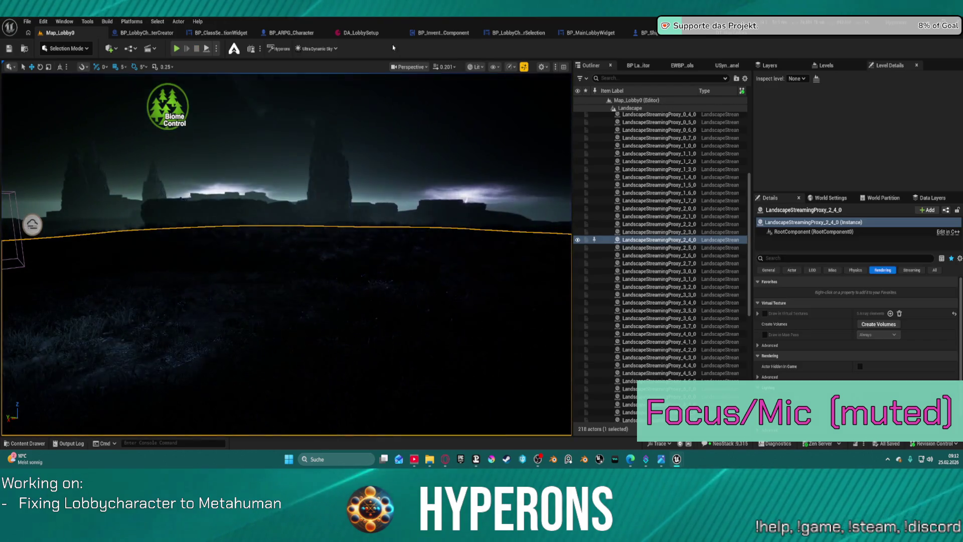
Step: In BP_ClassSelectionWidget's SetVisualIndex, move the Make Literal String node below the Break node
{"action": "left_click", "coordinate": [214, 33]}
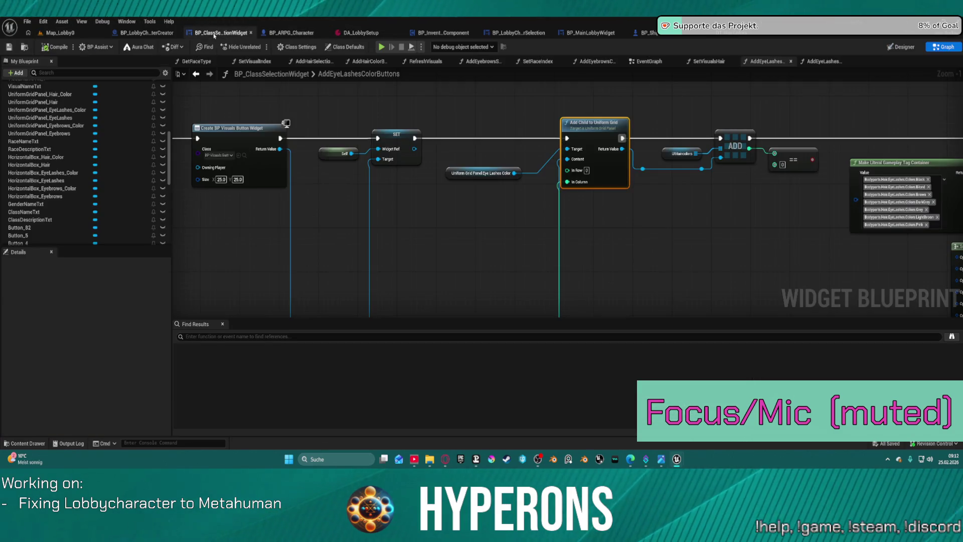
{"action": "left_click_drag", "start_coordinate": [589, 160], "coordinate": [84, 153]}
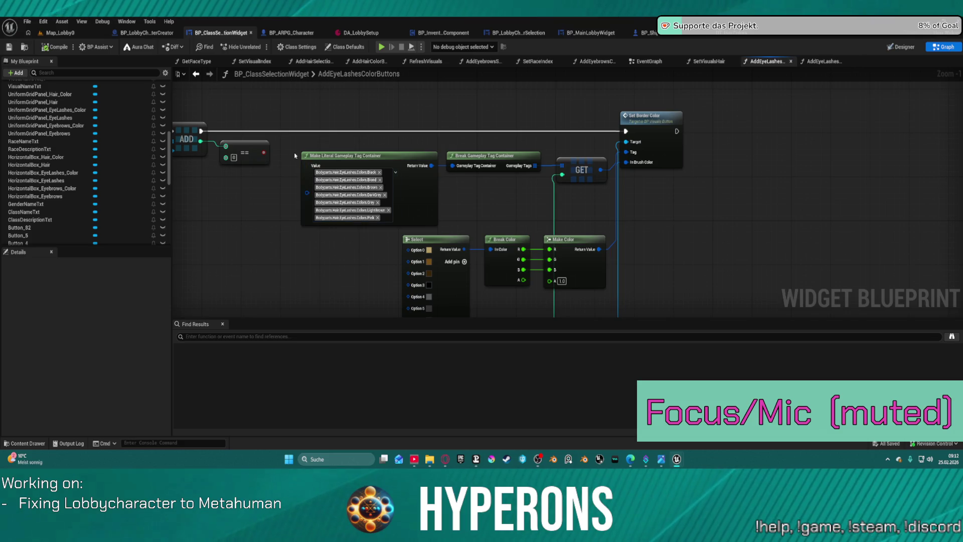
{"action": "left_click", "coordinate": [234, 61]}
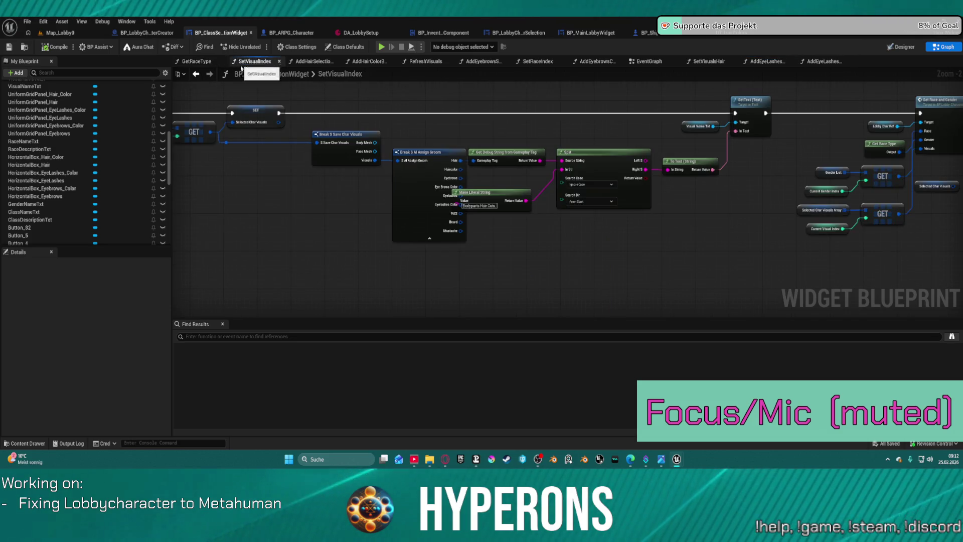
{"action": "mouse_move", "coordinate": [481, 192]}
{"action": "left_mouse_down"}
{"action": "mouse_move", "coordinate": [505, 198]}
{"action": "mouse_move", "coordinate": [506, 225]}
{"action": "mouse_move", "coordinate": [483, 254]}
{"action": "left_mouse_up"}
{"action": "scroll", "coordinate": [627, 257], "scroll_direction": "down", "scroll_amount": 1}
{"action": "mouse_move", "coordinate": [627, 257]}
{"action": "left_mouse_down"}
{"action": "mouse_move", "coordinate": [395, 266]}
{"action": "mouse_move", "coordinate": [686, 242]}
{"action": "mouse_move", "coordinate": [881, 246]}
{"action": "mouse_move", "coordinate": [569, 268]}
{"action": "mouse_move", "coordinate": [565, 256]}
{"action": "left_mouse_up"}
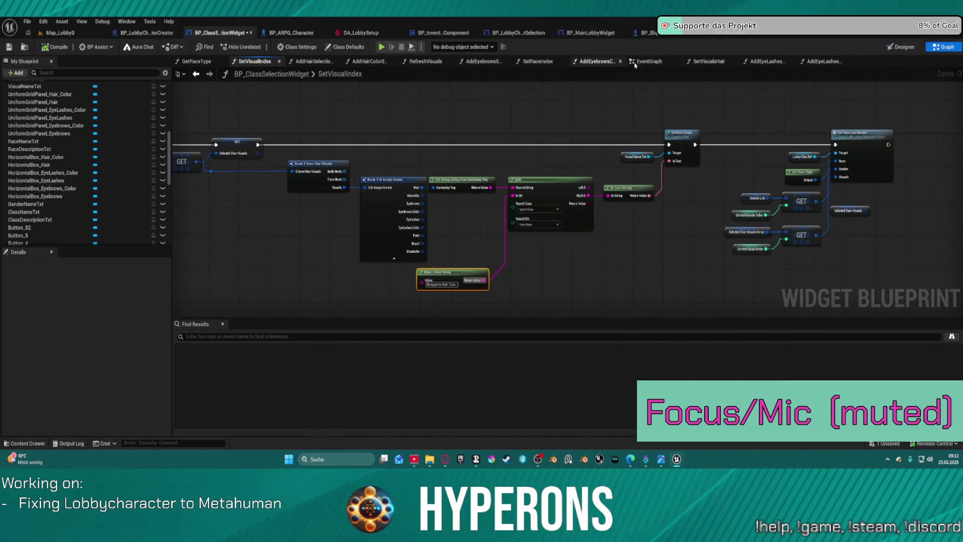
Step: Inspect the Eyebrows, Eye Brows Color and Eyelashes branches in SetVisualsHair
{"action": "left_click", "coordinate": [710, 64]}
{"action": "scroll", "coordinate": [544, 159], "scroll_direction": "up", "scroll_amount": 9}
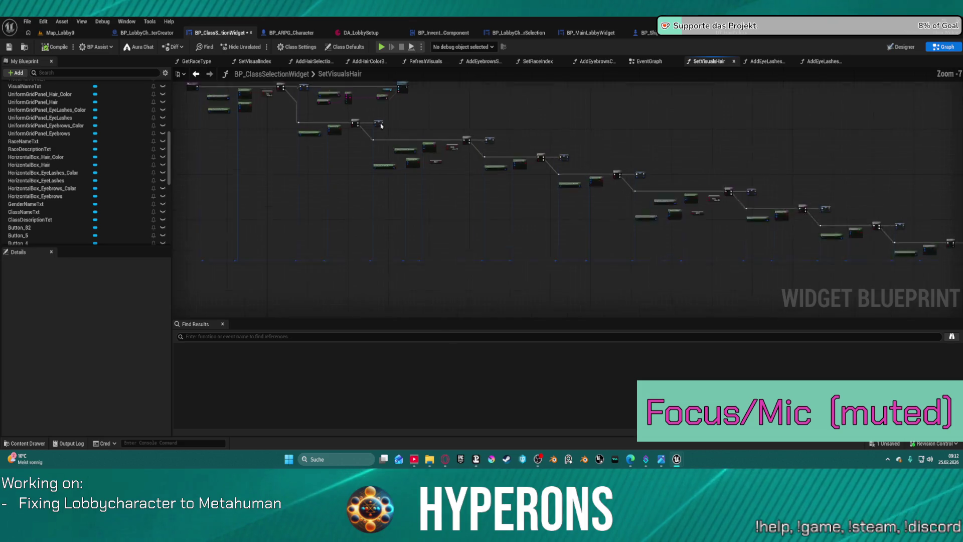
{"action": "left_click_drag", "start_coordinate": [502, 217], "coordinate": [187, 172]}
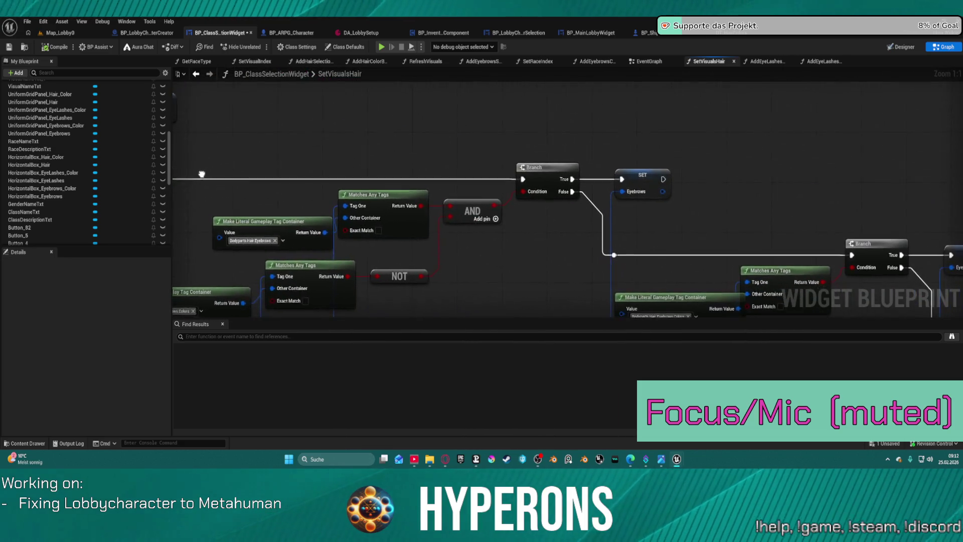
{"action": "left_click_drag", "start_coordinate": [501, 211], "coordinate": [181, 165]}
{"action": "left_click_drag", "start_coordinate": [339, 152], "coordinate": [325, 152]}
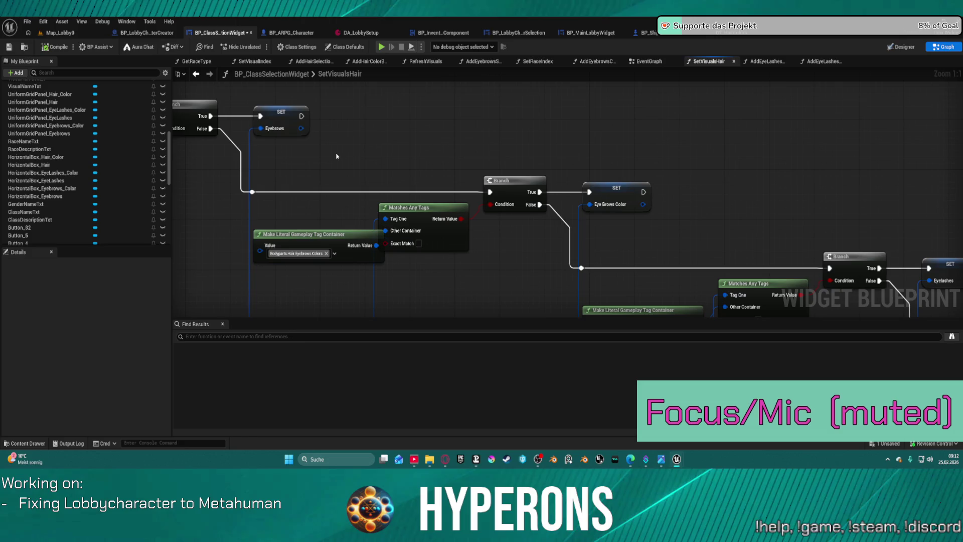
{"action": "mouse_move", "coordinate": [429, 186]}
{"action": "left_mouse_down"}
{"action": "mouse_move", "coordinate": [612, 200]}
{"action": "mouse_move", "coordinate": [437, 81]}
{"action": "left_mouse_up"}
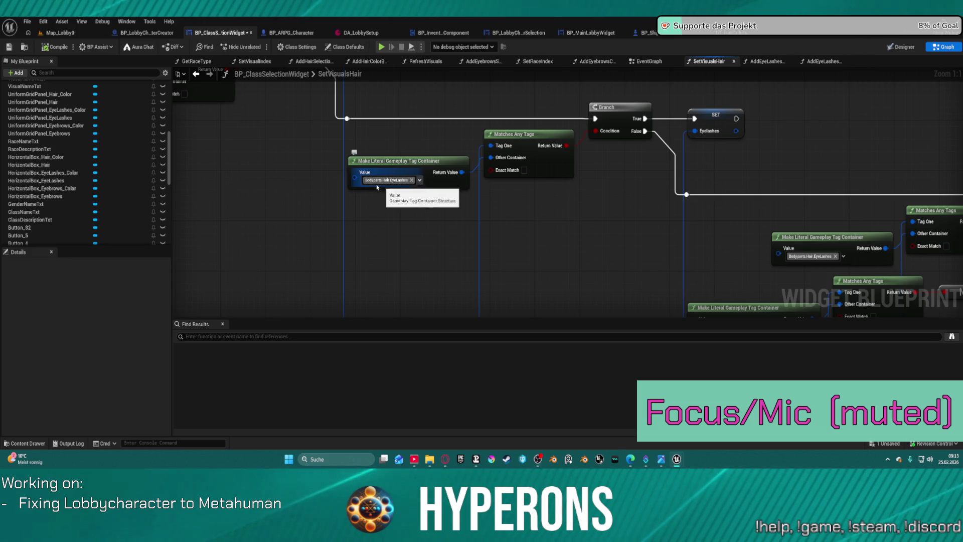
{"action": "mouse_move", "coordinate": [593, 212]}
{"action": "left_mouse_down"}
{"action": "mouse_move", "coordinate": [354, 120]}
{"action": "mouse_move", "coordinate": [347, 106]}
{"action": "left_mouse_up"}
Step: Check the eyelash tag, Mustache, Beard and Eyelashes Color AND branches, then select SetVisualIndex's Set Race and Gender node
{"action": "left_click", "coordinate": [700, 136]}
{"action": "mouse_move", "coordinate": [700, 136]}
{"action": "left_mouse_down"}
{"action": "mouse_move", "coordinate": [442, 229]}
{"action": "mouse_move", "coordinate": [404, 180]}
{"action": "mouse_move", "coordinate": [327, 148]}
{"action": "mouse_move", "coordinate": [122, 139]}
{"action": "left_mouse_up"}
{"action": "left_click_drag", "start_coordinate": [401, 200], "coordinate": [101, 156]}
{"action": "mouse_move", "coordinate": [200, 141]}
{"action": "left_mouse_down"}
{"action": "mouse_move", "coordinate": [727, 201]}
{"action": "mouse_move", "coordinate": [732, 190]}
{"action": "left_mouse_up"}
{"action": "left_click_drag", "start_coordinate": [91, 65], "coordinate": [185, 179]}
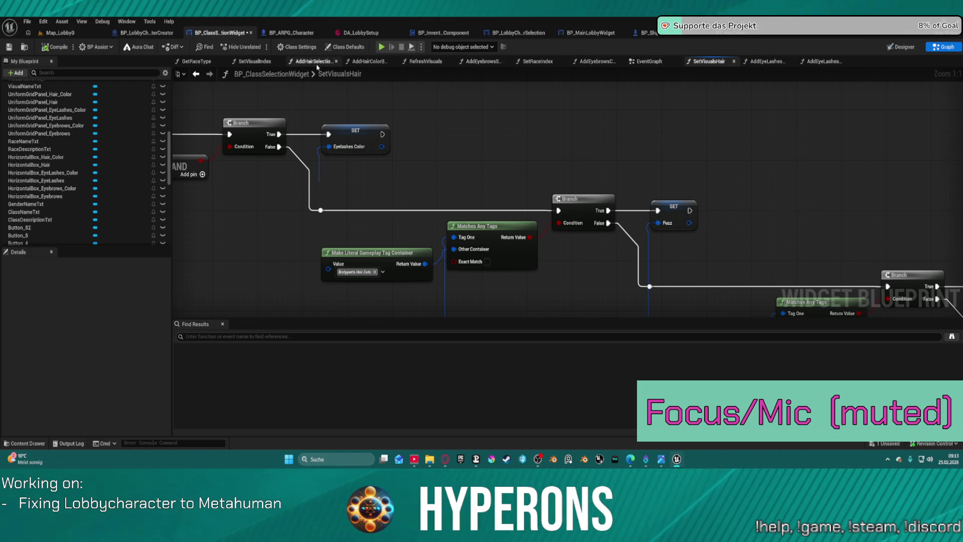
{"action": "left_click", "coordinate": [257, 61]}
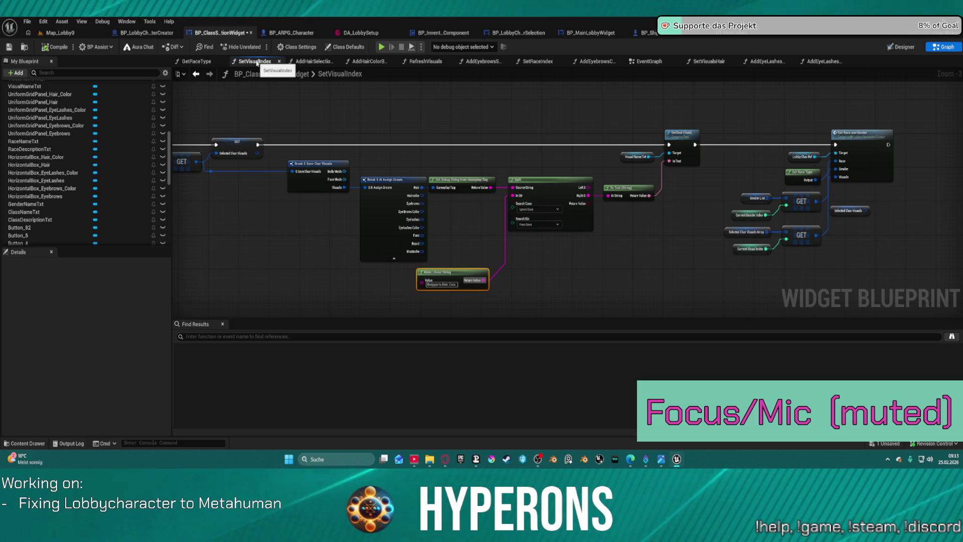
{"action": "left_click", "coordinate": [891, 150]}
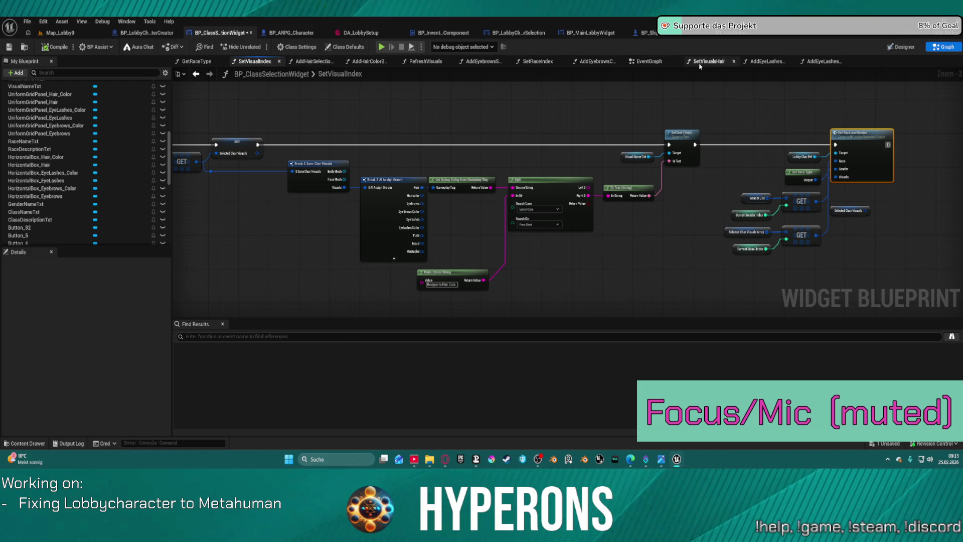
Step: Review AddEyeLashesColorButtons' Uniform Grid, Get Data Table Row Names, Branch and NOT nodes
{"action": "left_click", "coordinate": [763, 62]}
{"action": "mouse_move", "coordinate": [351, 153]}
{"action": "left_mouse_down"}
{"action": "mouse_move", "coordinate": [765, 130]}
{"action": "mouse_move", "coordinate": [365, 124]}
{"action": "mouse_move", "coordinate": [830, 147]}
{"action": "left_mouse_up"}
{"action": "mouse_move", "coordinate": [409, 123]}
{"action": "left_mouse_down"}
{"action": "mouse_move", "coordinate": [812, 134]}
{"action": "mouse_move", "coordinate": [399, 120]}
{"action": "mouse_move", "coordinate": [345, 103]}
{"action": "mouse_move", "coordinate": [62, 101]}
{"action": "left_mouse_up"}
{"action": "mouse_move", "coordinate": [243, 120]}
{"action": "left_mouse_down"}
{"action": "mouse_move", "coordinate": [188, 121]}
{"action": "mouse_move", "coordinate": [351, 120]}
{"action": "left_mouse_up"}
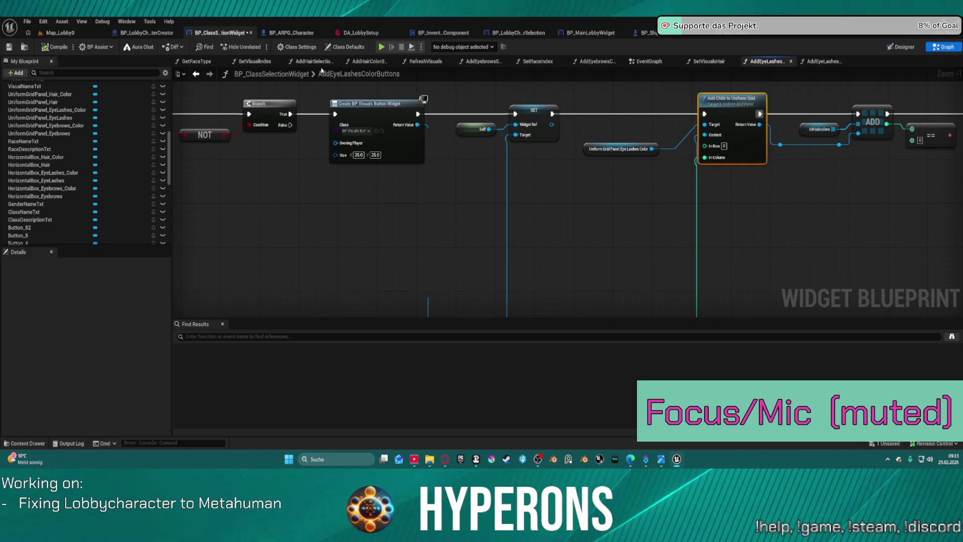
{"action": "scroll", "coordinate": [108, 144], "scroll_direction": "up", "scroll_amount": 5}
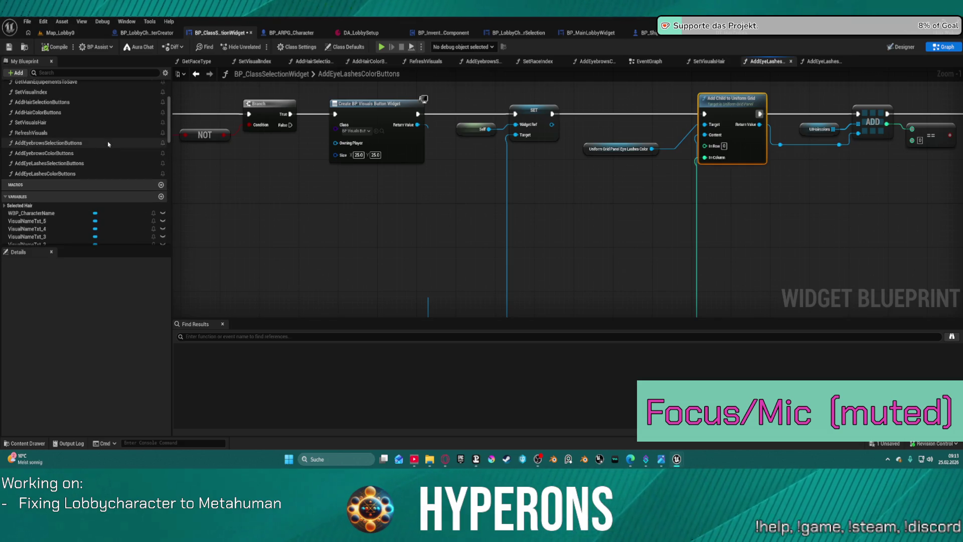
Step: Go through RefreshVisuals to the Set Race and Gender node and open its SetRaceAndGender function
{"action": "double_click", "coordinate": [56, 123]}
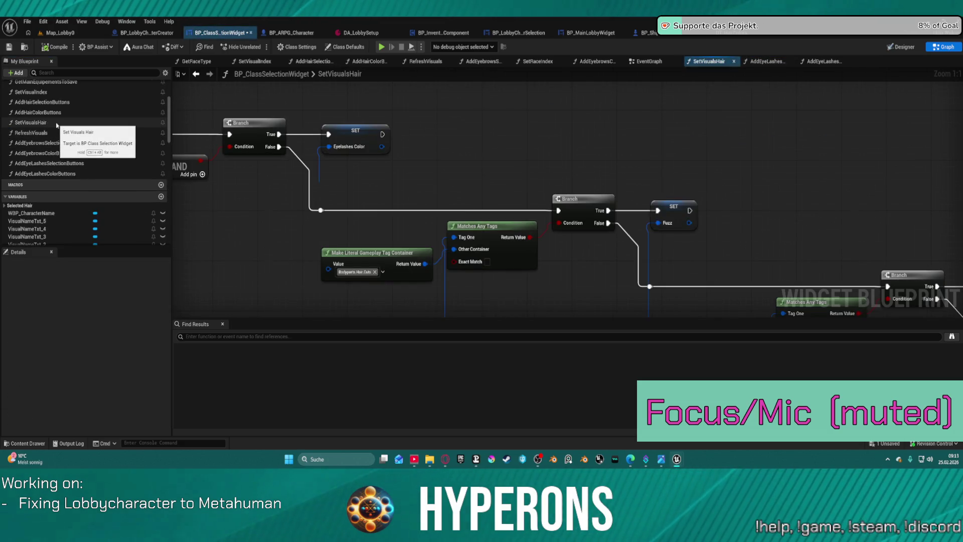
{"action": "double_click", "coordinate": [50, 132]}
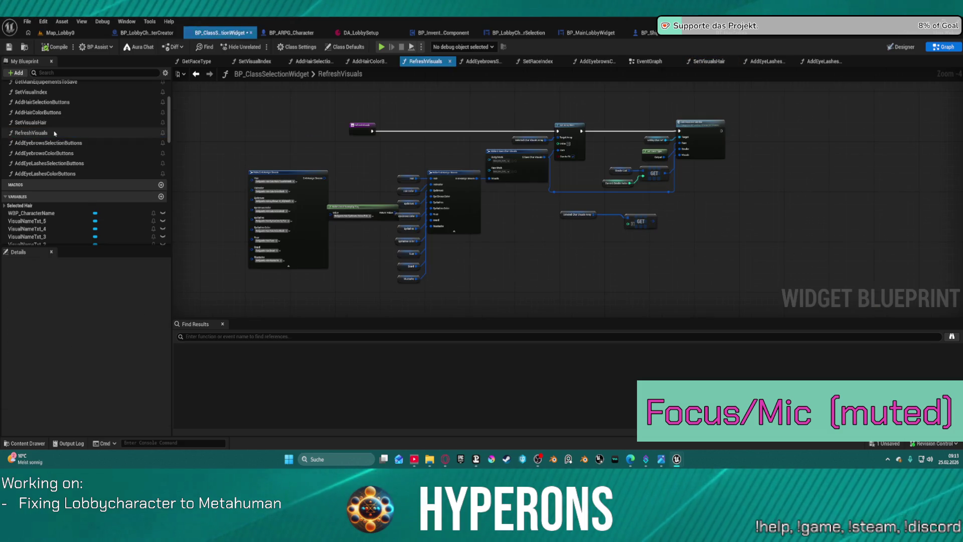
{"action": "scroll", "coordinate": [432, 225], "scroll_direction": "up", "scroll_amount": 5}
{"action": "mouse_move", "coordinate": [503, 187]}
{"action": "left_mouse_down"}
{"action": "mouse_move", "coordinate": [517, 191]}
{"action": "mouse_move", "coordinate": [511, 214]}
{"action": "left_mouse_up"}
{"action": "left_click_drag", "start_coordinate": [685, 224], "coordinate": [286, 286]}
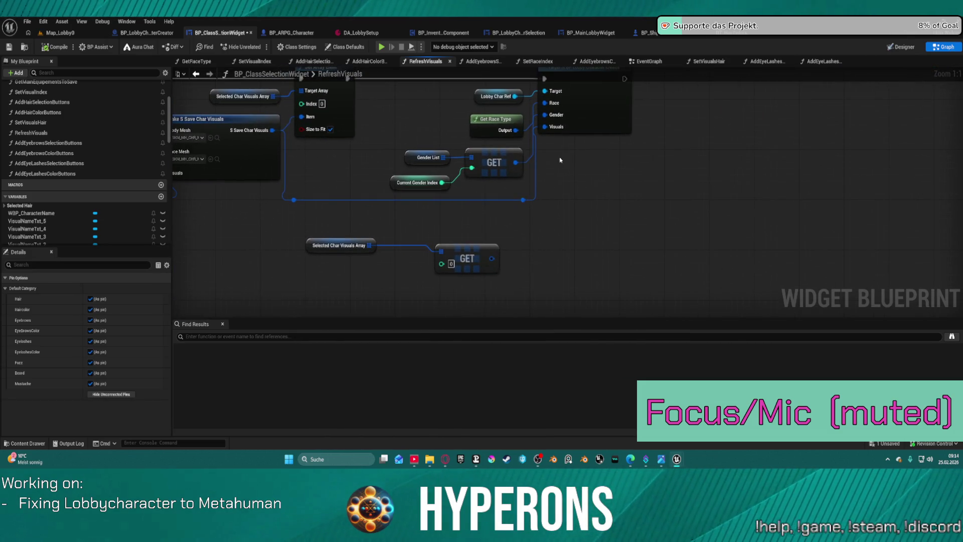
{"action": "left_click_drag", "start_coordinate": [560, 160], "coordinate": [608, 190]}
{"action": "double_click", "coordinate": [604, 183]}
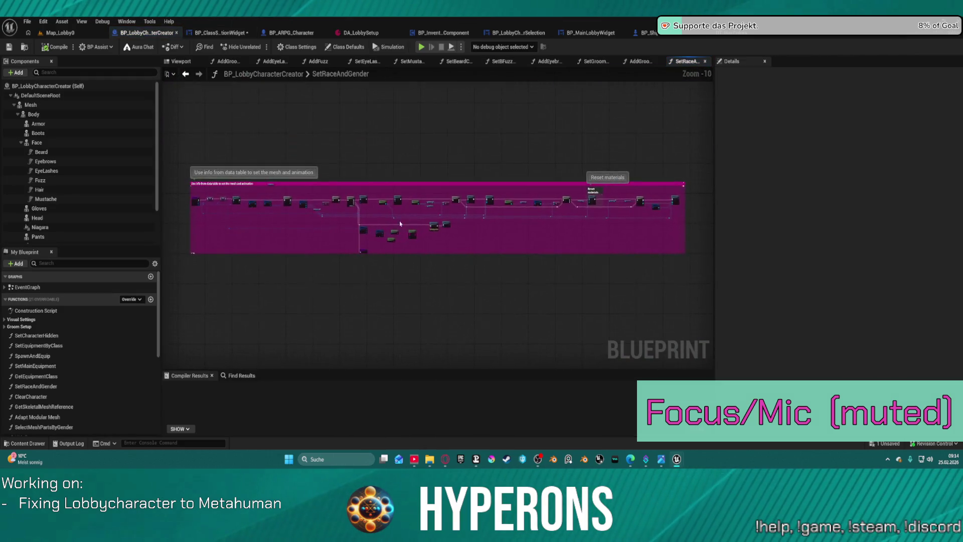
Step: Drill from SetRaceAndGender into SetupCharacter, AddGroomAssets, and then the AddEyeLashes function
{"action": "mouse_move", "coordinate": [498, 260]}
{"action": "left_mouse_down"}
{"action": "mouse_move", "coordinate": [542, 173]}
{"action": "mouse_move", "coordinate": [552, 225]}
{"action": "mouse_move", "coordinate": [326, 145]}
{"action": "mouse_move", "coordinate": [381, 165]}
{"action": "mouse_move", "coordinate": [351, 210]}
{"action": "mouse_move", "coordinate": [333, 271]}
{"action": "mouse_move", "coordinate": [247, 273]}
{"action": "left_mouse_up"}
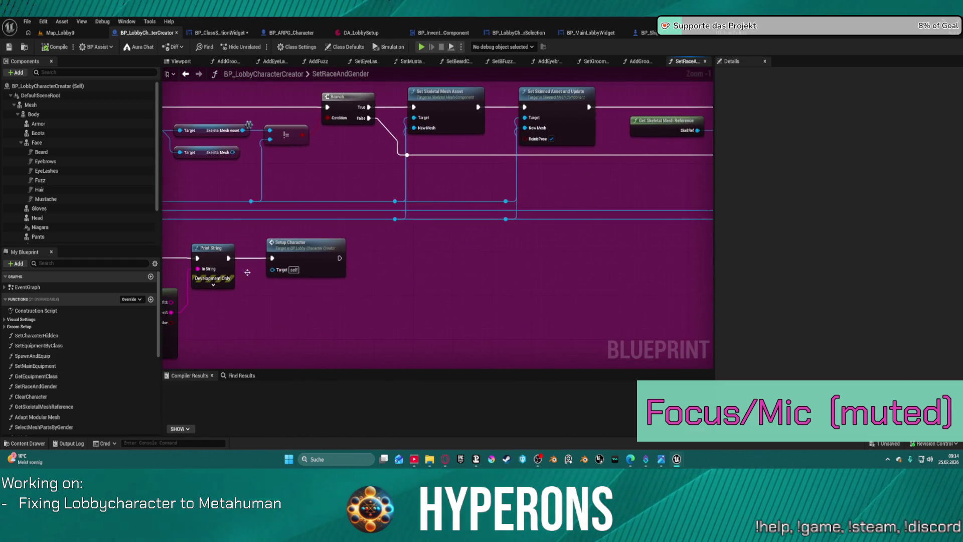
{"action": "double_click", "coordinate": [338, 257]}
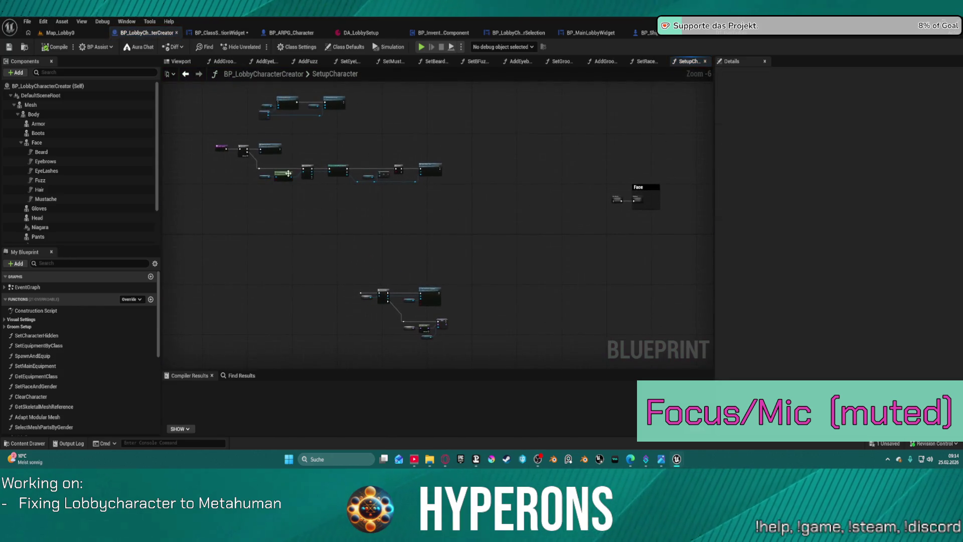
{"action": "scroll", "coordinate": [280, 144], "scroll_direction": "up", "scroll_amount": 4}
{"action": "double_click", "coordinate": [281, 144]}
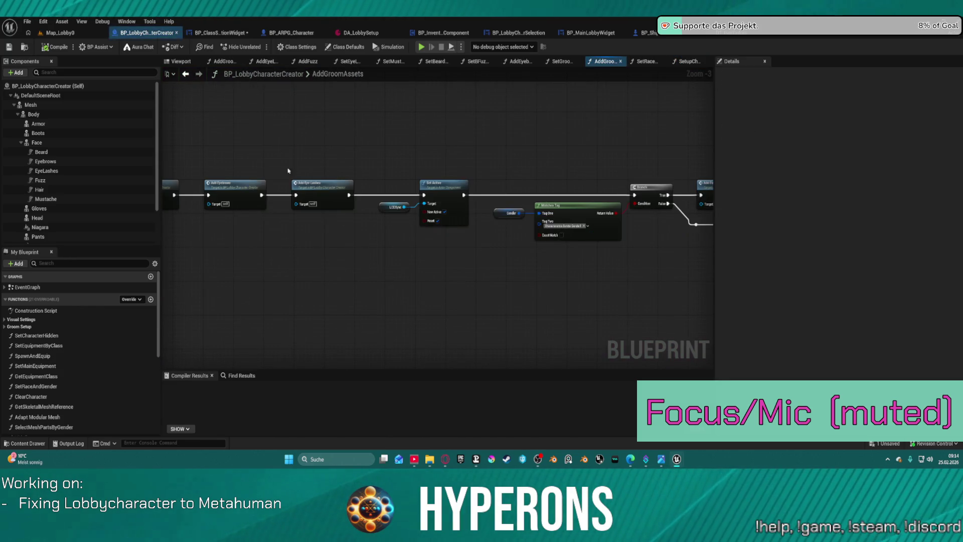
{"action": "mouse_move", "coordinate": [443, 261]}
{"action": "left_mouse_down"}
{"action": "mouse_move", "coordinate": [492, 275]}
{"action": "mouse_move", "coordinate": [551, 261]}
{"action": "mouse_move", "coordinate": [684, 283]}
{"action": "mouse_move", "coordinate": [581, 187]}
{"action": "left_mouse_up"}
{"action": "double_click", "coordinate": [581, 187]}
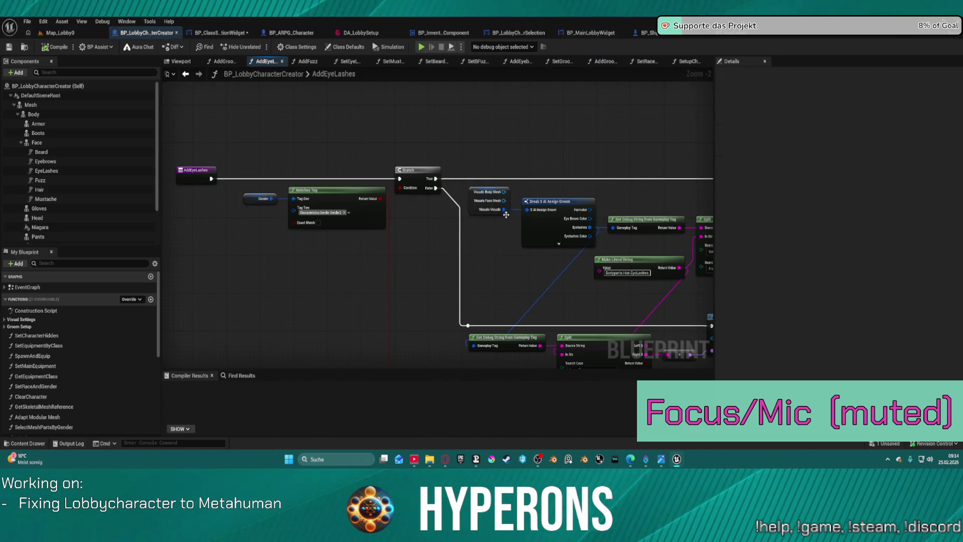
Step: Add a breakpoint on AddEyeLashes' Add Groom Asset node and start the game in the editor
{"action": "mouse_move", "coordinate": [536, 283]}
{"action": "left_mouse_down"}
{"action": "mouse_move", "coordinate": [163, 216]}
{"action": "mouse_move", "coordinate": [419, 226]}
{"action": "mouse_move", "coordinate": [166, 250]}
{"action": "left_mouse_up"}
{"action": "mouse_move", "coordinate": [712, 162]}
{"action": "left_mouse_down"}
{"action": "mouse_move", "coordinate": [617, 177]}
{"action": "mouse_move", "coordinate": [362, 175]}
{"action": "mouse_move", "coordinate": [307, 167]}
{"action": "mouse_move", "coordinate": [294, 135]}
{"action": "left_mouse_up"}
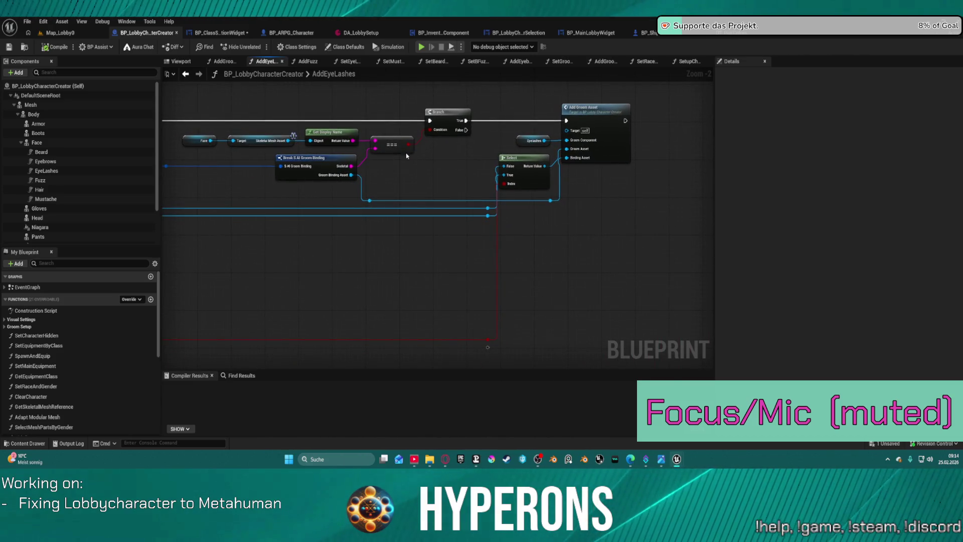
{"action": "right_click", "coordinate": [608, 139]}
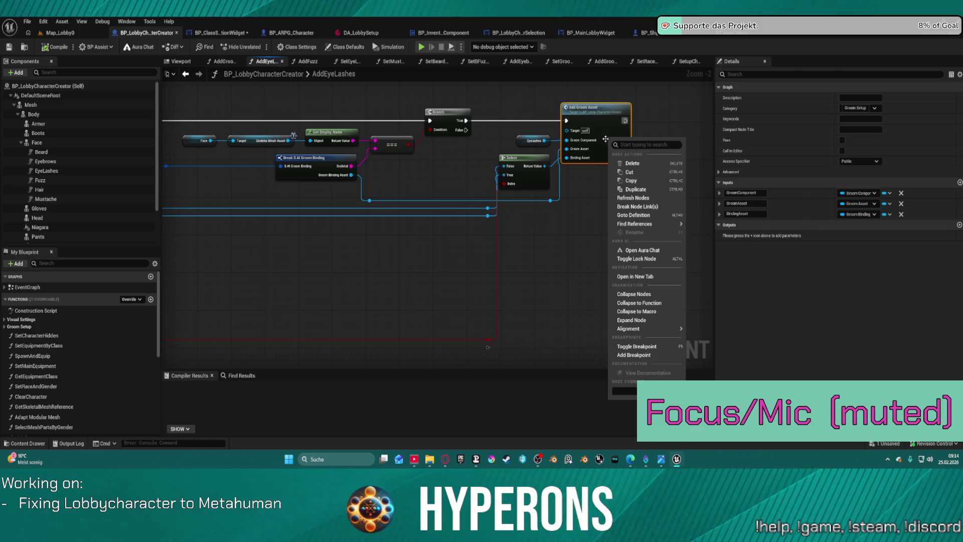
{"action": "left_click", "coordinate": [633, 356]}
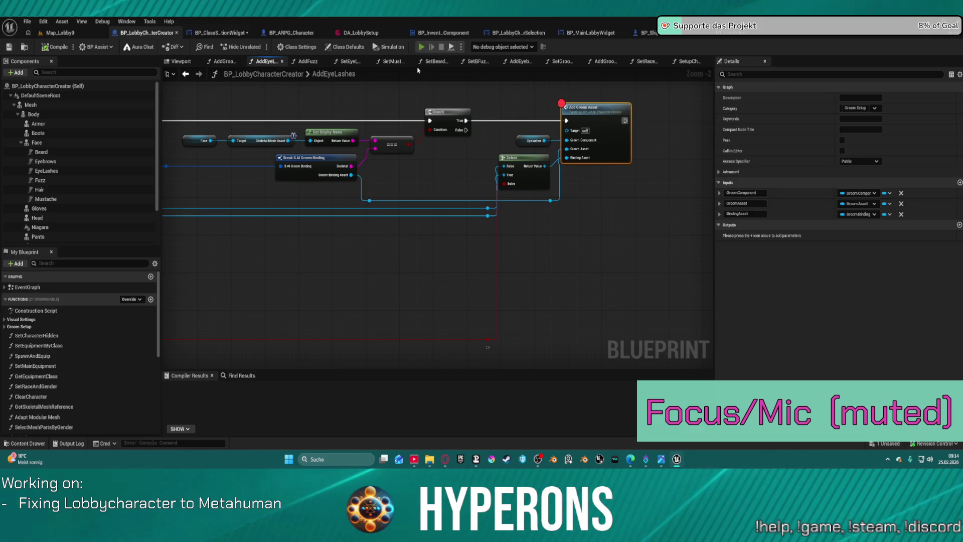
{"action": "left_click", "coordinate": [421, 47]}
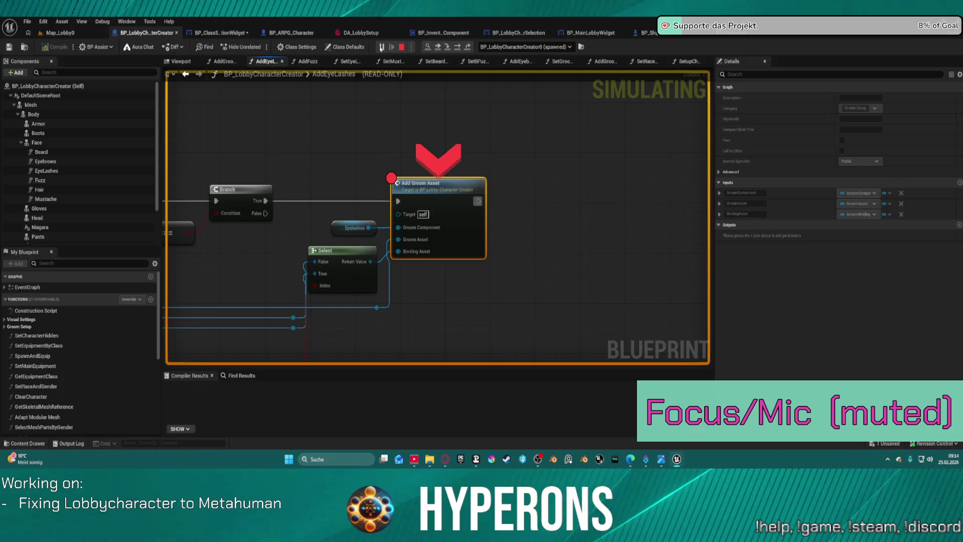
Step: Open character selection in the game, hit the breakpoint, confirm the groom is Eyelashes_S_Thin, and resume
{"action": "left_click", "coordinate": [380, 48]}
{"action": "left_click", "coordinate": [75, 235]}
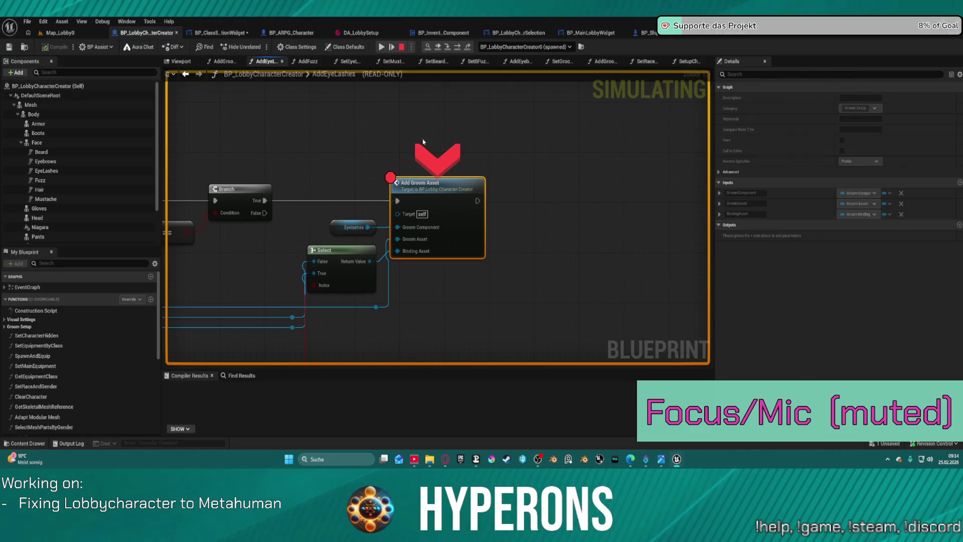
{"action": "left_click", "coordinate": [381, 48]}
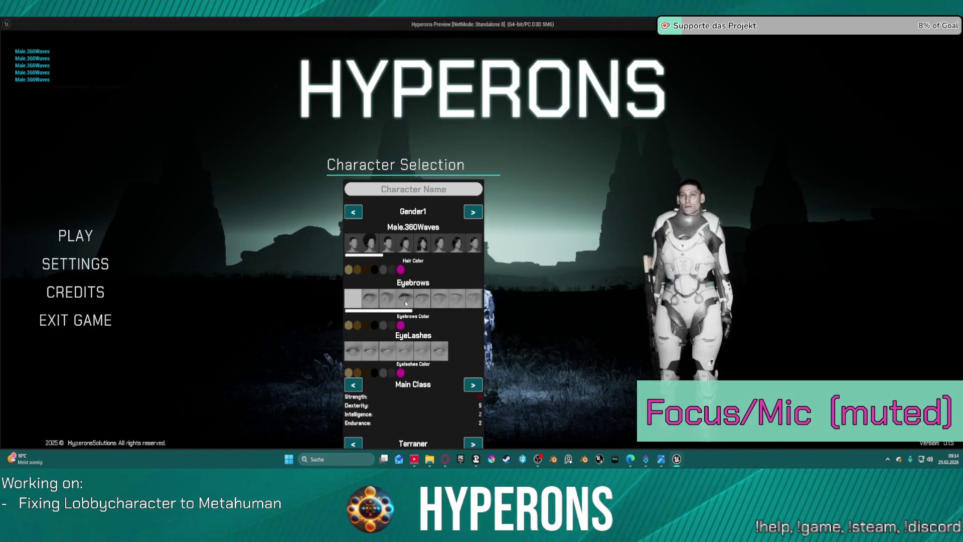
{"action": "left_click", "coordinate": [438, 353]}
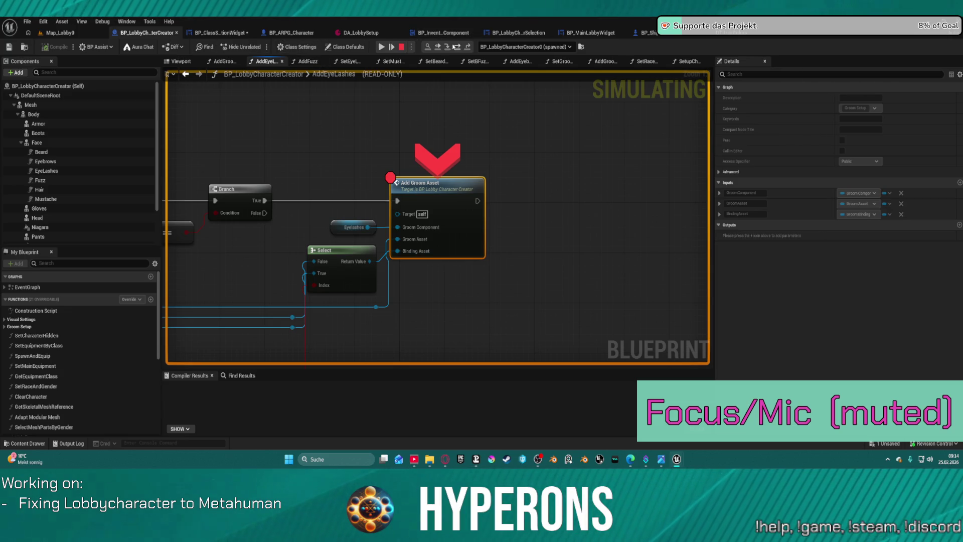
{"action": "left_click", "coordinate": [447, 48]}
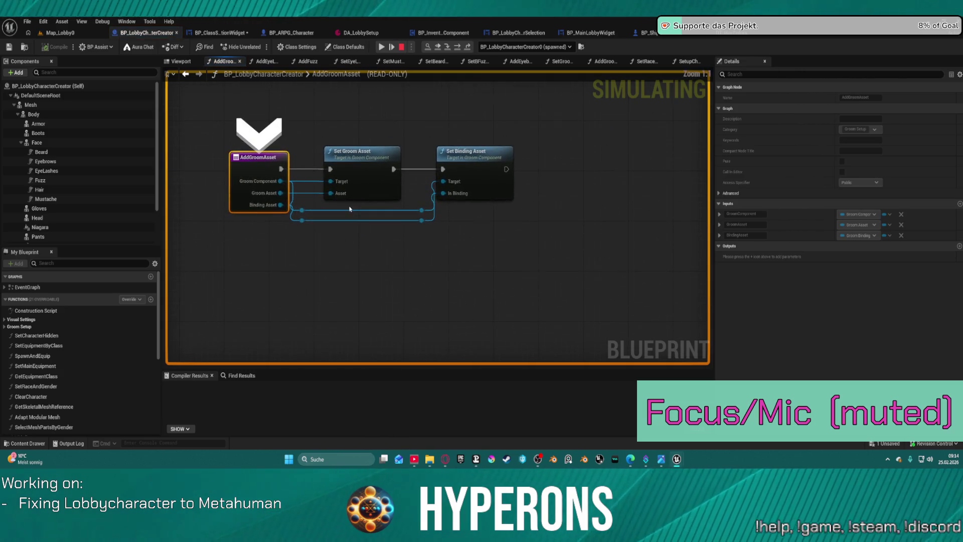
{"action": "mouse_move", "coordinate": [277, 193]}
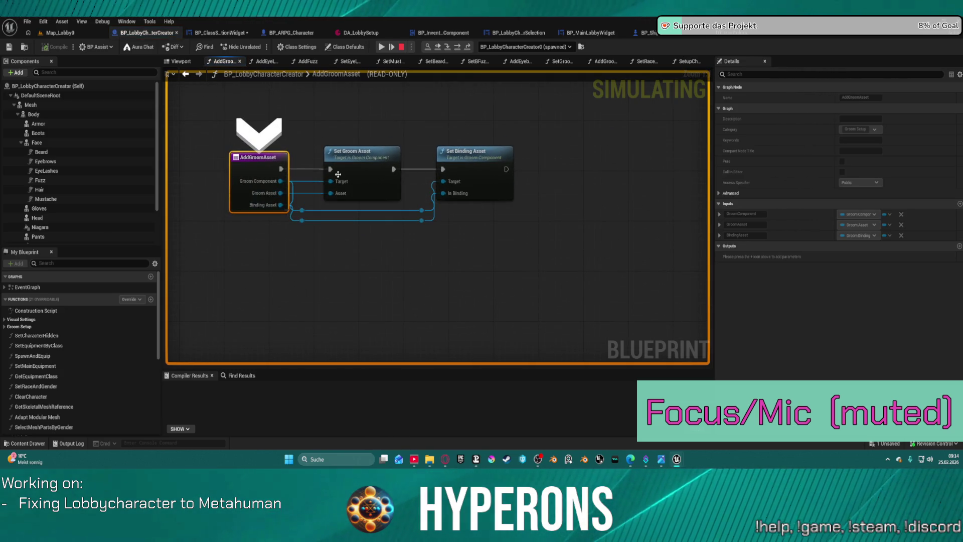
{"action": "left_click", "coordinate": [382, 47]}
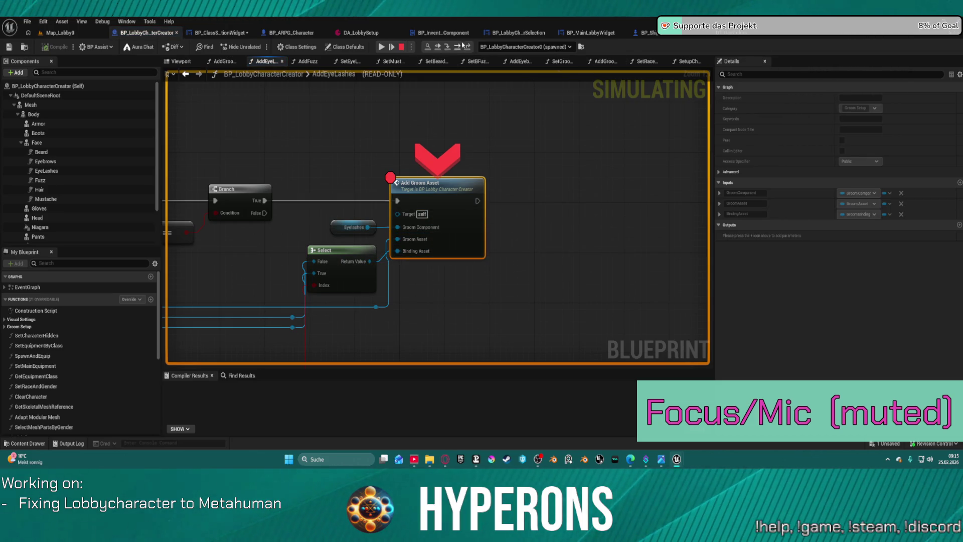
Step: Step through the ForEachLoop macro back out to AddEyeLashes, then stop debugging
{"action": "left_click", "coordinate": [466, 49]}
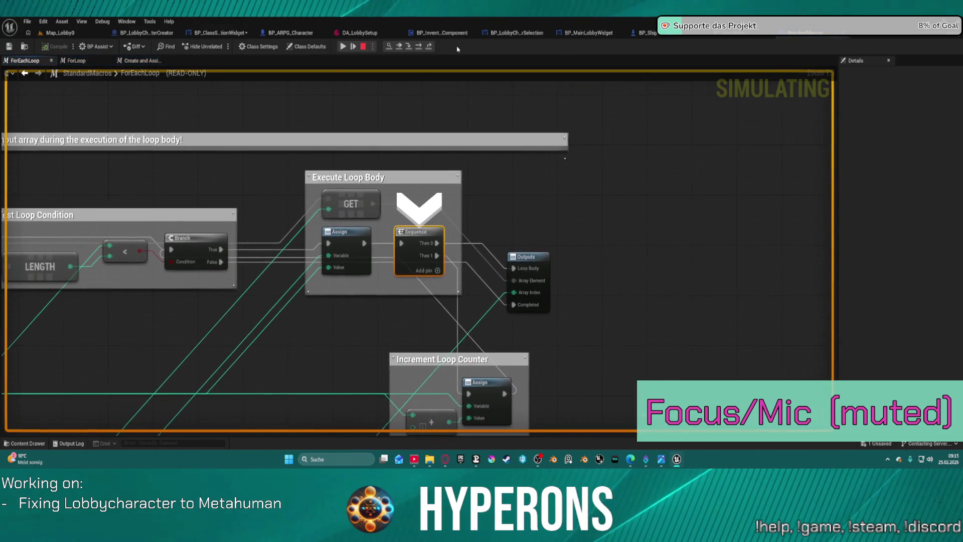
{"action": "left_click", "coordinate": [414, 47]}
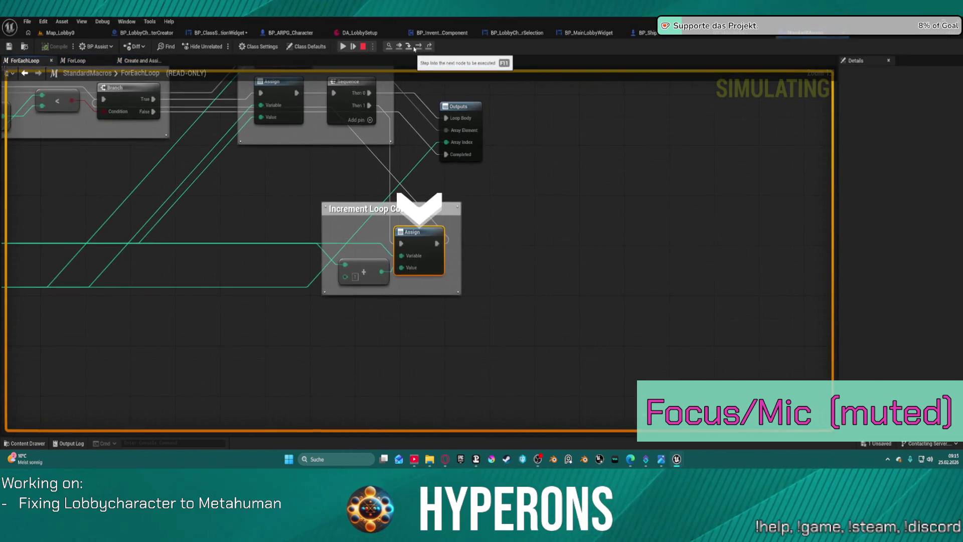
{"action": "left_click", "coordinate": [414, 48]}
{"action": "left_click", "coordinate": [414, 48]}
{"action": "left_click", "coordinate": [414, 47]}
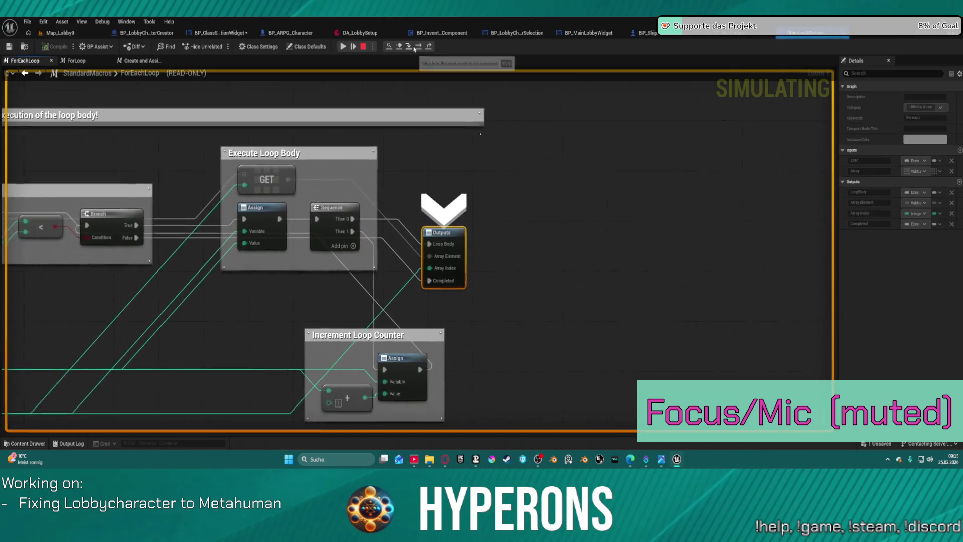
{"action": "left_click", "coordinate": [414, 48]}
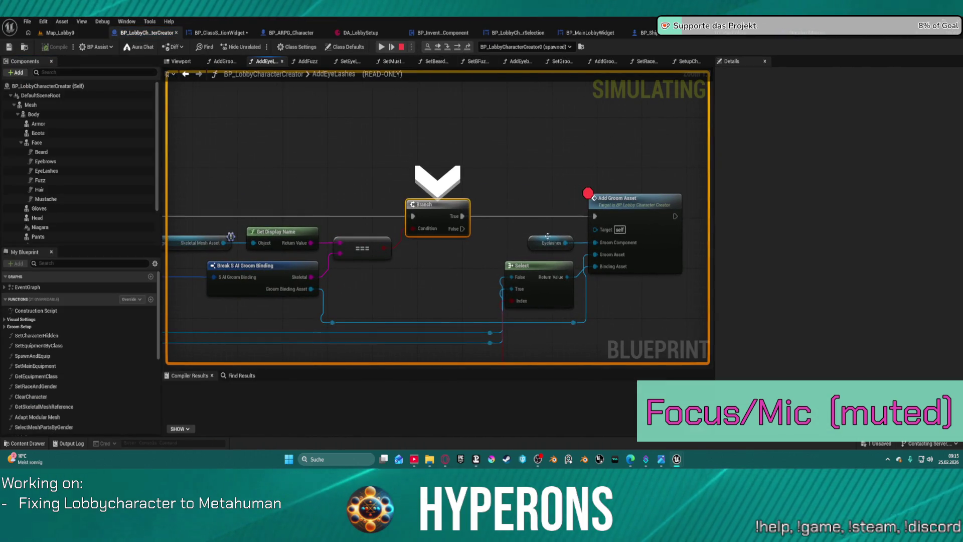
{"action": "left_click", "coordinate": [437, 47]}
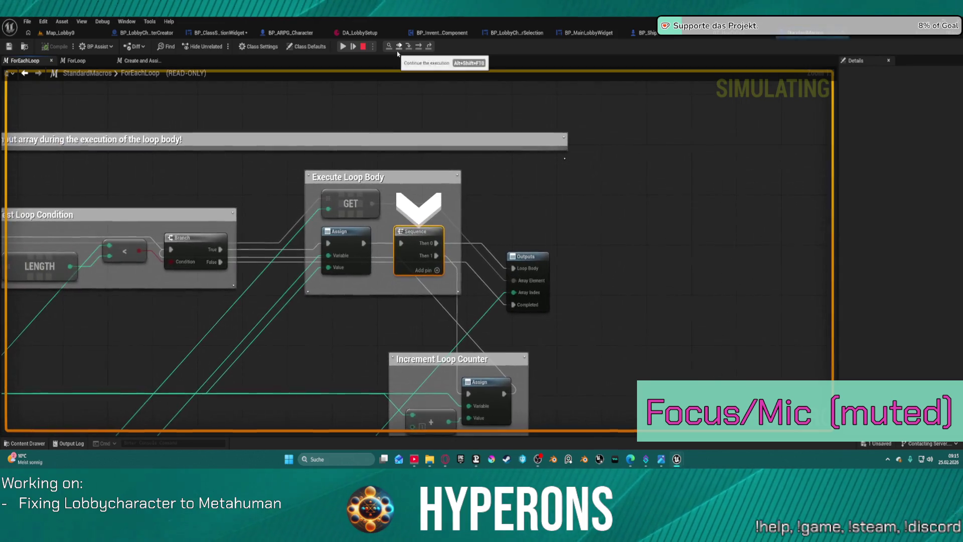
{"action": "left_click", "coordinate": [345, 49]}
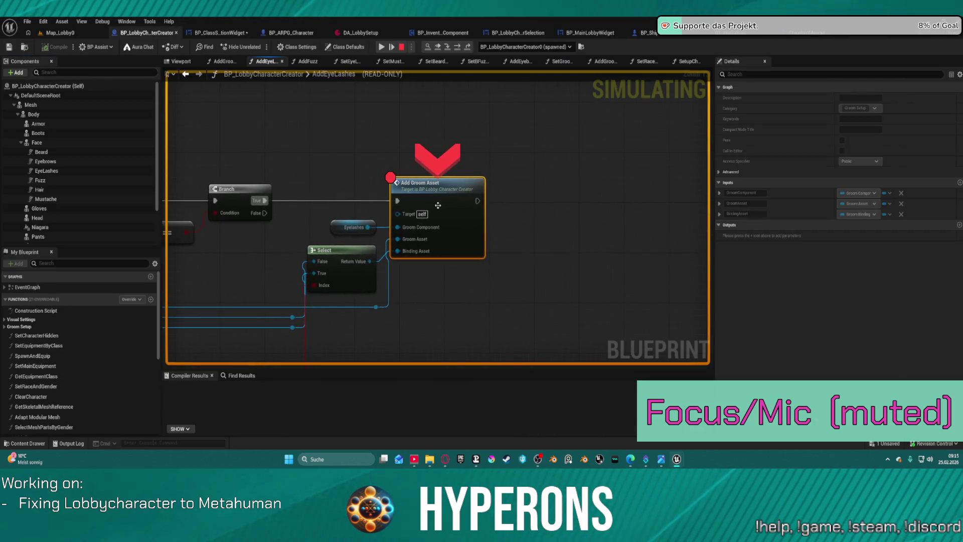
Step: Step into AddGroomAsset, verify the Eyelashes_S_Thin groom and binding, then stop and return to BP_ClassSelectionWidget
{"action": "right_click", "coordinate": [439, 208]}
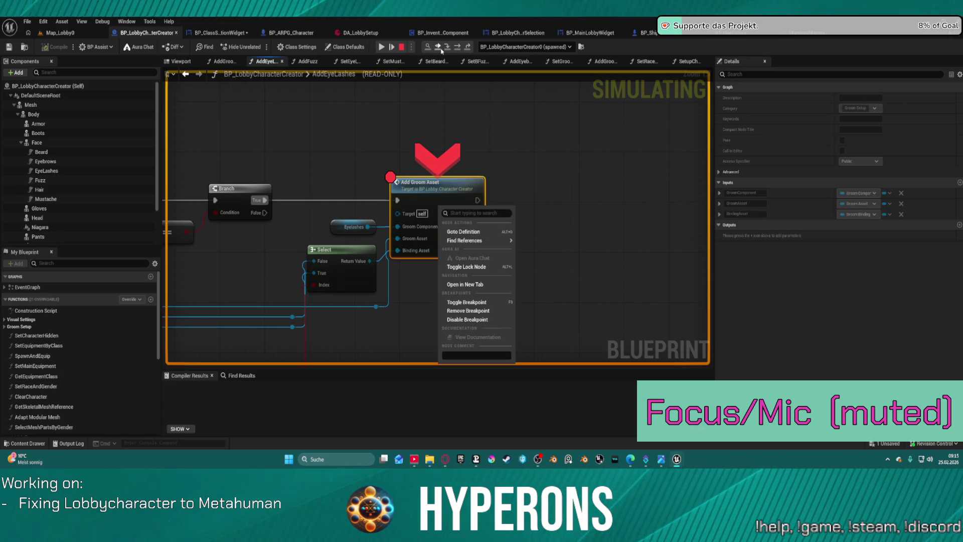
{"action": "left_click", "coordinate": [451, 49]}
{"action": "left_click", "coordinate": [451, 49]}
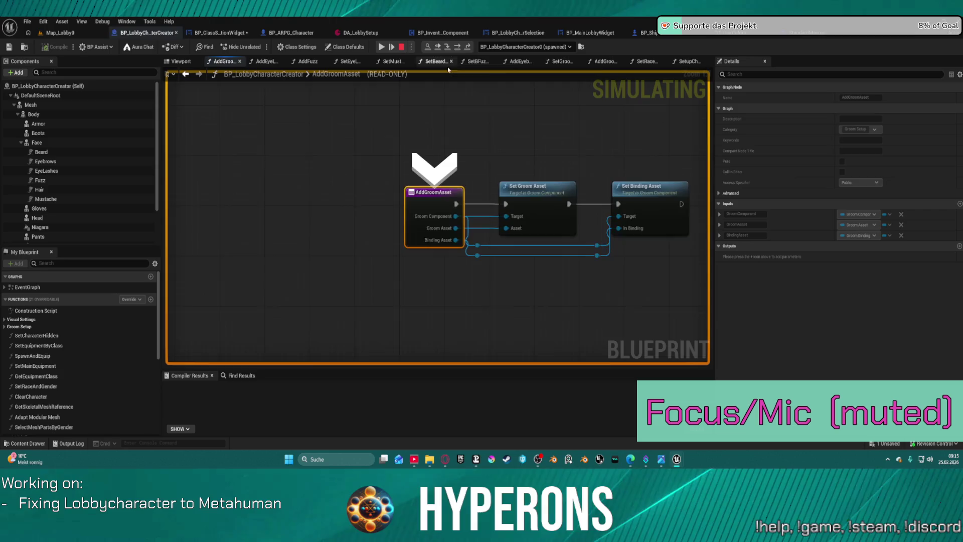
{"action": "mouse_move", "coordinate": [460, 228]}
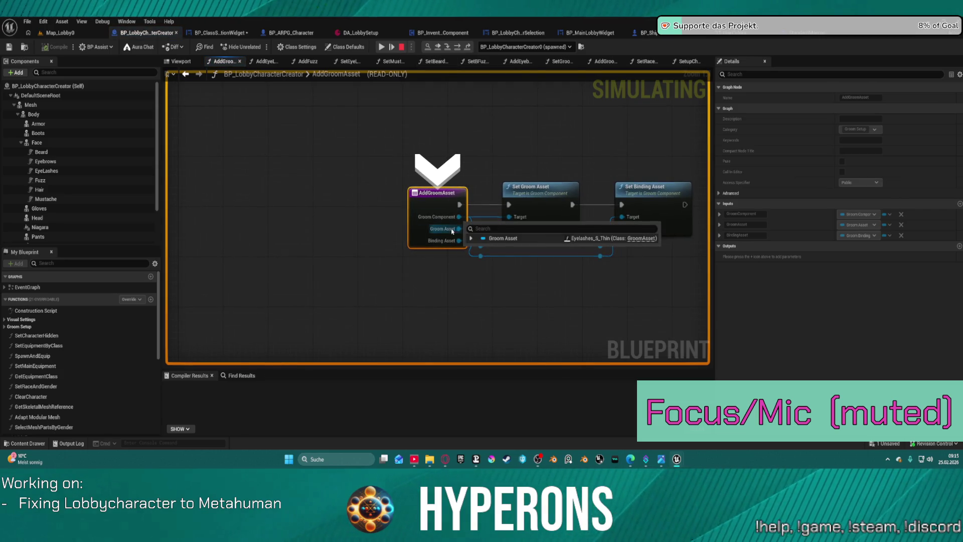
{"action": "mouse_move", "coordinate": [451, 244]}
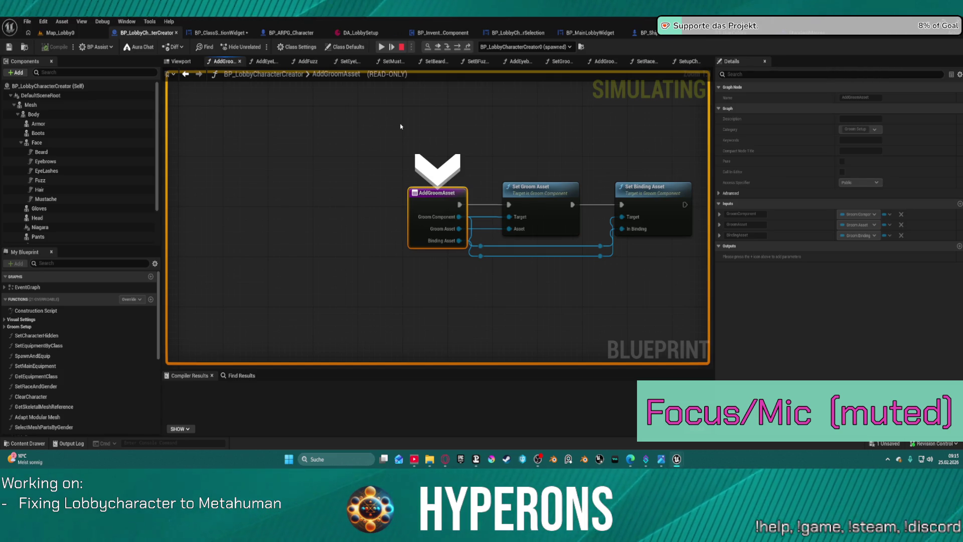
{"action": "key", "text": "Escape"}
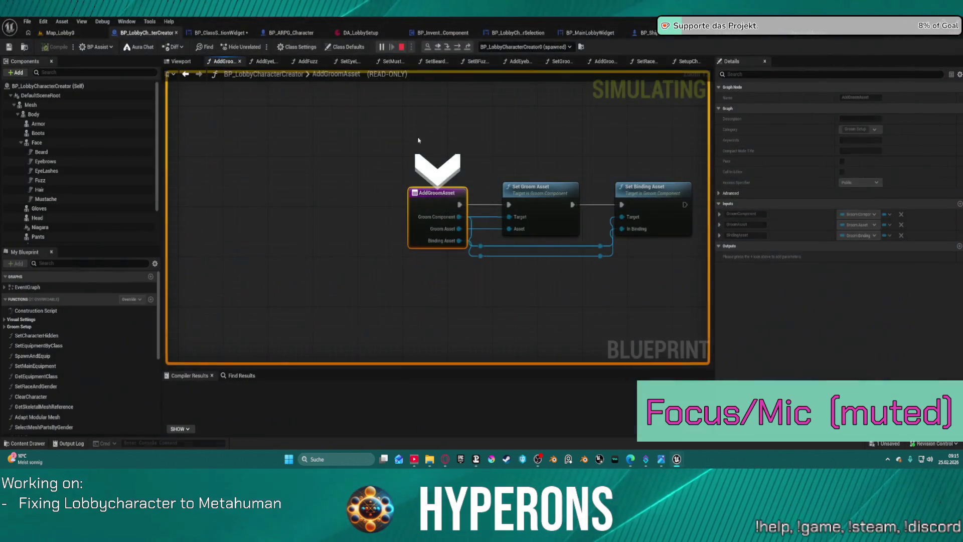
{"action": "left_click", "coordinate": [218, 34]}
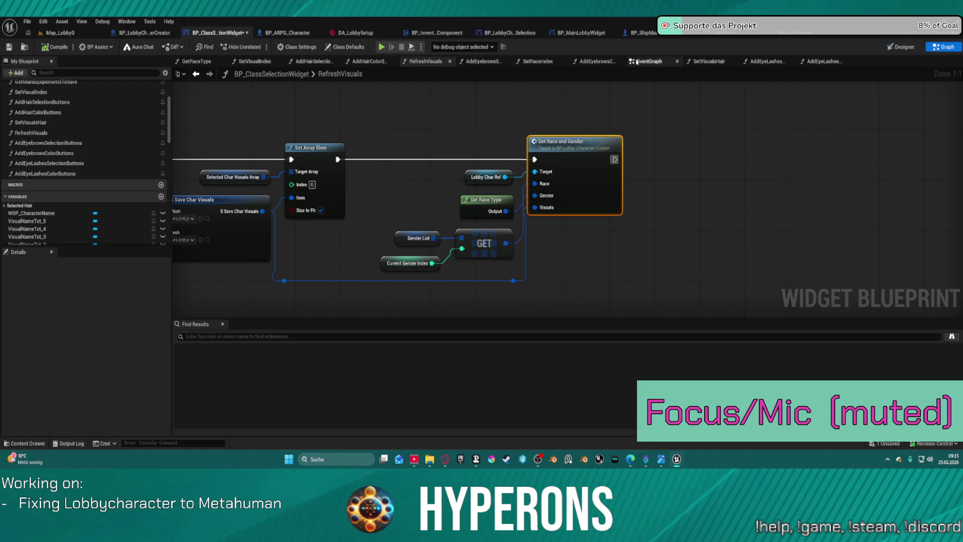
Step: Open SetVisualsHair, review its branches, and add a breakpoint on the SET Eyelashes node
{"action": "left_click", "coordinate": [708, 62]}
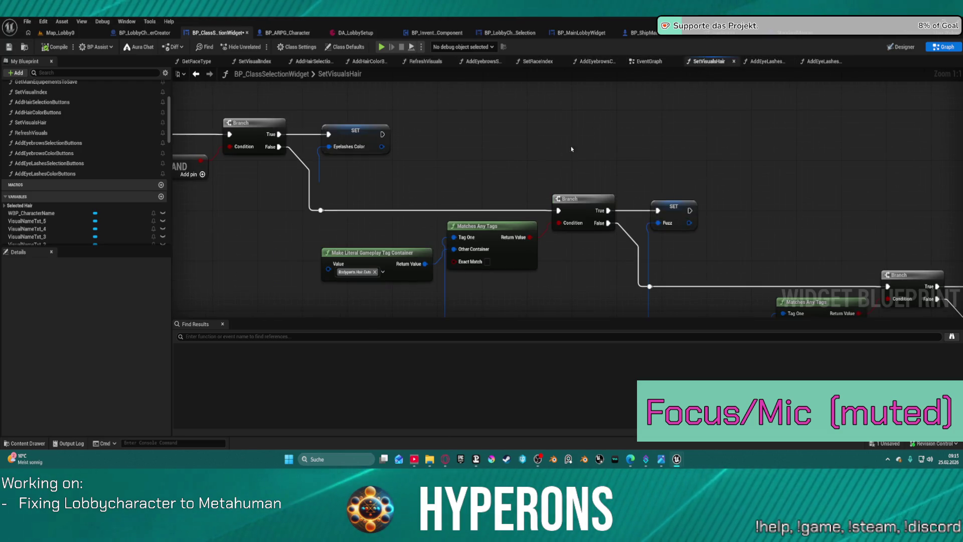
{"action": "mouse_move", "coordinate": [578, 146]}
{"action": "left_mouse_down"}
{"action": "mouse_move", "coordinate": [509, 115]}
{"action": "mouse_move", "coordinate": [743, 228]}
{"action": "left_mouse_up"}
{"action": "mouse_move", "coordinate": [469, 196]}
{"action": "left_mouse_down"}
{"action": "mouse_move", "coordinate": [394, 131]}
{"action": "mouse_move", "coordinate": [647, 73]}
{"action": "left_mouse_up"}
{"action": "left_click_drag", "start_coordinate": [688, 97], "coordinate": [606, 196]}
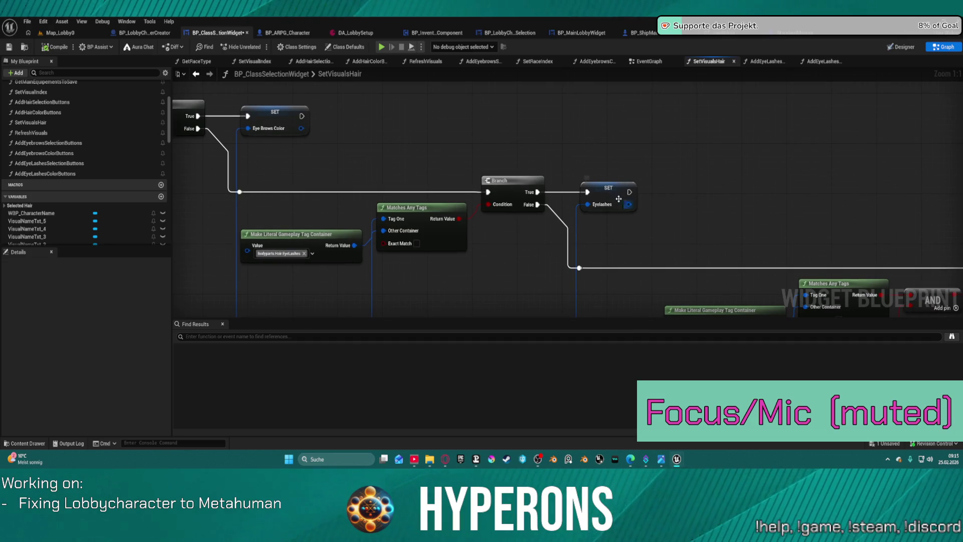
{"action": "right_click", "coordinate": [601, 191]}
{"action": "left_click", "coordinate": [625, 405]}
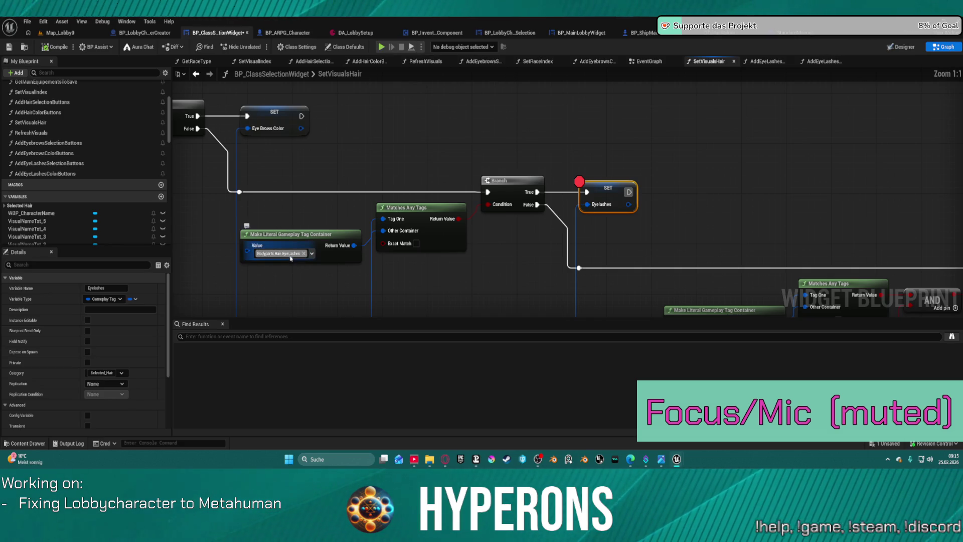
Step: Check the Make Literal Gameplay Tag Container's tag, then pan to the eyelashes Branch and SET nodes
{"action": "left_click", "coordinate": [312, 253]}
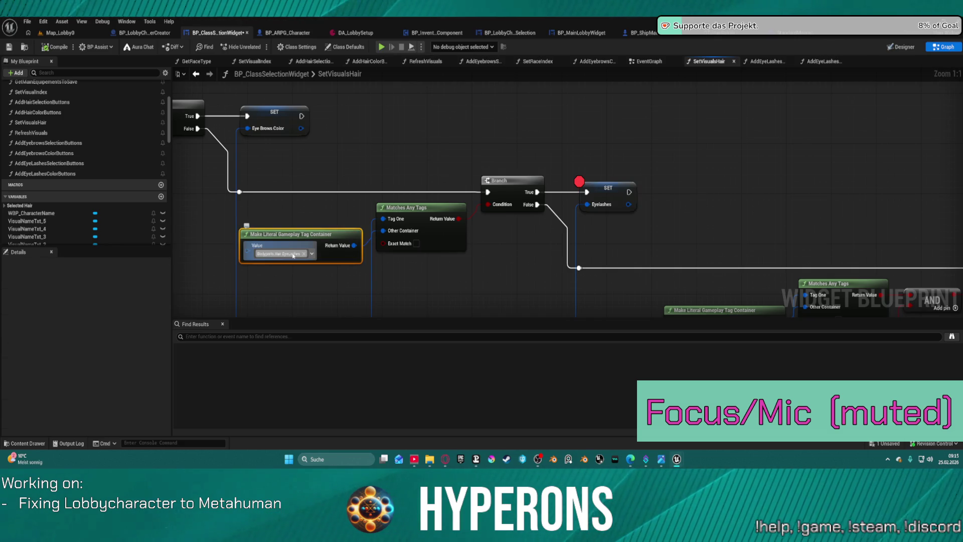
{"action": "left_click", "coordinate": [424, 249]}
{"action": "mouse_move", "coordinate": [424, 250]}
{"action": "left_mouse_down"}
{"action": "mouse_move", "coordinate": [235, 46]}
{"action": "mouse_move", "coordinate": [289, 53]}
{"action": "left_mouse_up"}
{"action": "mouse_move", "coordinate": [522, 116]}
{"action": "left_mouse_down"}
{"action": "mouse_move", "coordinate": [576, 159]}
{"action": "mouse_move", "coordinate": [660, 257]}
{"action": "left_mouse_up"}
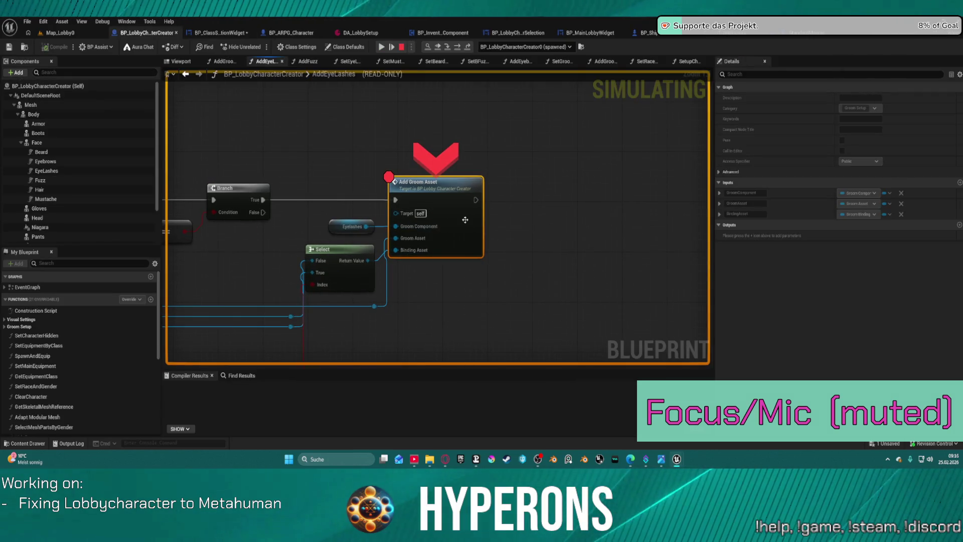
Step: Remove the Add Groom Asset breakpoint, resume, and create a new character in-game before exiting with Esc
{"action": "right_click", "coordinate": [437, 187]}
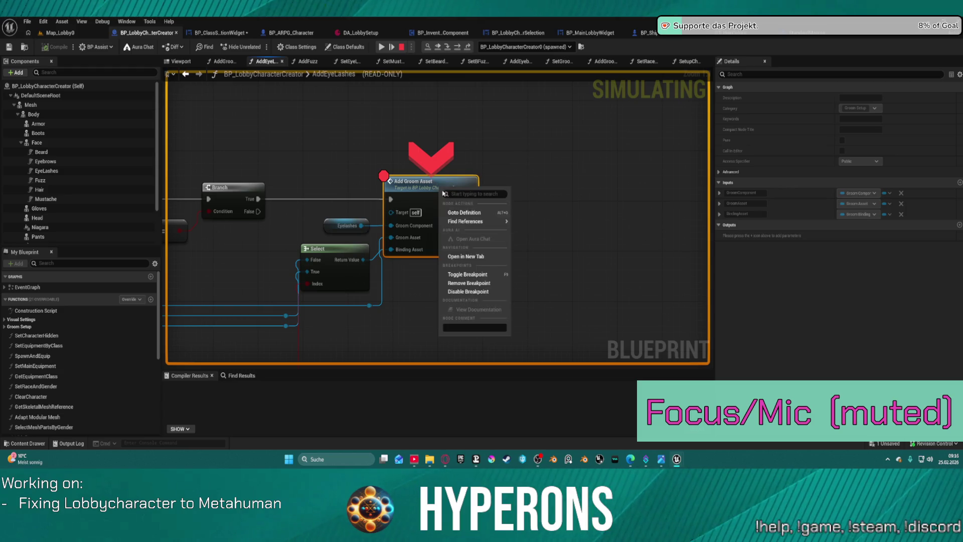
{"action": "left_click", "coordinate": [466, 283]}
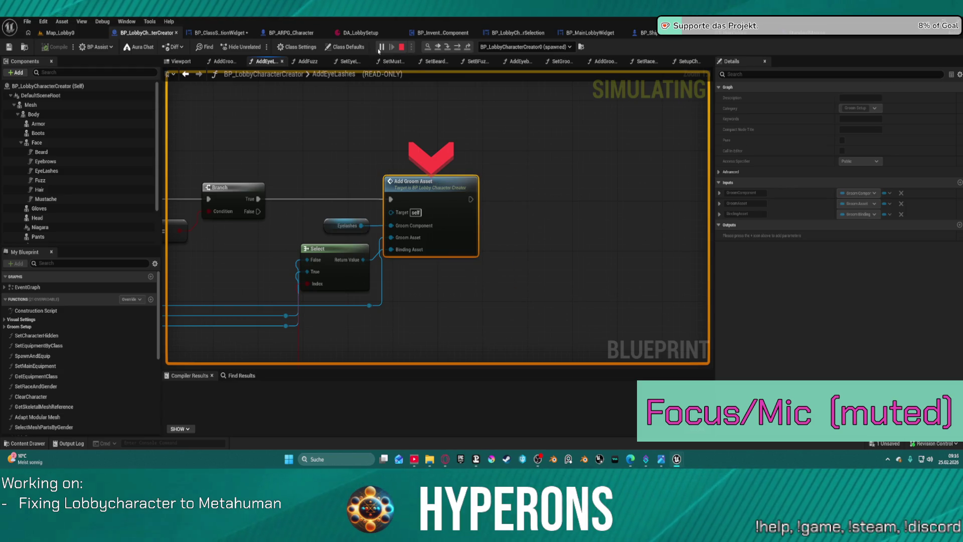
{"action": "left_click", "coordinate": [379, 48]}
{"action": "left_click", "coordinate": [102, 236]}
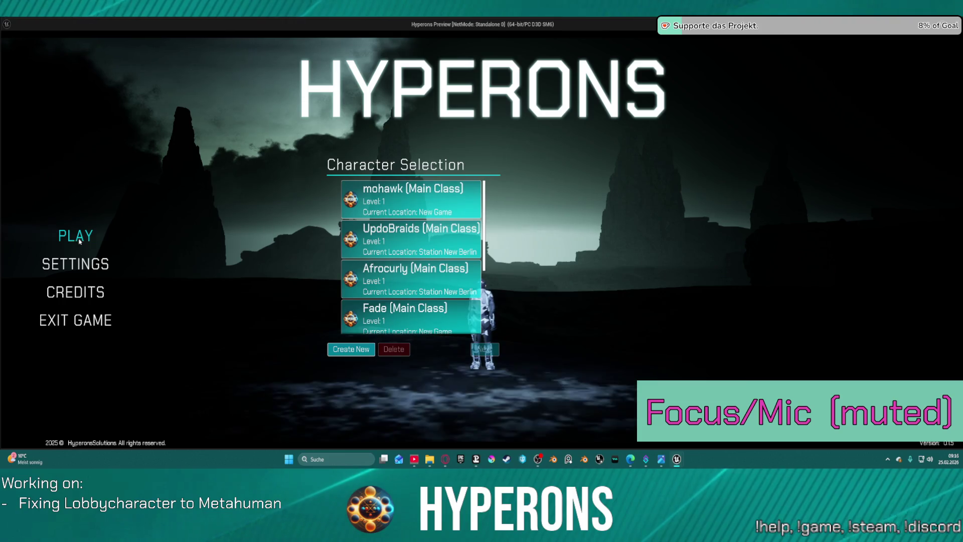
{"action": "left_click", "coordinate": [354, 346]}
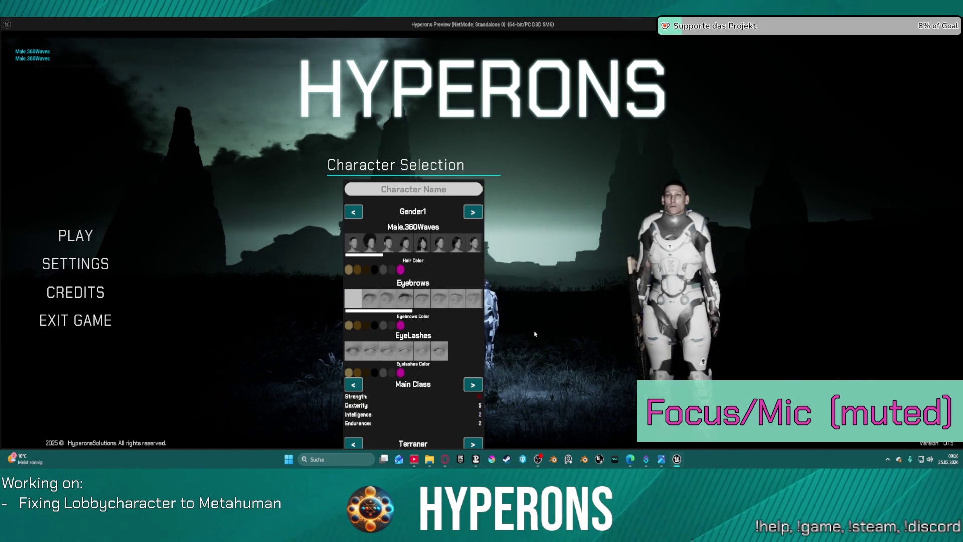
{"action": "key", "text": "Escape"}
Step: Pan the AddEyeLashes graph back to its gender tag check and DT_Eyelashes_F/M row lookups
{"action": "mouse_move", "coordinate": [372, 189]}
{"action": "left_mouse_down"}
{"action": "mouse_move", "coordinate": [432, 209]}
{"action": "mouse_move", "coordinate": [712, 241]}
{"action": "mouse_move", "coordinate": [712, 221]}
{"action": "mouse_move", "coordinate": [698, 217]}
{"action": "mouse_move", "coordinate": [800, 187]}
{"action": "mouse_move", "coordinate": [853, 133]}
{"action": "left_mouse_up"}
{"action": "mouse_move", "coordinate": [351, 226]}
{"action": "left_mouse_down"}
{"action": "mouse_move", "coordinate": [542, 216]}
{"action": "mouse_move", "coordinate": [596, 194]}
{"action": "mouse_move", "coordinate": [361, 231]}
{"action": "mouse_move", "coordinate": [391, 221]}
{"action": "mouse_move", "coordinate": [550, 237]}
{"action": "left_mouse_up"}
{"action": "scroll", "coordinate": [576, 195], "scroll_direction": "down", "scroll_amount": 1}
{"action": "scroll", "coordinate": [361, 231], "scroll_direction": "down", "scroll_amount": 2}
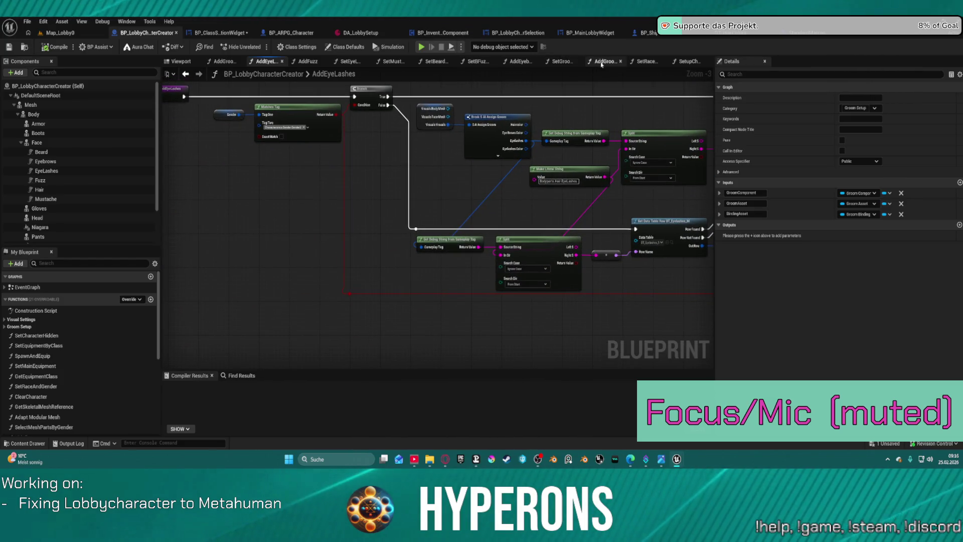
Step: Open AddGroomAssets and drill into the Add Eye Lashes function graph
{"action": "left_click", "coordinate": [603, 61]}
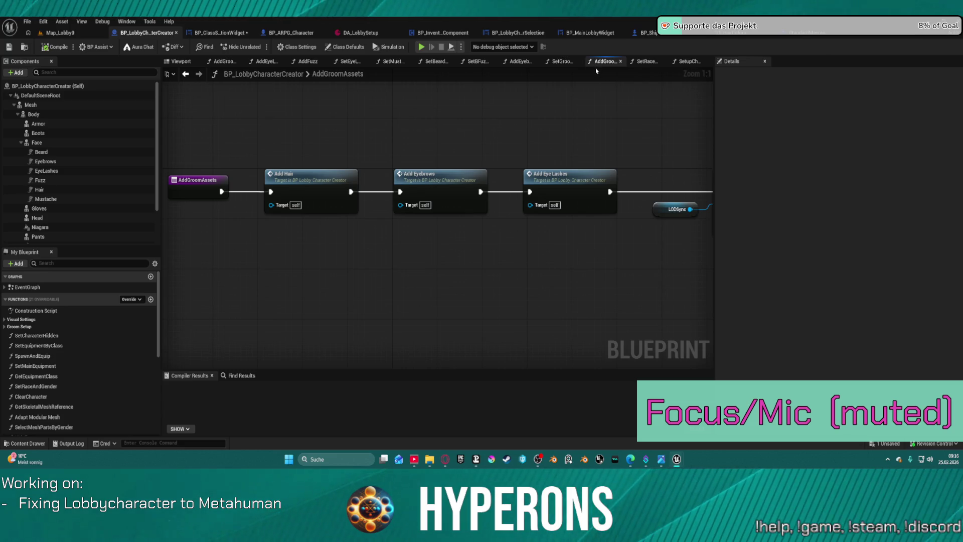
{"action": "right_click", "coordinate": [563, 174]}
{"action": "left_click", "coordinate": [564, 173]}
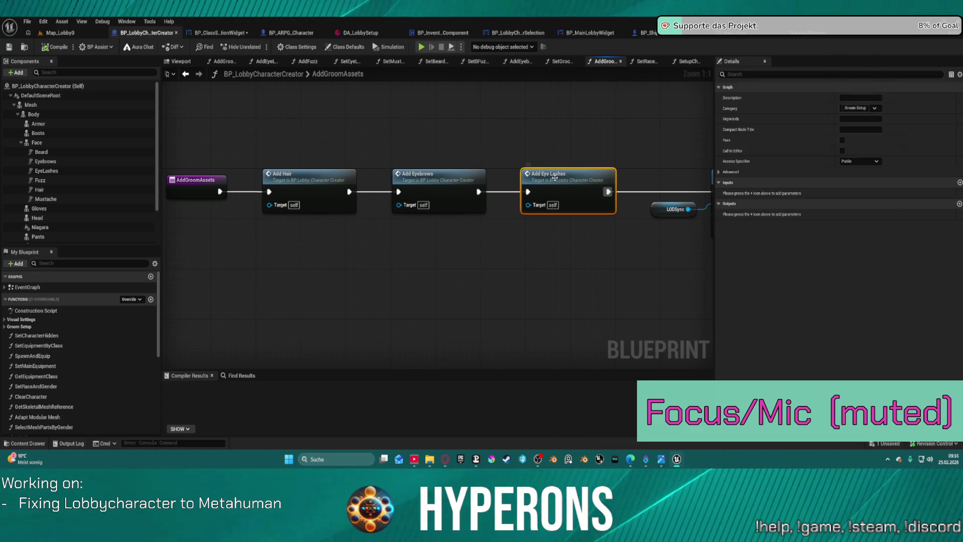
{"action": "double_click", "coordinate": [564, 173]}
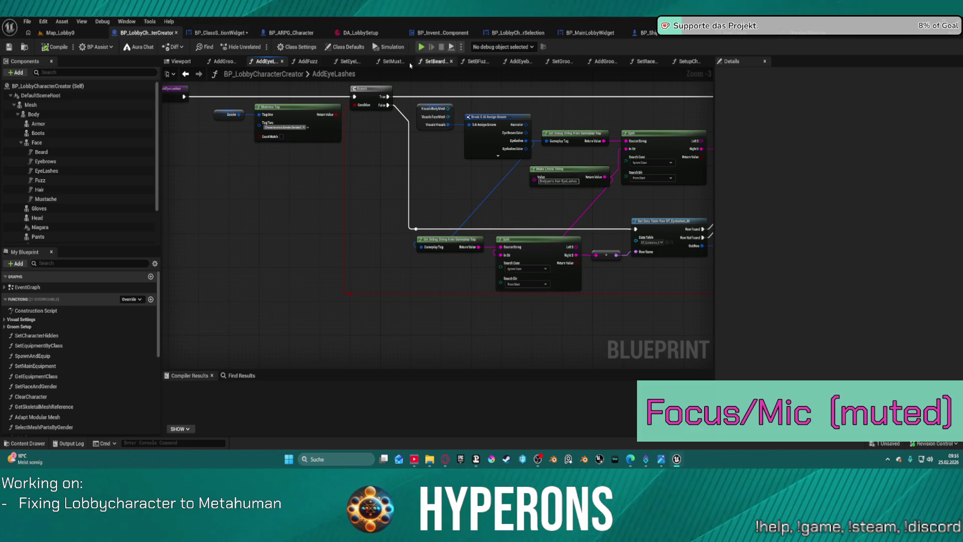
Step: In BP_ClassSelectionWidget's SetVisualsHair, add a breakpoint on the eyelashes Branch node
{"action": "left_click", "coordinate": [221, 32]}
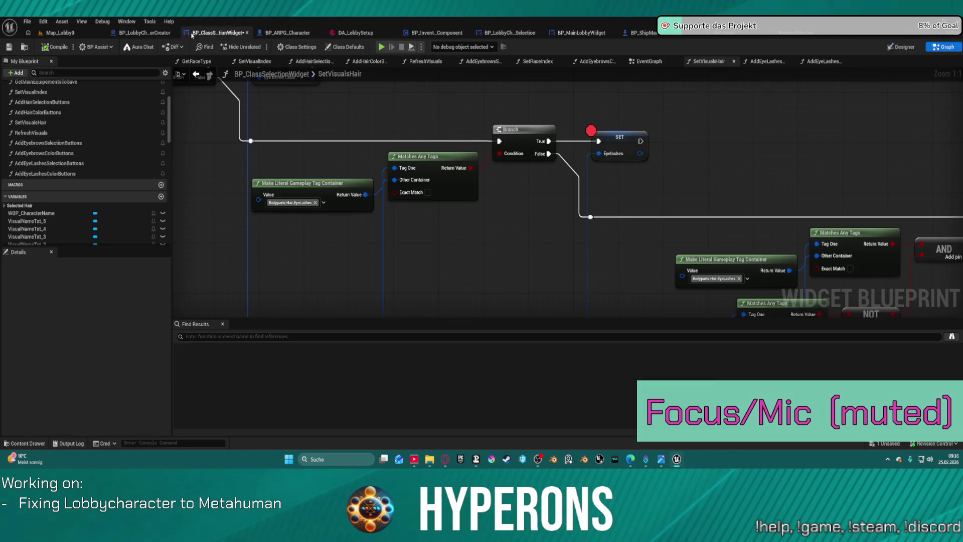
{"action": "scroll", "coordinate": [592, 228], "scroll_direction": "down", "scroll_amount": 3}
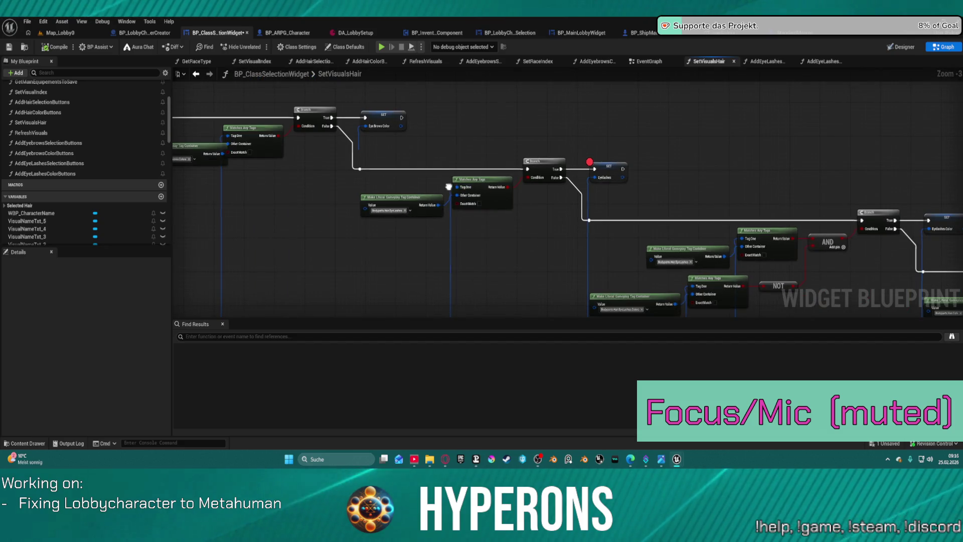
{"action": "right_click", "coordinate": [571, 173]}
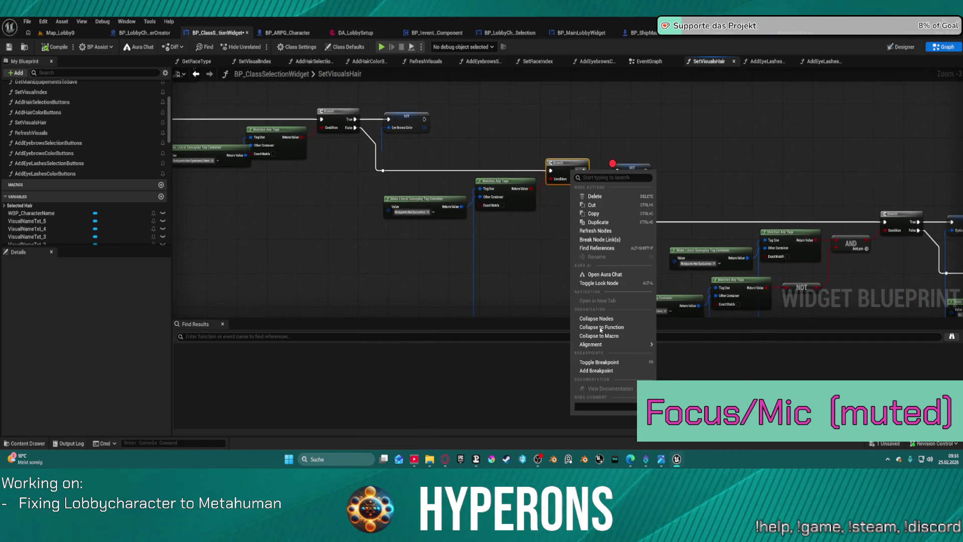
{"action": "left_click", "coordinate": [607, 367]}
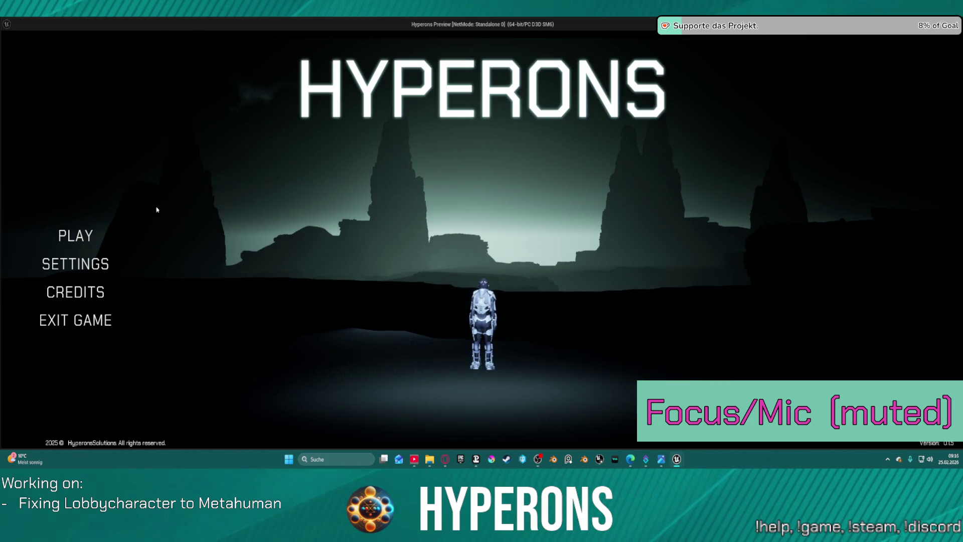
Step: Create a new character, pick an eyelash to hit the Branch breakpoint, and read its input pin values
{"action": "left_click", "coordinate": [57, 234]}
{"action": "left_click", "coordinate": [361, 349]}
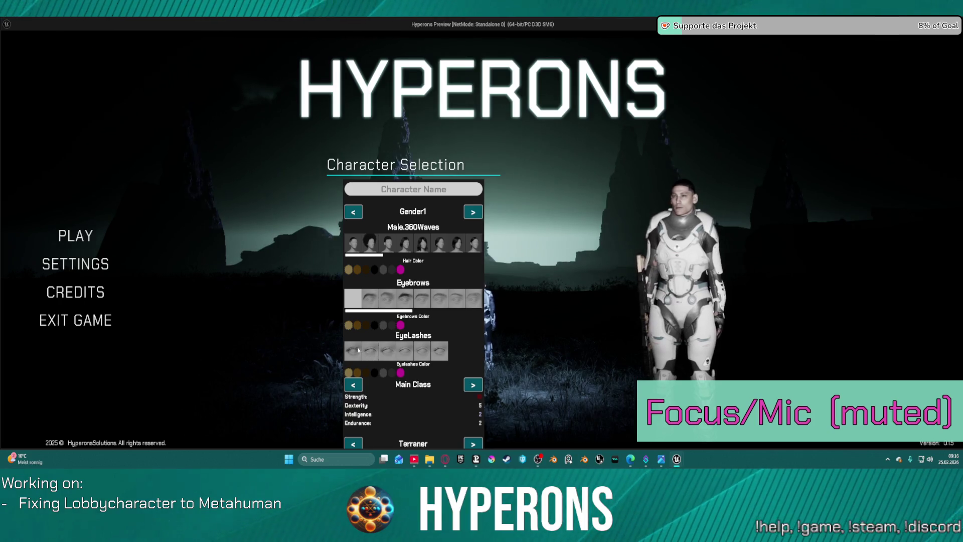
{"action": "left_click", "coordinate": [374, 355]}
{"action": "mouse_move", "coordinate": [449, 222]}
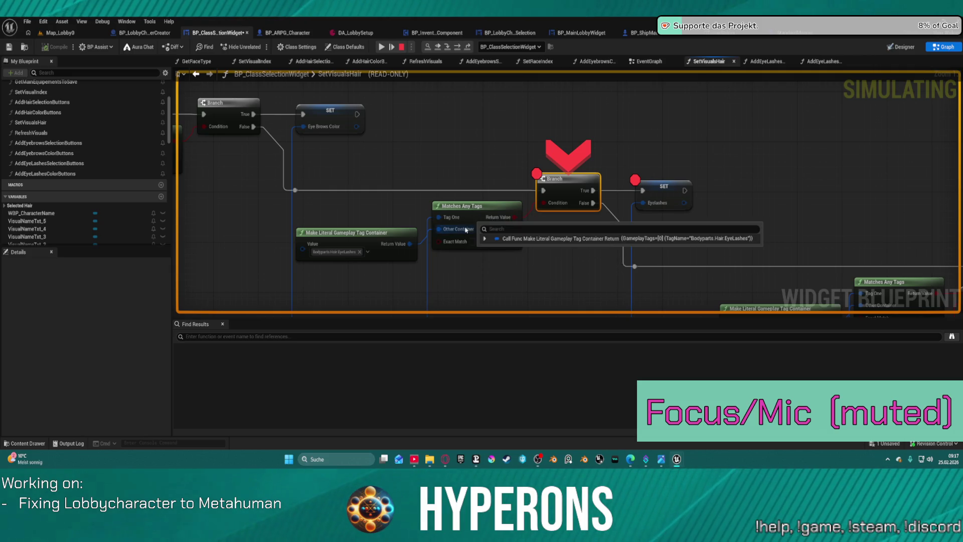
{"action": "mouse_move", "coordinate": [441, 241]}
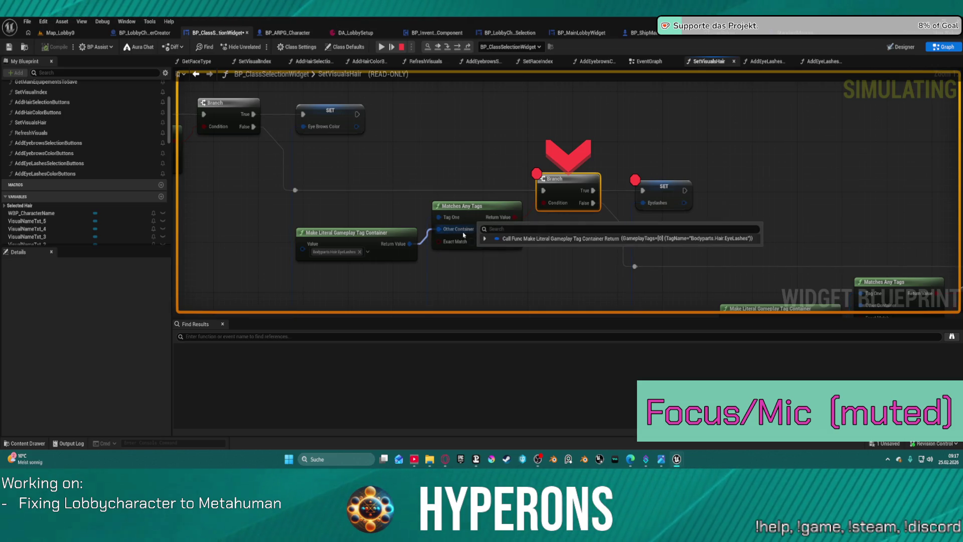
Step: Resume with F5, re-trigger the breakpoint with another eyelash pick, then stop the play session
{"action": "key", "text": "F5"}
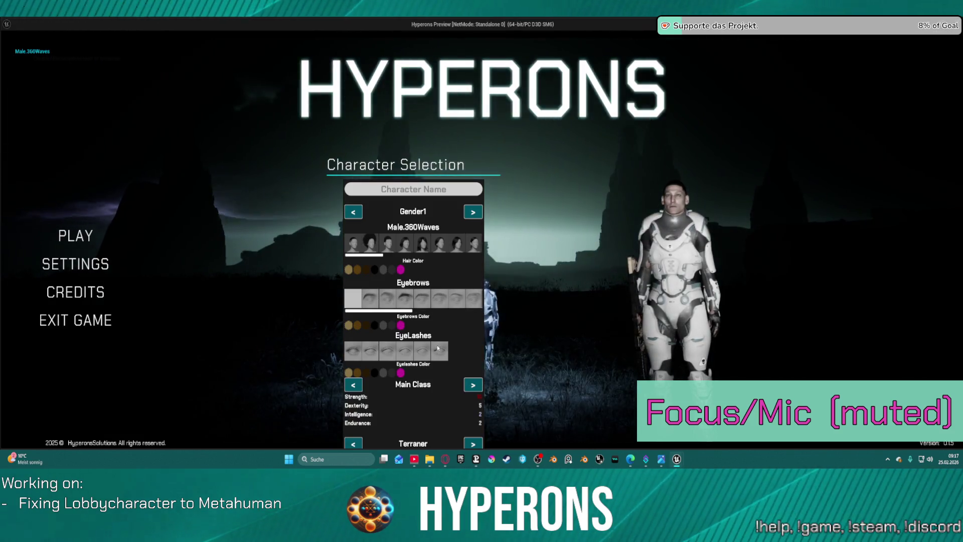
{"action": "left_click", "coordinate": [437, 348]}
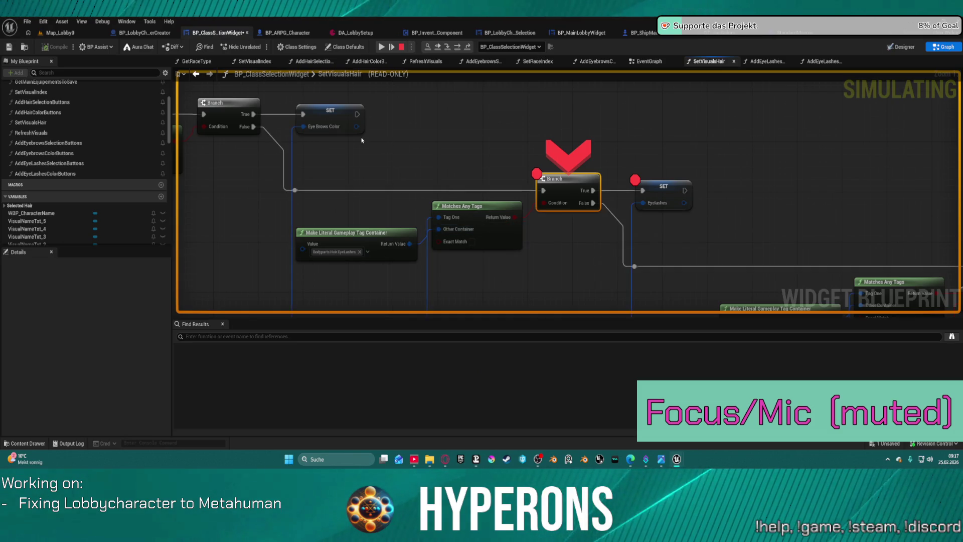
{"action": "scroll", "coordinate": [462, 233], "scroll_direction": "down", "scroll_amount": 5}
{"action": "left_click_drag", "start_coordinate": [428, 122], "coordinate": [367, 304]}
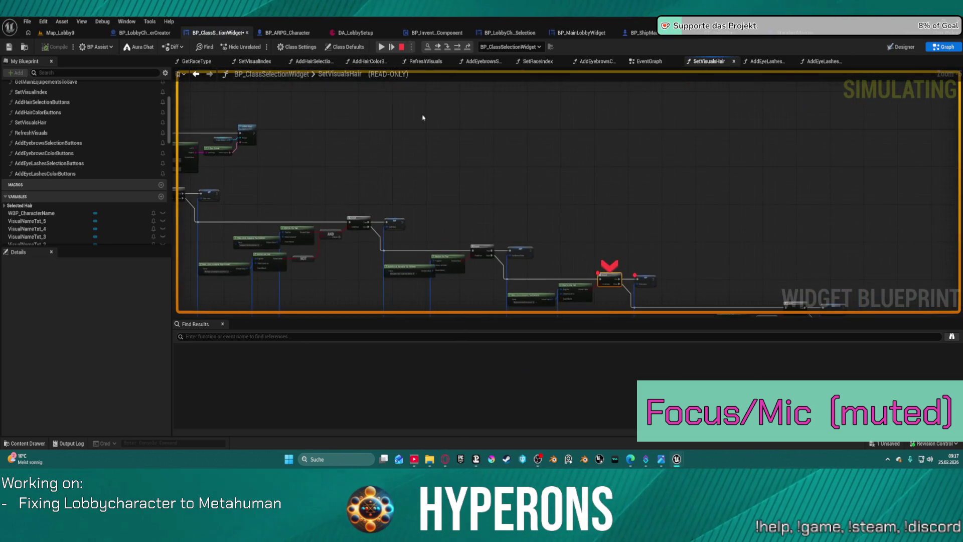
{"action": "left_click", "coordinate": [401, 46]}
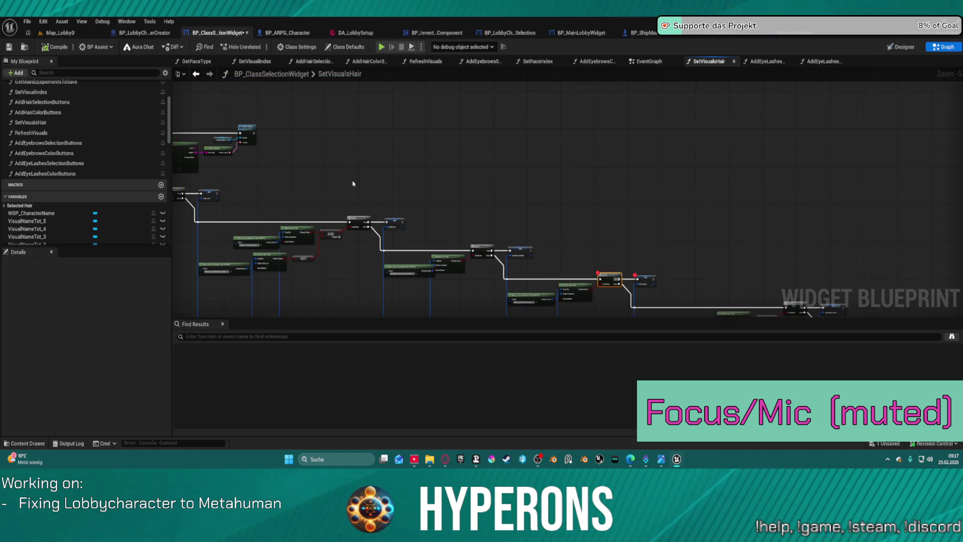
{"action": "left_click_drag", "start_coordinate": [612, 176], "coordinate": [644, 191]}
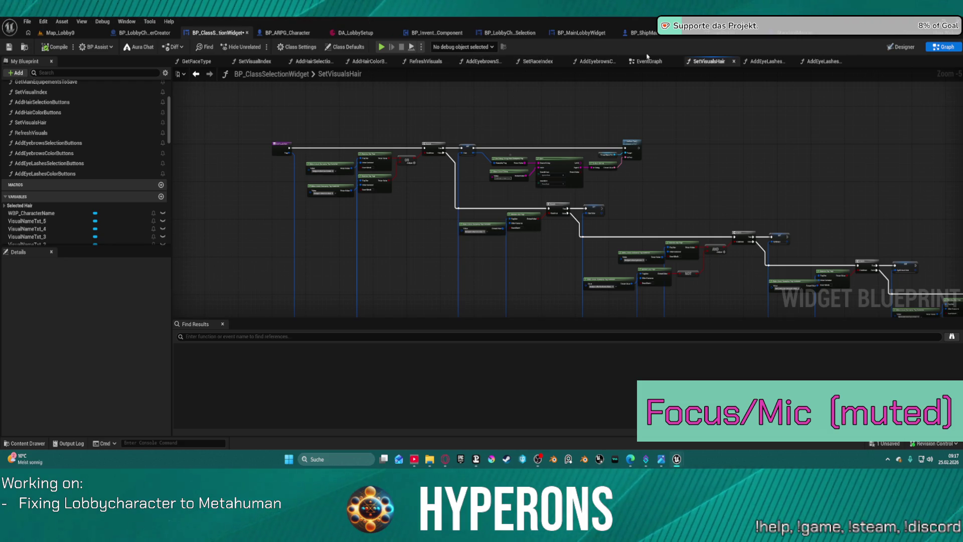
Step: Open AddEyeLashesSelectionButtons, review the Branch and row lookup nodes, and locate the DT_Eyelashes_M asset
{"action": "left_click", "coordinate": [822, 61]}
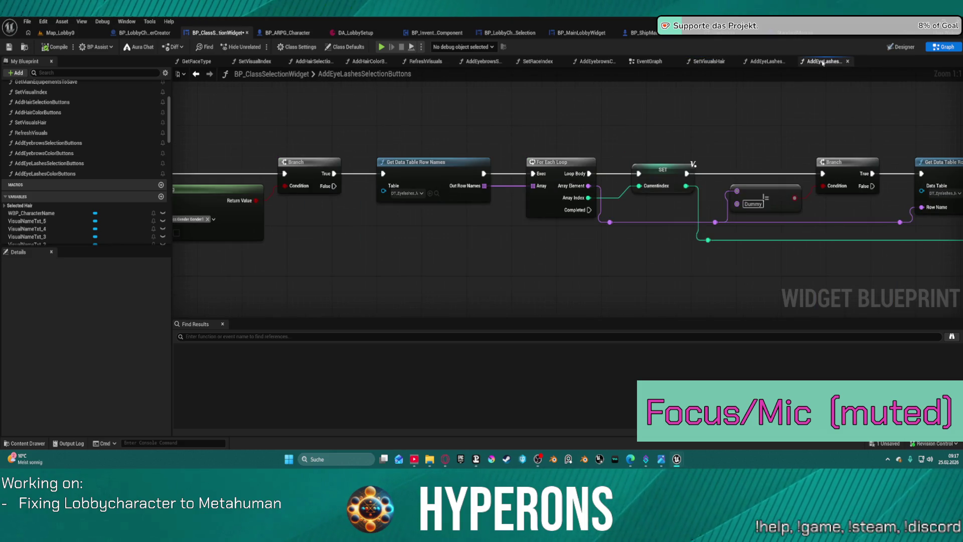
{"action": "mouse_move", "coordinate": [776, 127]}
{"action": "left_mouse_down"}
{"action": "mouse_move", "coordinate": [165, 123]}
{"action": "mouse_move", "coordinate": [763, 128]}
{"action": "mouse_move", "coordinate": [738, 141]}
{"action": "left_mouse_up"}
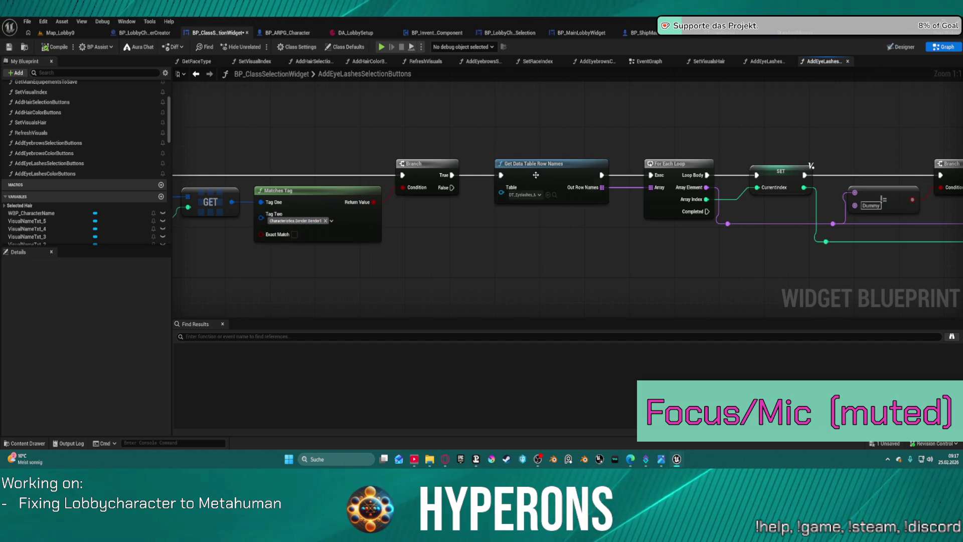
{"action": "left_click_drag", "start_coordinate": [851, 256], "coordinate": [448, 229]}
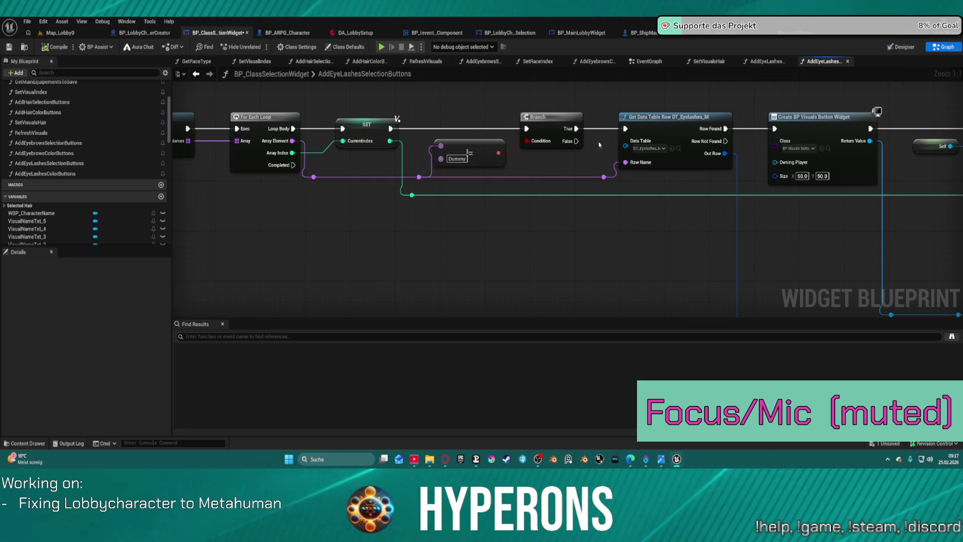
{"action": "left_click", "coordinate": [678, 149]}
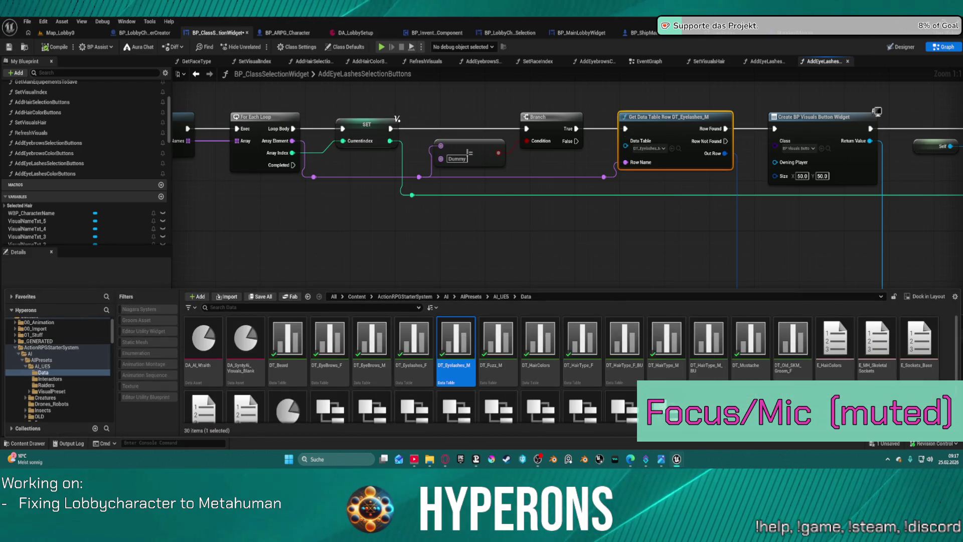
{"action": "key", "text": "ctrl+space"}
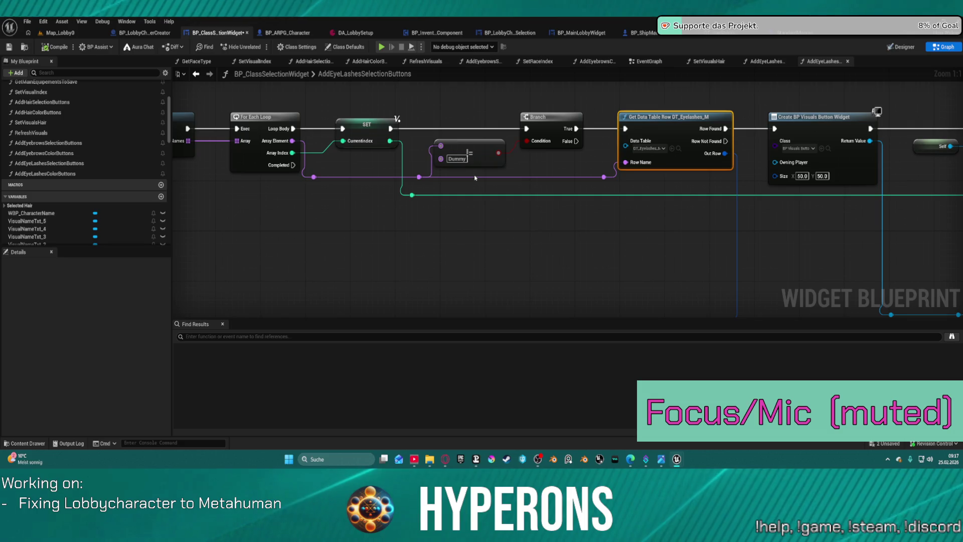
Step: Delete the Dummy check and Branch, wiring SET directly into Get Data Table Row
{"action": "mouse_move", "coordinate": [473, 175]}
{"action": "left_mouse_down"}
{"action": "mouse_move", "coordinate": [466, 151]}
{"action": "mouse_move", "coordinate": [531, 135]}
{"action": "left_mouse_up"}
{"action": "key", "text": "Delete"}
{"action": "mouse_move", "coordinate": [390, 128]}
{"action": "left_mouse_down"}
{"action": "mouse_move", "coordinate": [570, 140]}
{"action": "mouse_move", "coordinate": [625, 129]}
{"action": "left_mouse_up"}
Step: Pan across AddEyeLashesSelectionButtons to bring the Set Image and Groom node into view
{"action": "mouse_move", "coordinate": [470, 84]}
{"action": "left_mouse_down"}
{"action": "mouse_move", "coordinate": [200, 95]}
{"action": "mouse_move", "coordinate": [185, 105]}
{"action": "left_mouse_up"}
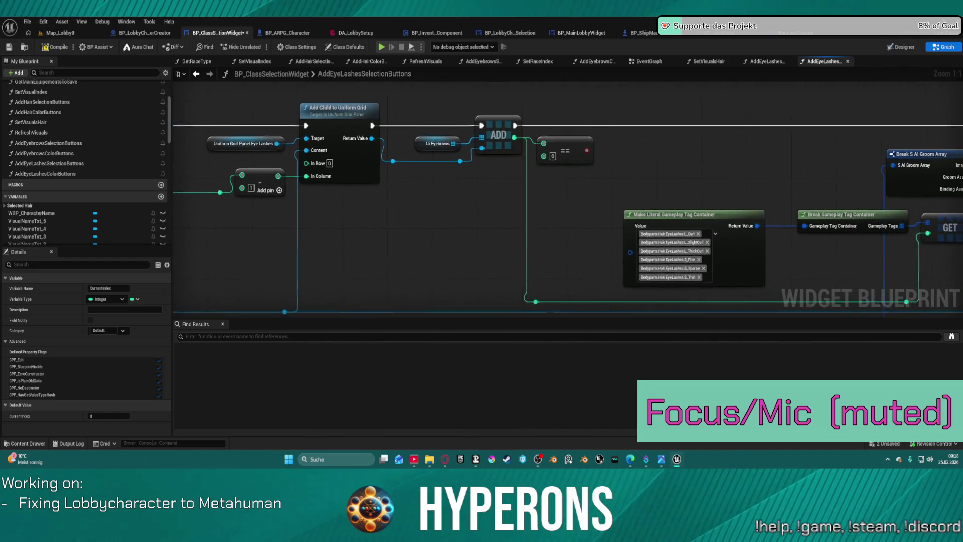
{"action": "left_click_drag", "start_coordinate": [519, 153], "coordinate": [496, 148]}
{"action": "left_click_drag", "start_coordinate": [598, 148], "coordinate": [601, 146]}
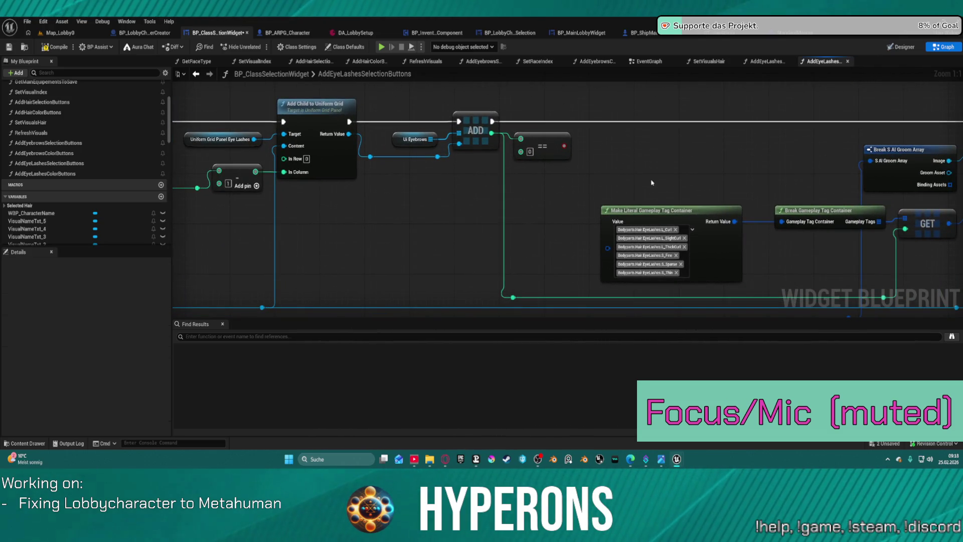
{"action": "left_click_drag", "start_coordinate": [709, 152], "coordinate": [447, 145]}
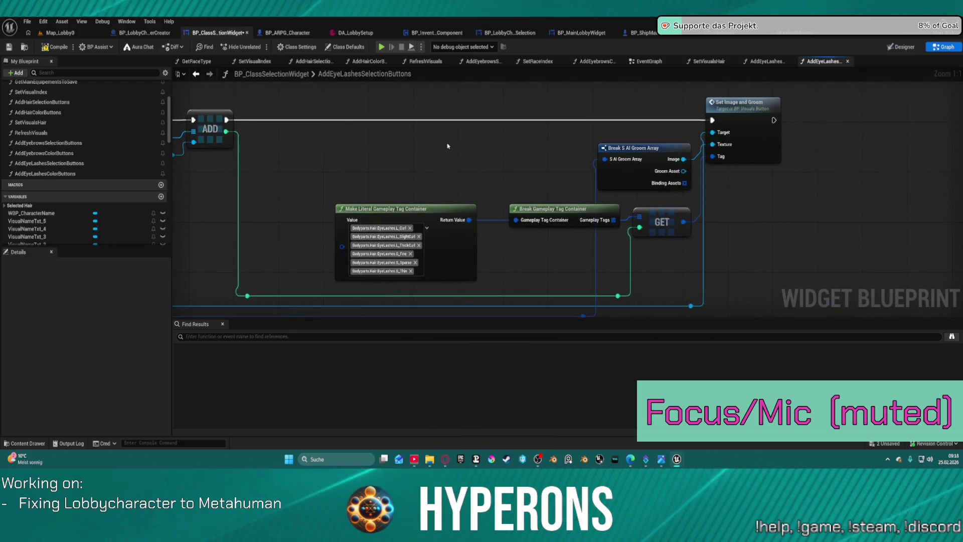
Step: Reposition the Break S AI Groom Array node and add a breakpoint on Set Image and Groom
{"action": "mouse_move", "coordinate": [637, 148]}
{"action": "left_mouse_down"}
{"action": "mouse_move", "coordinate": [550, 142]}
{"action": "mouse_move", "coordinate": [552, 133]}
{"action": "left_mouse_up"}
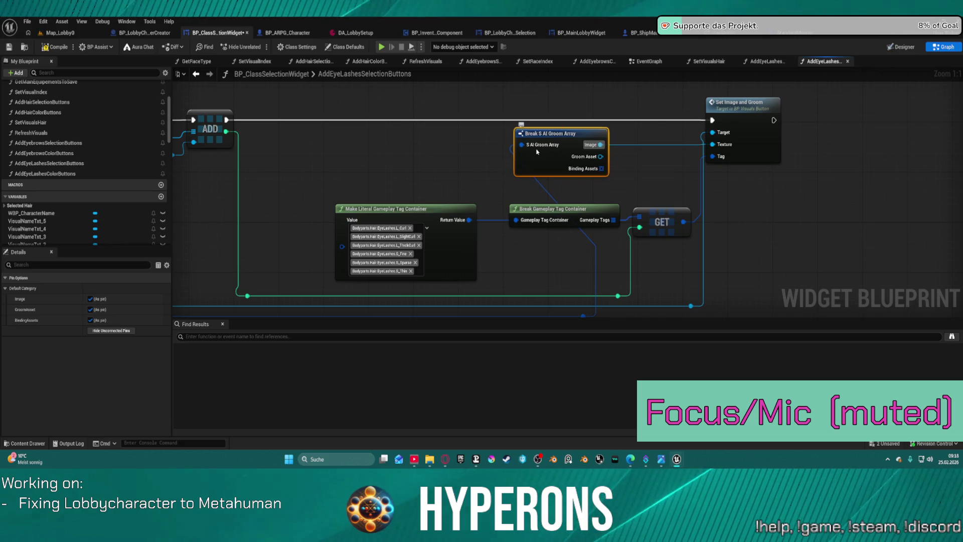
{"action": "mouse_move", "coordinate": [478, 239]}
{"action": "left_mouse_down"}
{"action": "mouse_move", "coordinate": [579, 176]}
{"action": "mouse_move", "coordinate": [578, 166]}
{"action": "mouse_move", "coordinate": [530, 165]}
{"action": "mouse_move", "coordinate": [440, 204]}
{"action": "mouse_move", "coordinate": [953, 226]}
{"action": "mouse_move", "coordinate": [575, 221]}
{"action": "left_mouse_up"}
{"action": "right_click", "coordinate": [822, 122]}
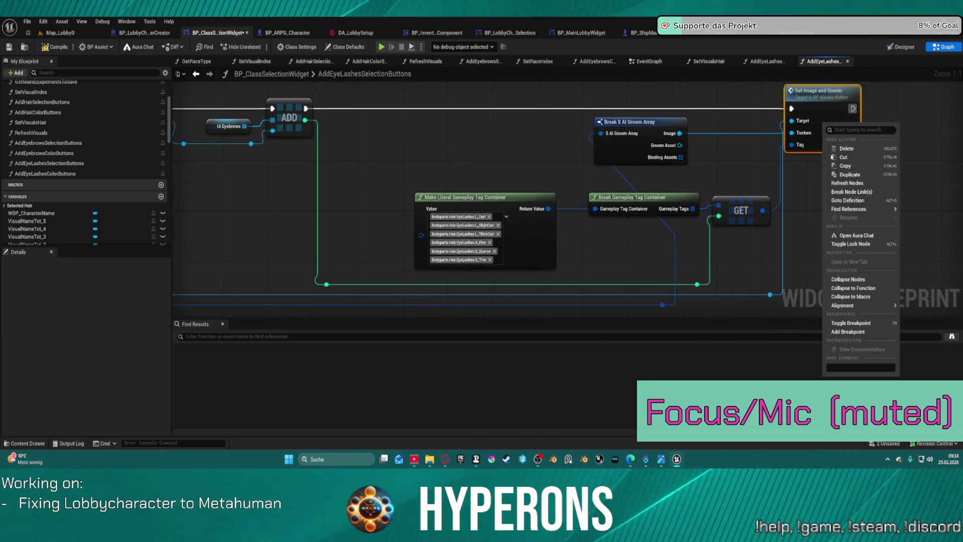
{"action": "left_click", "coordinate": [869, 332]}
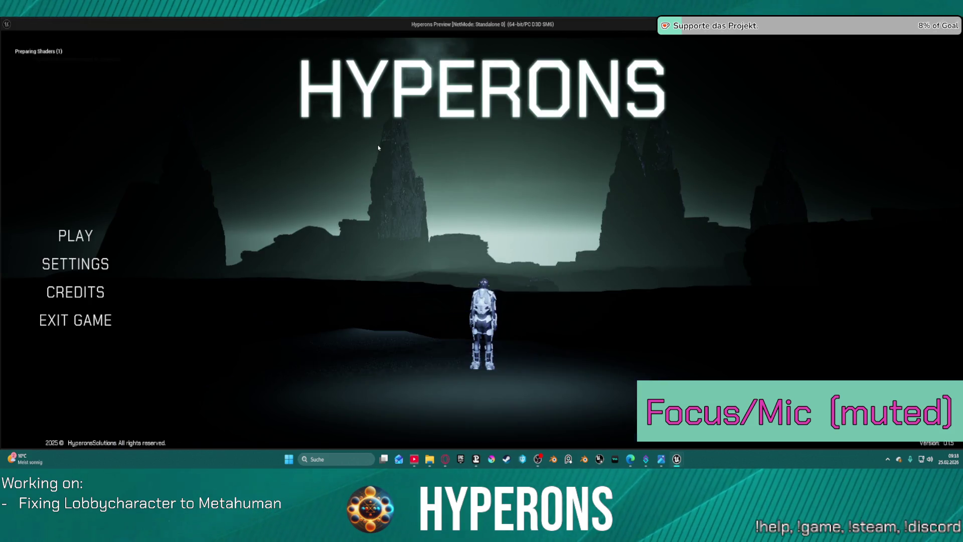
Step: Start a new character in-game and step through the first breakpoints, inspecting SetVisualsHair's pin values
{"action": "left_click", "coordinate": [76, 236]}
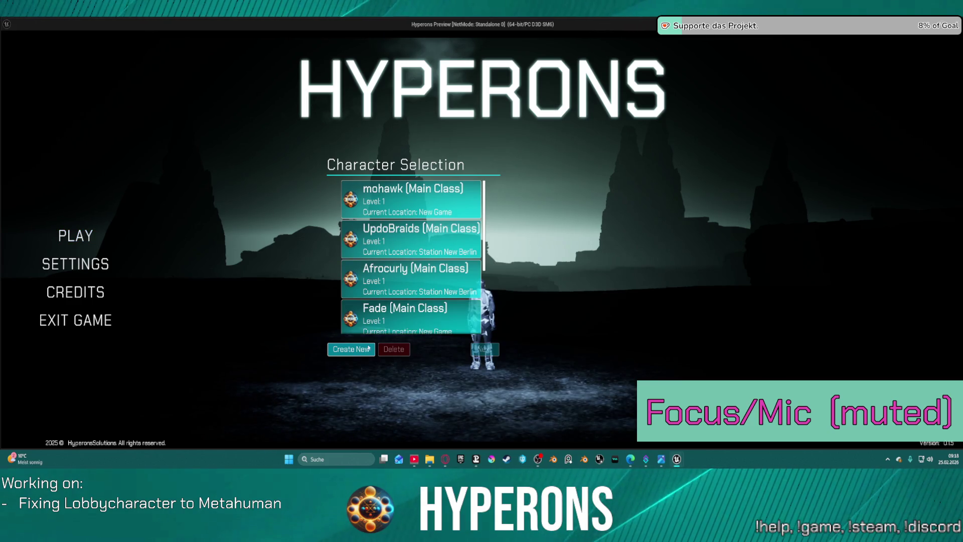
{"action": "left_click", "coordinate": [369, 347]}
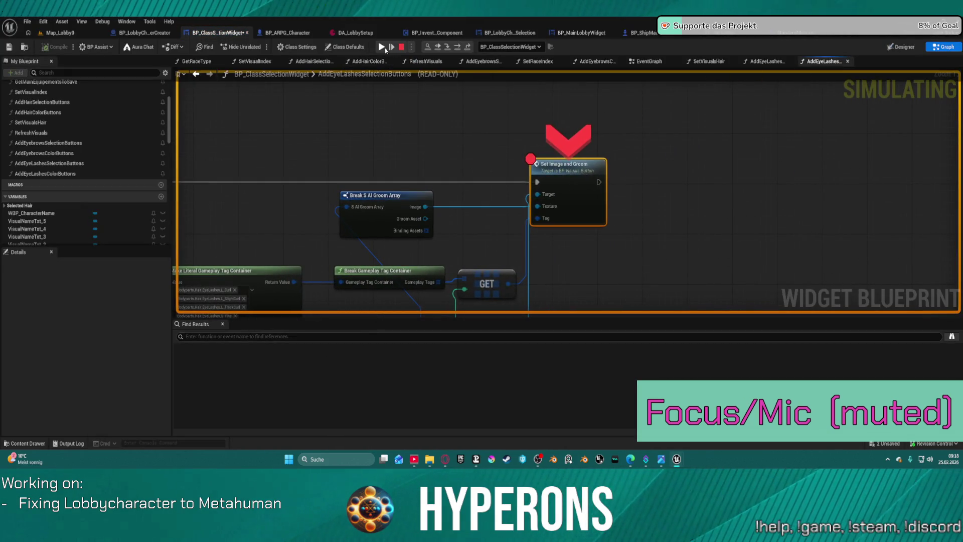
{"action": "left_click", "coordinate": [385, 48]}
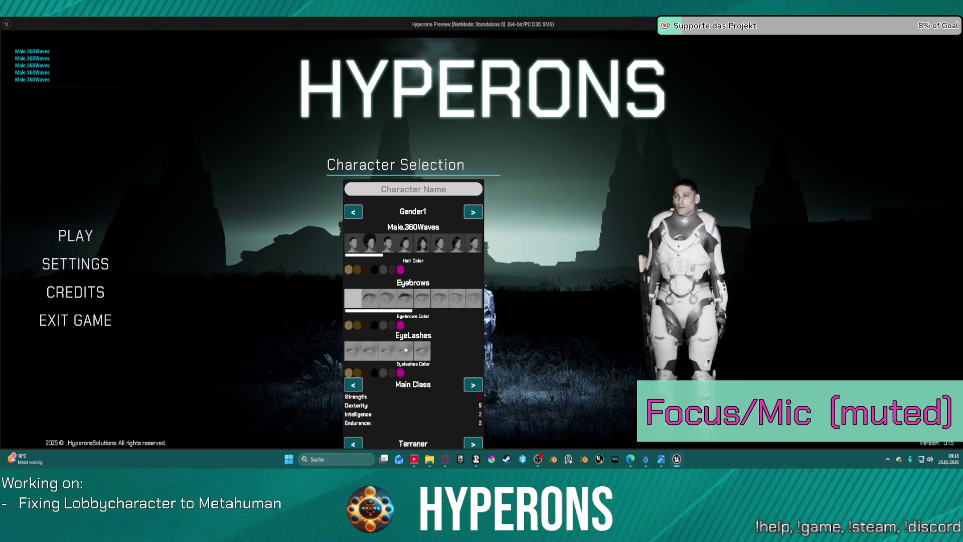
{"action": "left_click", "coordinate": [405, 349]}
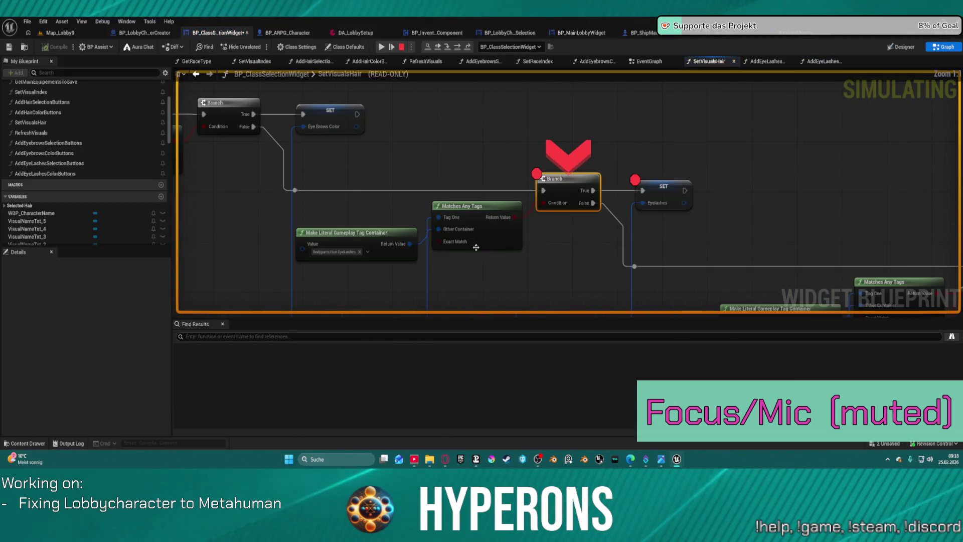
{"action": "mouse_move", "coordinate": [464, 228]}
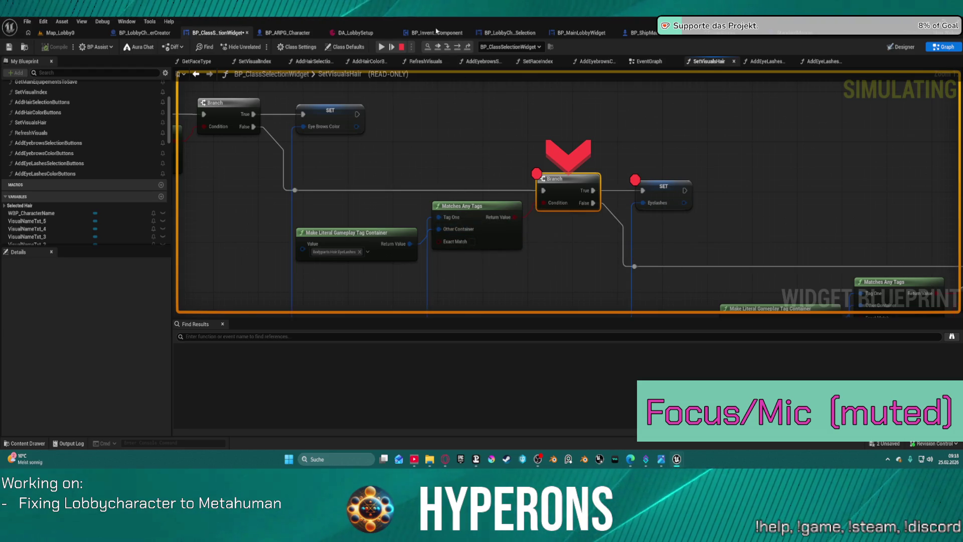
{"action": "left_click", "coordinate": [391, 48]}
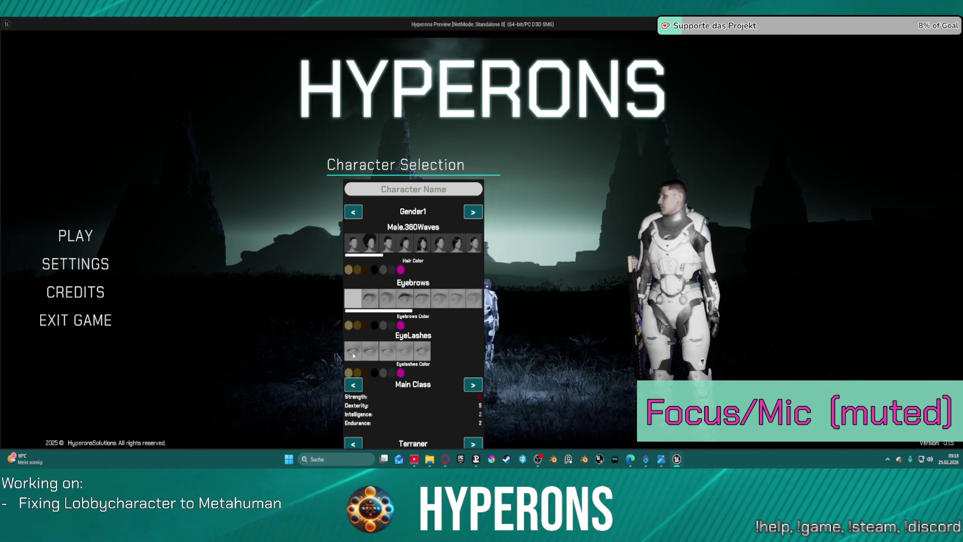
Step: Pick the first eyelash style, confirm the eyelash Branch Condition reads False, then close the preview
{"action": "left_click", "coordinate": [353, 354]}
{"action": "mouse_move", "coordinate": [555, 205]}
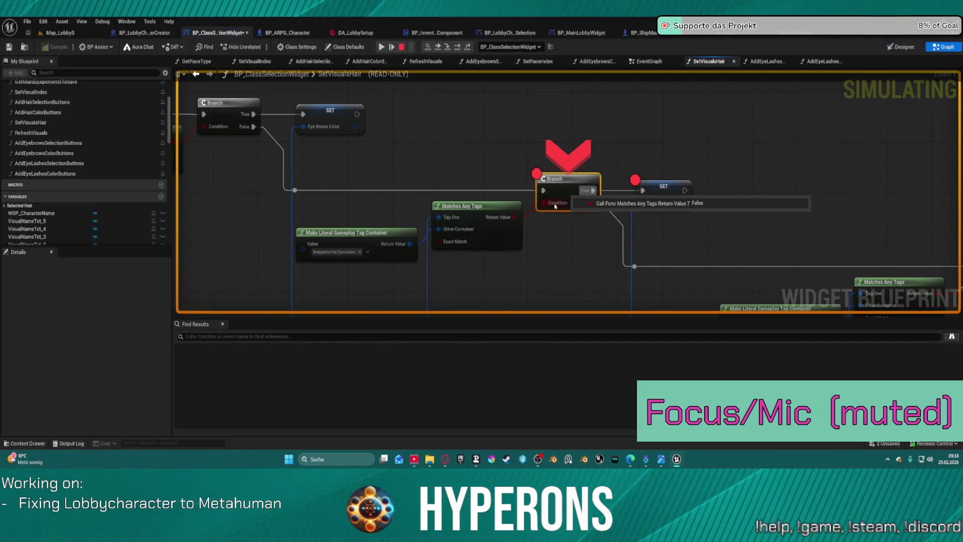
{"action": "mouse_move", "coordinate": [461, 230]}
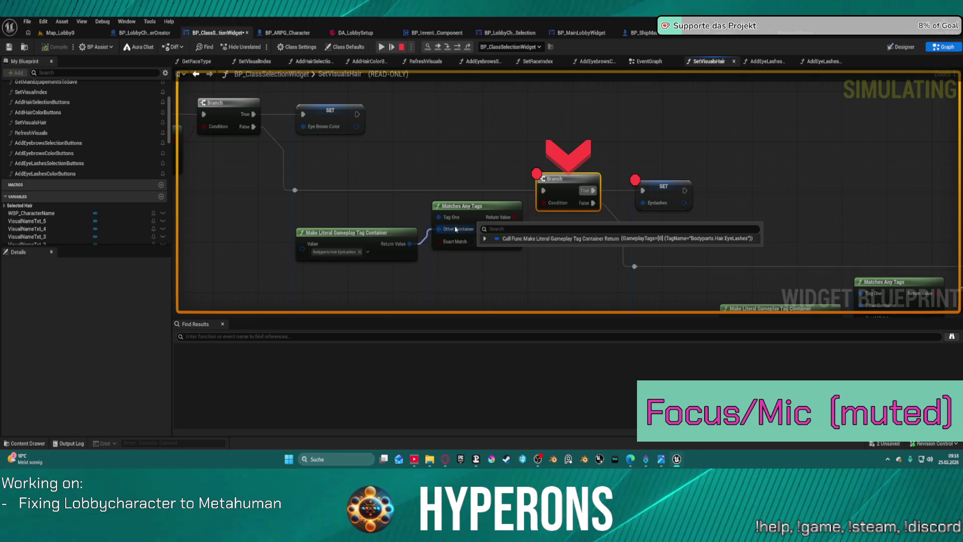
{"action": "mouse_move", "coordinate": [376, 167]}
{"action": "left_mouse_down"}
{"action": "mouse_move", "coordinate": [561, 160]}
{"action": "mouse_move", "coordinate": [792, 178]}
{"action": "mouse_move", "coordinate": [717, 196]}
{"action": "mouse_move", "coordinate": [885, 215]}
{"action": "mouse_move", "coordinate": [803, 281]}
{"action": "mouse_move", "coordinate": [793, 339]}
{"action": "left_mouse_up"}
{"action": "mouse_move", "coordinate": [351, 305]}
{"action": "left_mouse_down"}
{"action": "mouse_move", "coordinate": [639, 177]}
{"action": "mouse_move", "coordinate": [618, 162]}
{"action": "left_mouse_up"}
{"action": "mouse_move", "coordinate": [524, 187]}
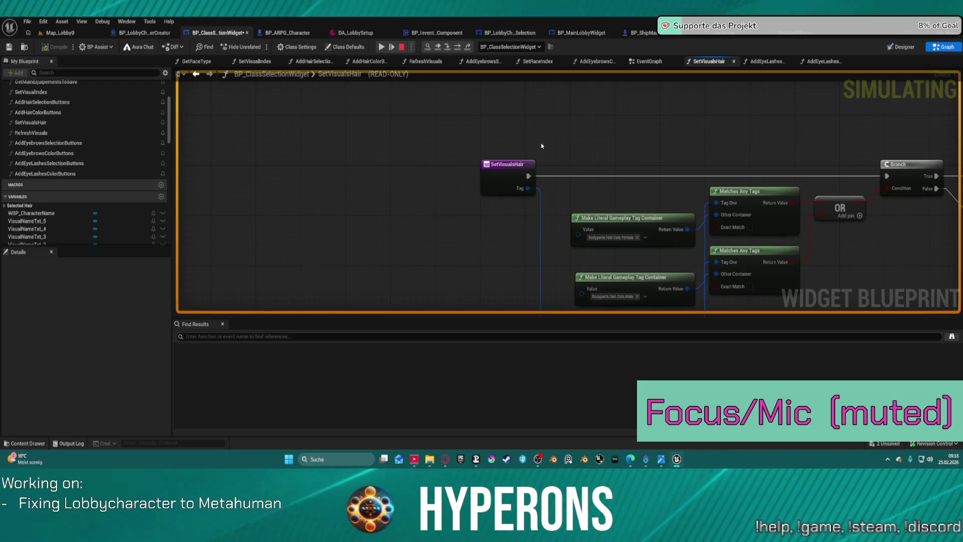
{"action": "left_click", "coordinate": [381, 47]}
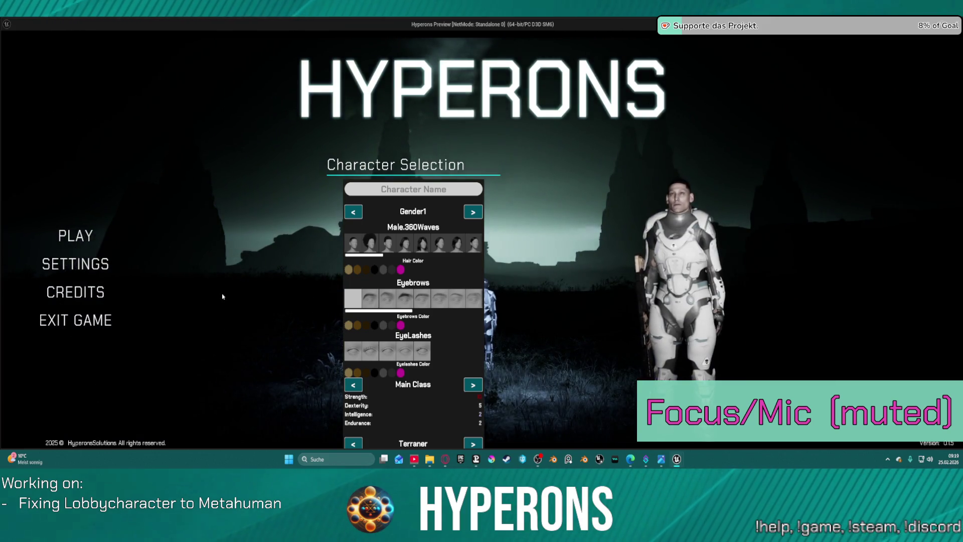
{"action": "key", "text": "Escape"}
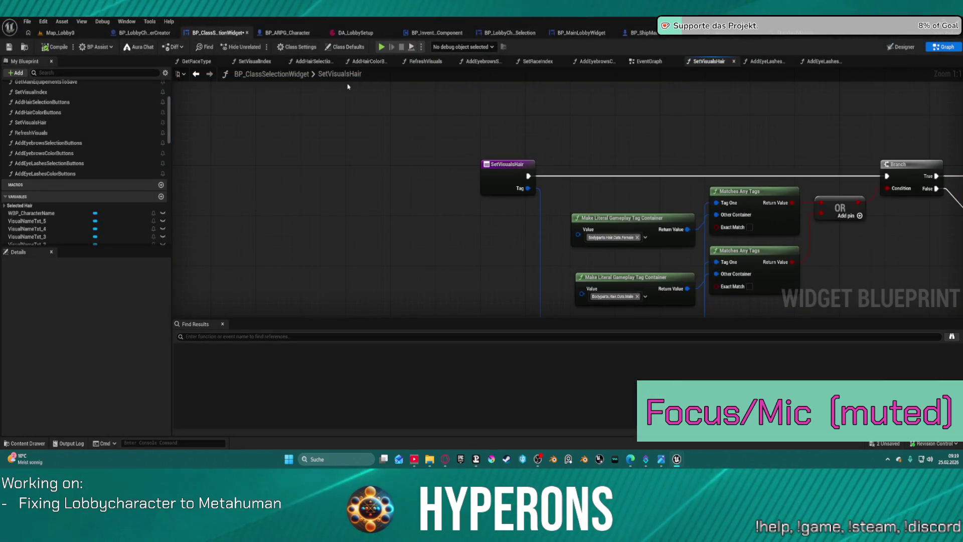
Step: Switch to AddEyeLashesSelectionButtons and review its entry, tag-matching and data table loop nodes
{"action": "left_click", "coordinate": [767, 62]}
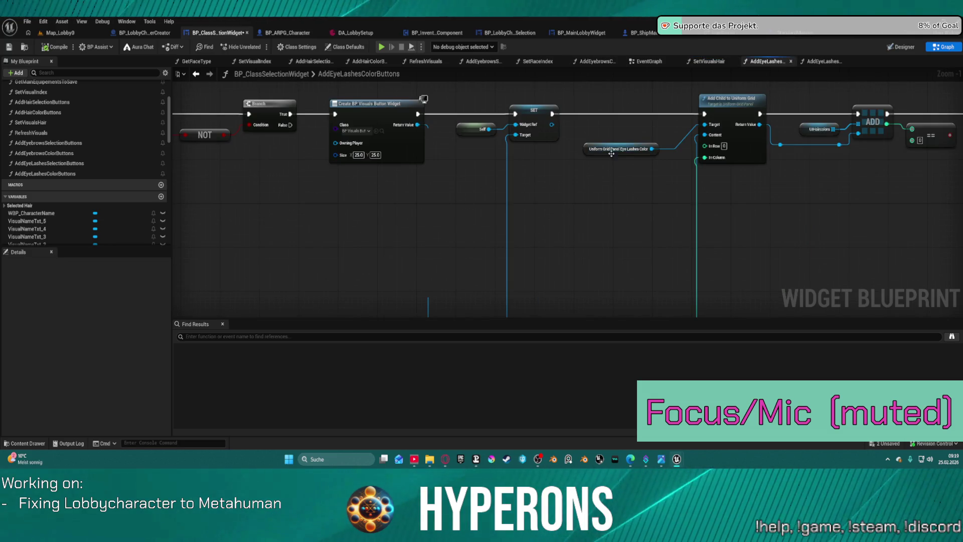
{"action": "left_click", "coordinate": [825, 61]}
{"action": "mouse_move", "coordinate": [476, 242]}
{"action": "left_mouse_down"}
{"action": "mouse_move", "coordinate": [610, 193]}
{"action": "mouse_move", "coordinate": [866, 241]}
{"action": "mouse_move", "coordinate": [877, 215]}
{"action": "mouse_move", "coordinate": [271, 129]}
{"action": "left_mouse_up"}
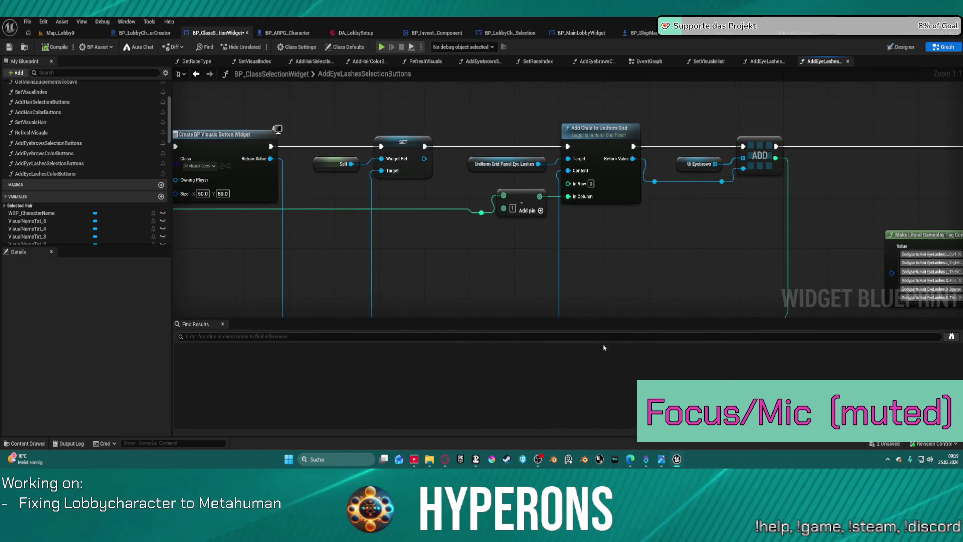
{"action": "mouse_move", "coordinate": [482, 298]}
{"action": "left_mouse_down"}
{"action": "mouse_move", "coordinate": [632, 256]}
{"action": "mouse_move", "coordinate": [762, 290]}
{"action": "mouse_move", "coordinate": [897, 292]}
{"action": "left_mouse_up"}
{"action": "mouse_move", "coordinate": [209, 131]}
{"action": "left_mouse_down"}
{"action": "mouse_move", "coordinate": [592, 124]}
{"action": "mouse_move", "coordinate": [865, 133]}
{"action": "left_mouse_up"}
{"action": "mouse_move", "coordinate": [592, 133]}
{"action": "left_mouse_down"}
{"action": "mouse_move", "coordinate": [872, 142]}
{"action": "mouse_move", "coordinate": [812, 146]}
{"action": "left_mouse_up"}
Step: Pan through the button widget creation nodes up to the Set Image and Groom node
{"action": "left_click_drag", "start_coordinate": [853, 271], "coordinate": [351, 271]}
{"action": "mouse_move", "coordinate": [952, 269]}
{"action": "left_mouse_down"}
{"action": "mouse_move", "coordinate": [176, 263]}
{"action": "mouse_move", "coordinate": [111, 239]}
{"action": "left_mouse_up"}
{"action": "left_click_drag", "start_coordinate": [53, 265], "coordinate": [697, 274]}
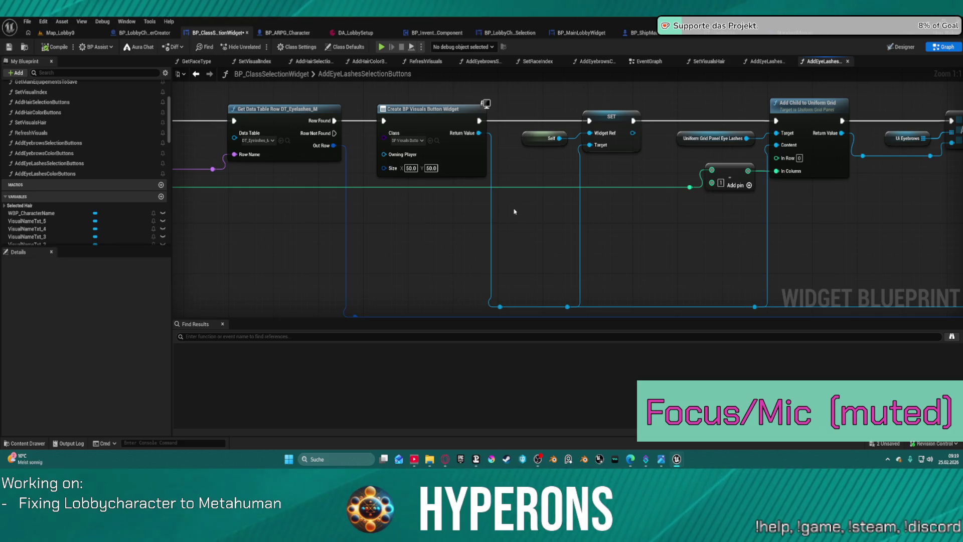
{"action": "left_click_drag", "start_coordinate": [771, 232], "coordinate": [65, 224]}
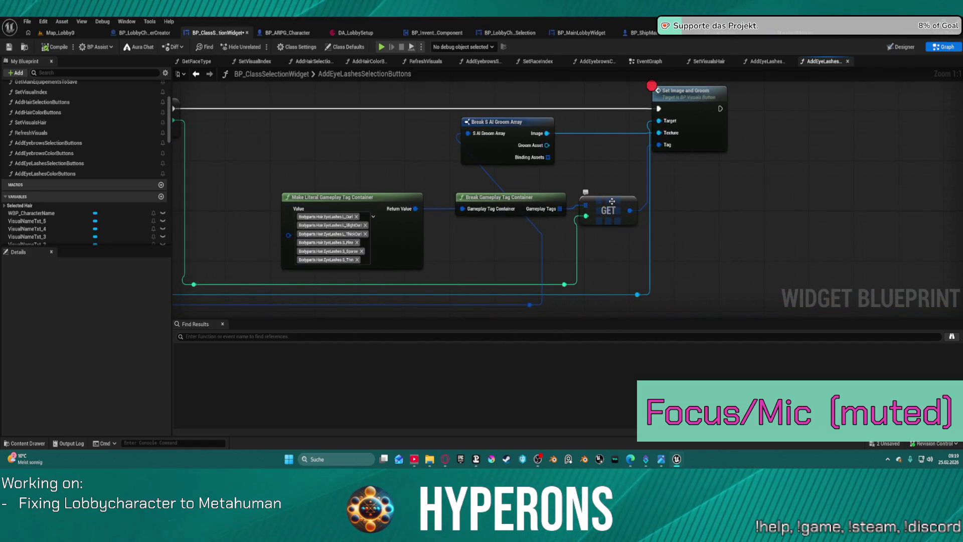
{"action": "right_click", "coordinate": [700, 147]}
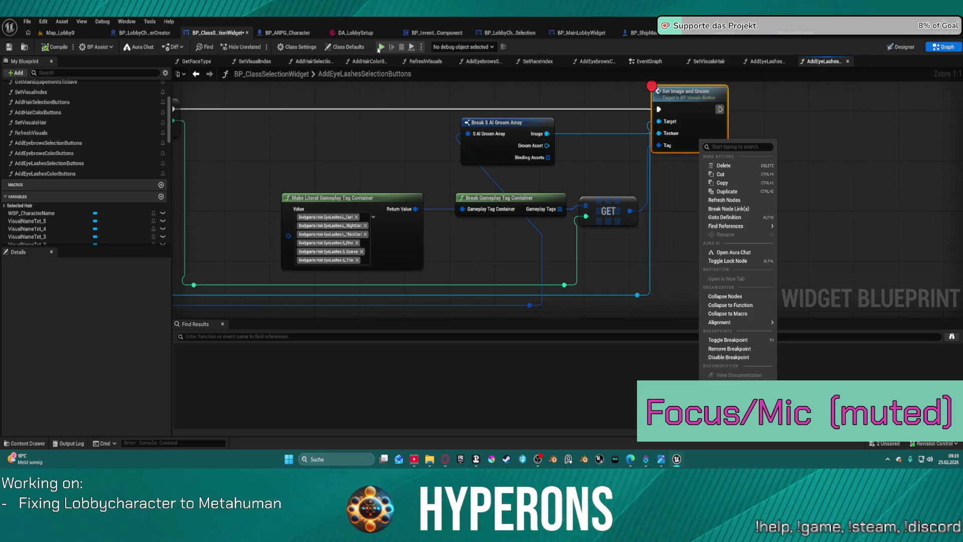
Step: Hit the Set Image and Groom breakpoint with a new character, confirm the Tag is empty, then stop
{"action": "key", "text": "Escape"}
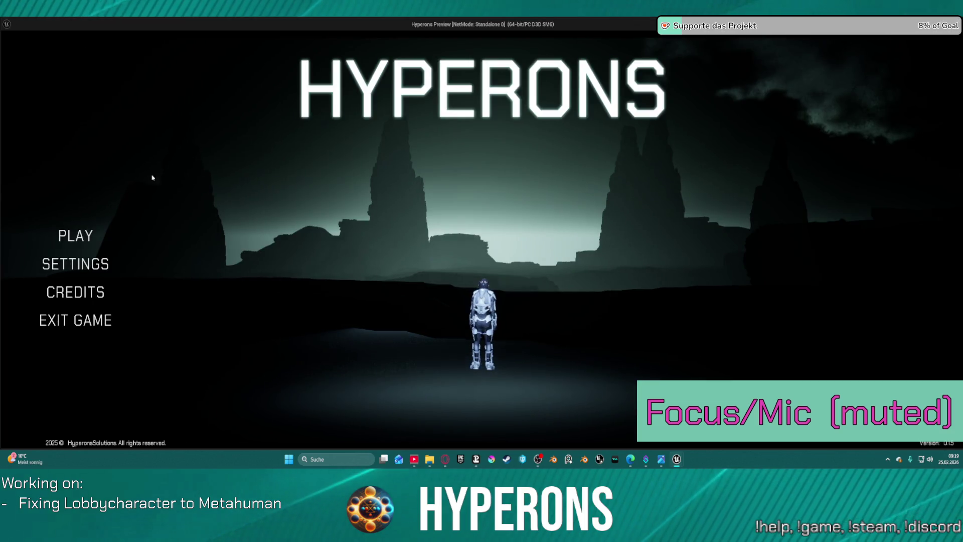
{"action": "left_click", "coordinate": [77, 233]}
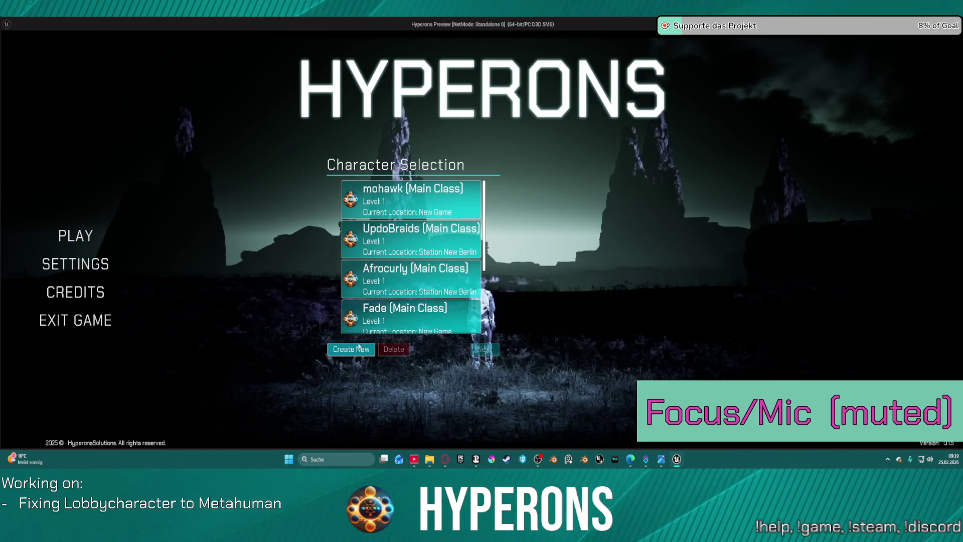
{"action": "left_click", "coordinate": [351, 349]}
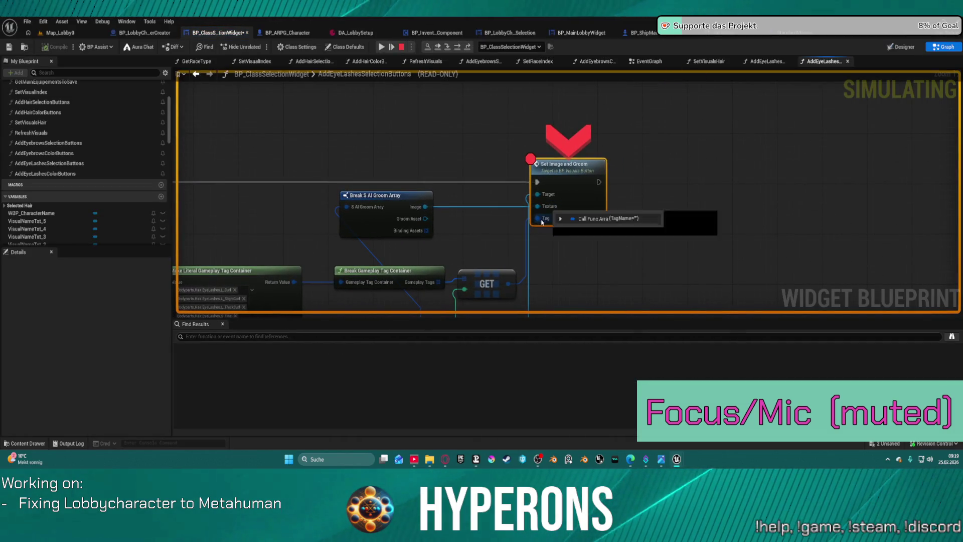
{"action": "mouse_move", "coordinate": [550, 211]}
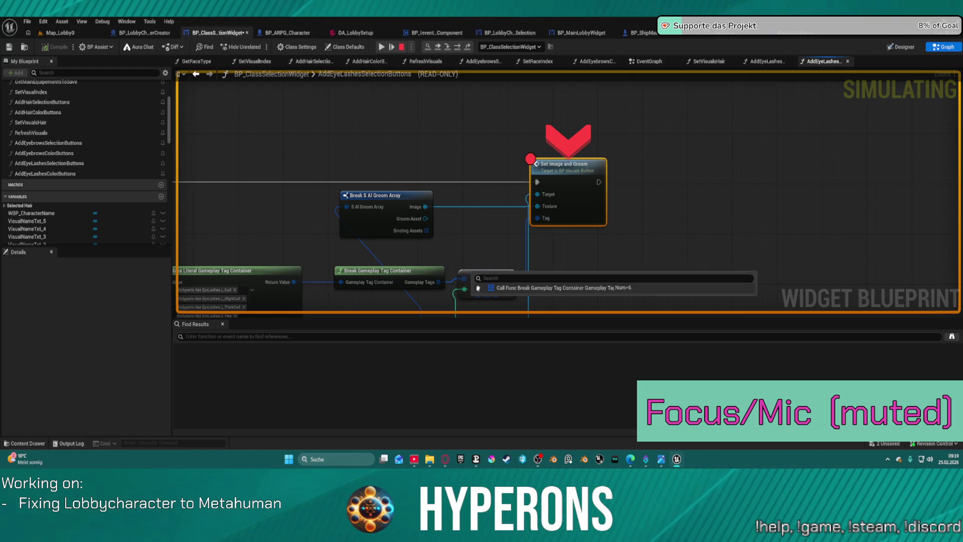
{"action": "left_click", "coordinate": [479, 287]}
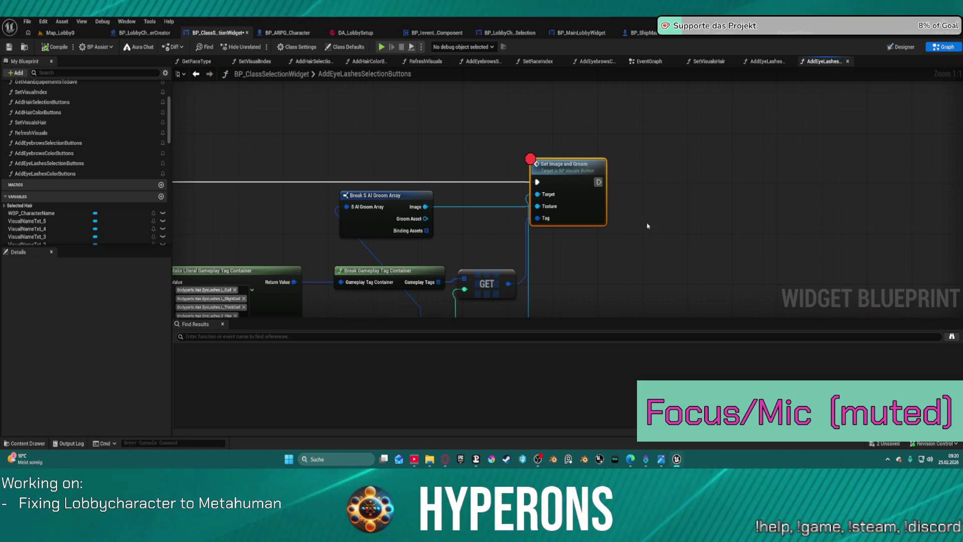
{"action": "key", "text": "ctrl+space"}
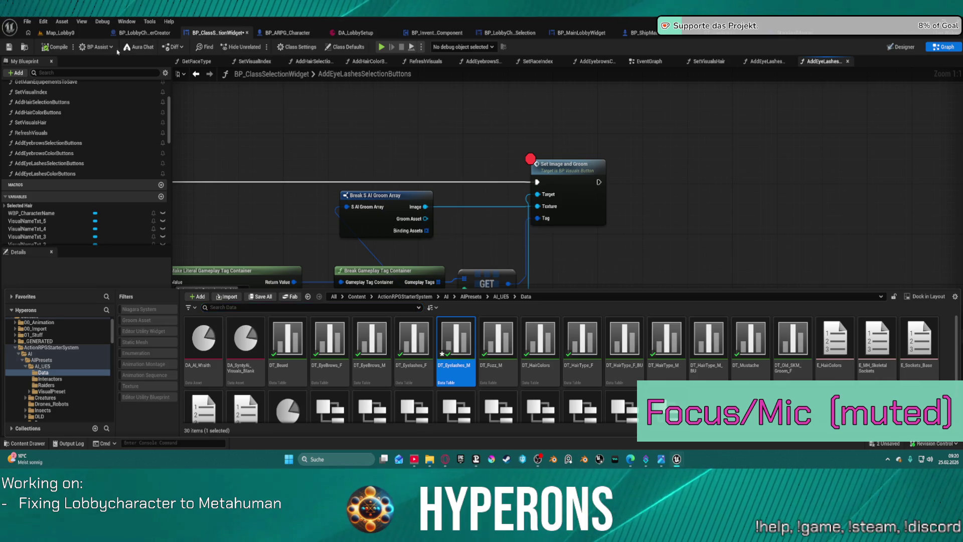
Step: Open BP_VisualsButton's On_Image_MouseButtonDown graph and follow its Set Visuals Hair call into SetVisualsHair
{"action": "left_click", "coordinate": [27, 48]}
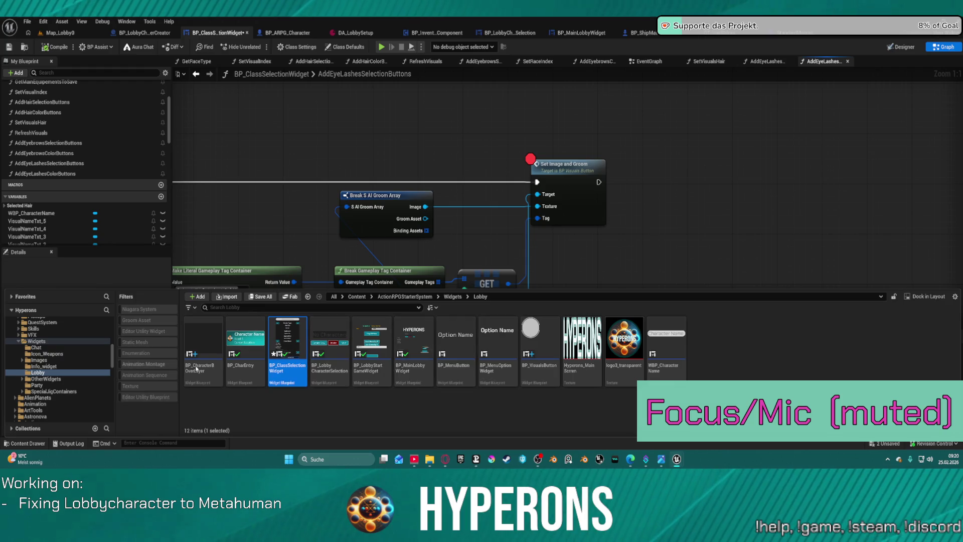
{"action": "left_click", "coordinate": [527, 334]}
{"action": "double_click", "coordinate": [527, 335]}
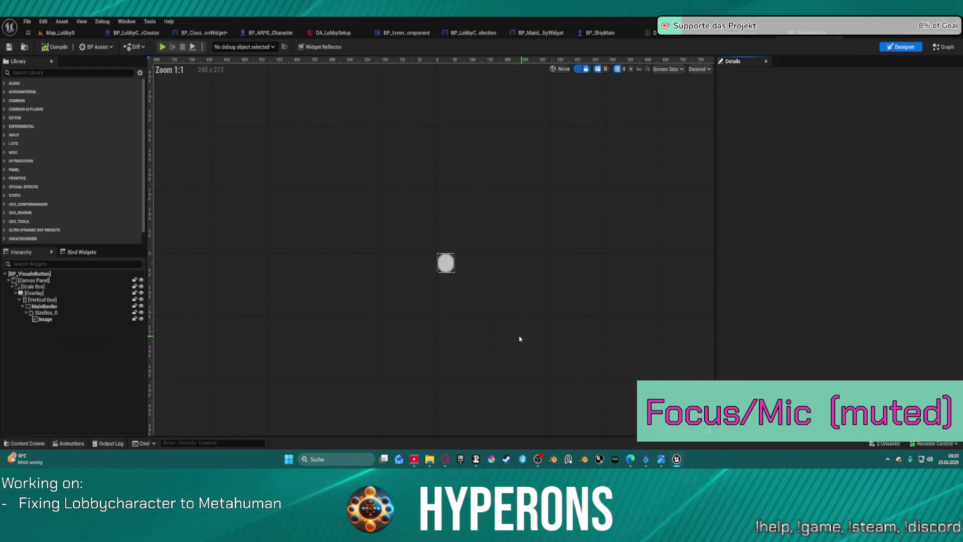
{"action": "left_click", "coordinate": [943, 47]}
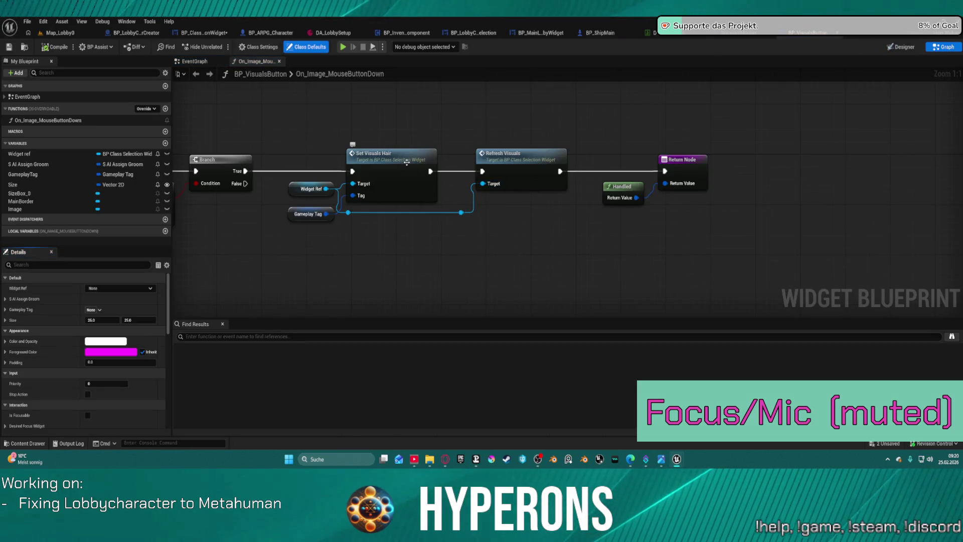
{"action": "double_click", "coordinate": [372, 174]}
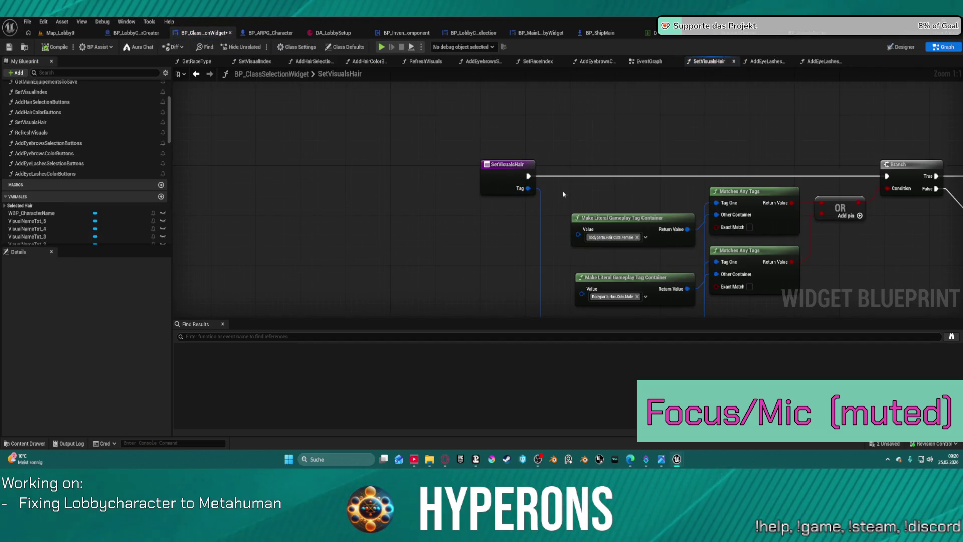
Step: Inspect the eyebrow branch nodes in SetVisualsHair and move toward the eyelashes branch
{"action": "scroll", "coordinate": [715, 202], "scroll_direction": "down", "scroll_amount": 4}
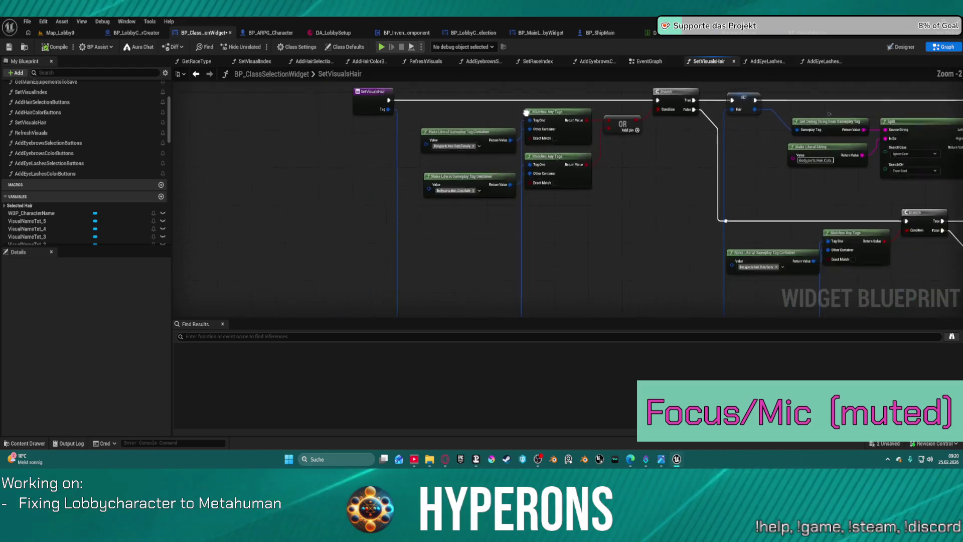
{"action": "scroll", "coordinate": [608, 139], "scroll_direction": "down", "scroll_amount": 2}
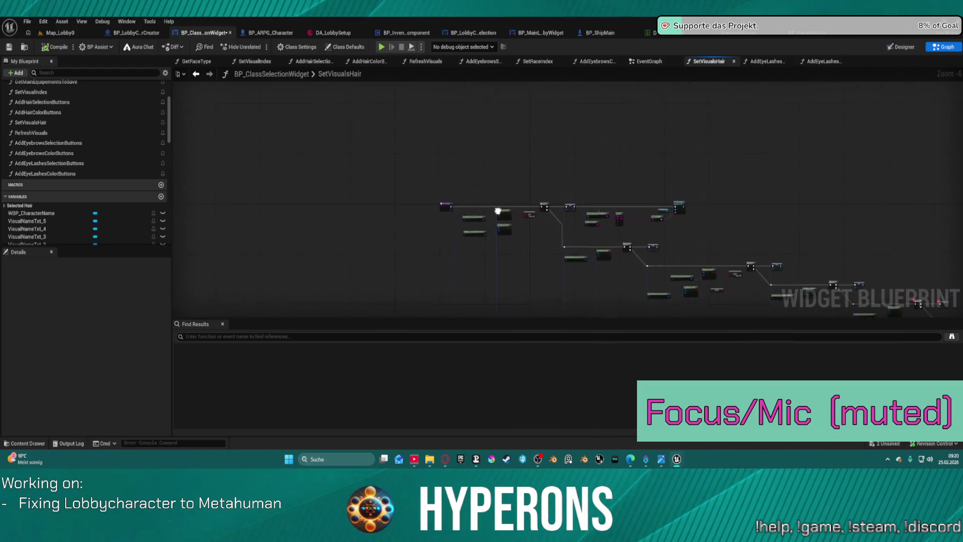
{"action": "scroll", "coordinate": [608, 138], "scroll_direction": "up", "scroll_amount": 7}
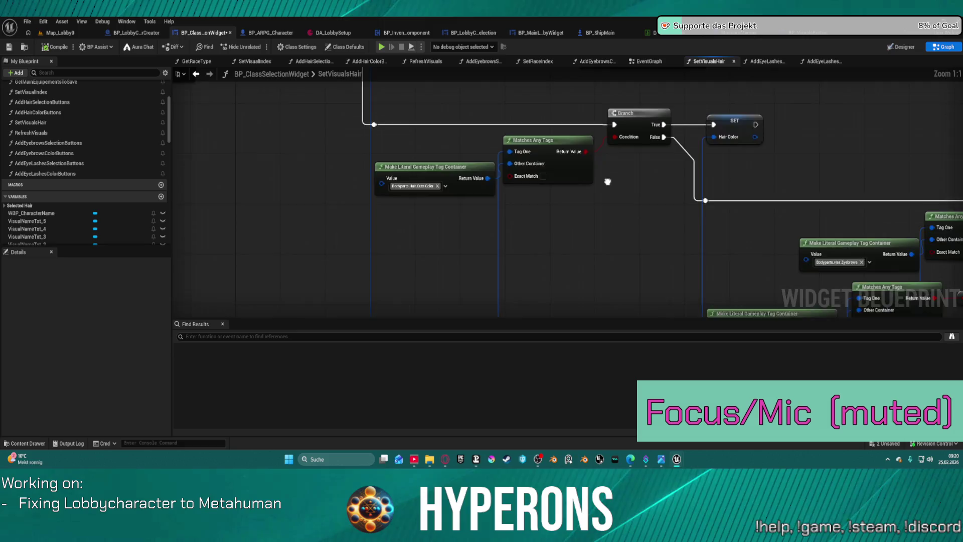
{"action": "mouse_move", "coordinate": [412, 195]}
{"action": "left_mouse_down"}
{"action": "mouse_move", "coordinate": [328, 159]}
{"action": "mouse_move", "coordinate": [260, 150]}
{"action": "mouse_move", "coordinate": [226, 116]}
{"action": "mouse_move", "coordinate": [752, 221]}
{"action": "mouse_move", "coordinate": [962, 332]}
{"action": "mouse_move", "coordinate": [948, 281]}
{"action": "mouse_move", "coordinate": [949, 178]}
{"action": "mouse_move", "coordinate": [929, 280]}
{"action": "mouse_move", "coordinate": [890, 368]}
{"action": "mouse_move", "coordinate": [905, 297]}
{"action": "left_mouse_up"}
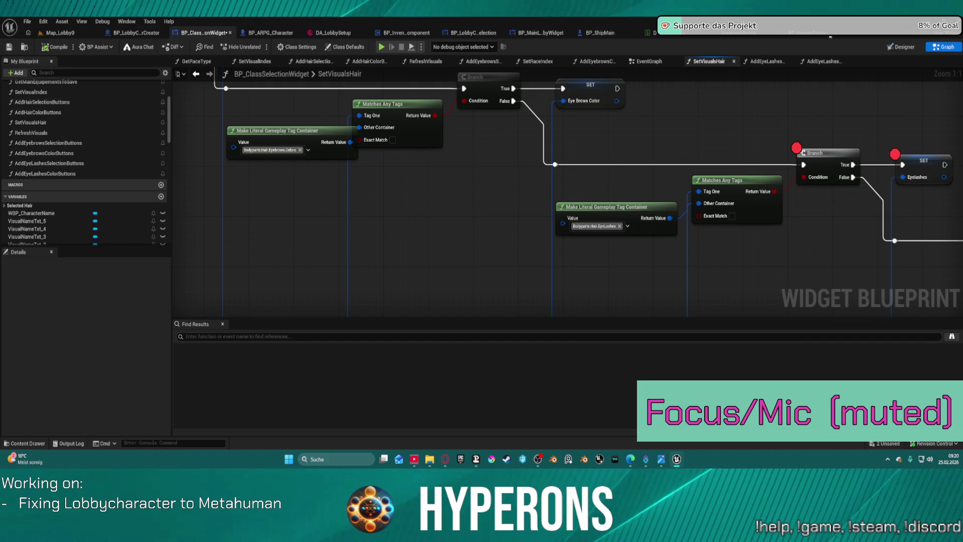
{"action": "mouse_move", "coordinate": [733, 272]}
{"action": "left_mouse_down"}
{"action": "mouse_move", "coordinate": [466, 123]}
{"action": "mouse_move", "coordinate": [485, 88]}
{"action": "mouse_move", "coordinate": [492, 136]}
{"action": "mouse_move", "coordinate": [420, 190]}
{"action": "mouse_move", "coordinate": [419, 176]}
{"action": "mouse_move", "coordinate": [255, 219]}
{"action": "mouse_move", "coordinate": [53, 184]}
{"action": "mouse_move", "coordinate": [49, 153]}
{"action": "left_mouse_up"}
{"action": "scroll", "coordinate": [492, 135], "scroll_direction": "down", "scroll_amount": 1}
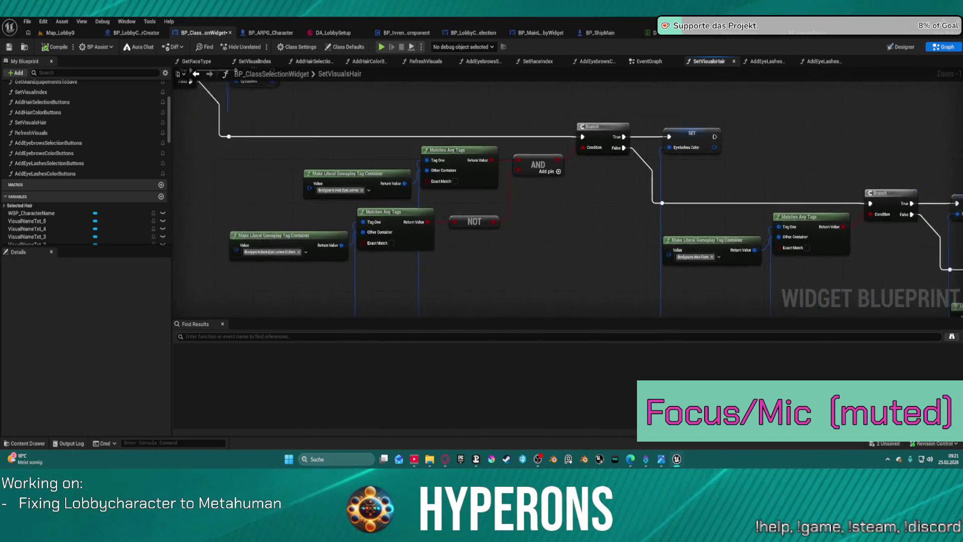
Step: Check the upper Eyelashes Branch and SET nodes, then open RefreshVisuals at its Make S AI Assign Groom node
{"action": "left_click_drag", "start_coordinate": [246, 81], "coordinate": [525, 141]}
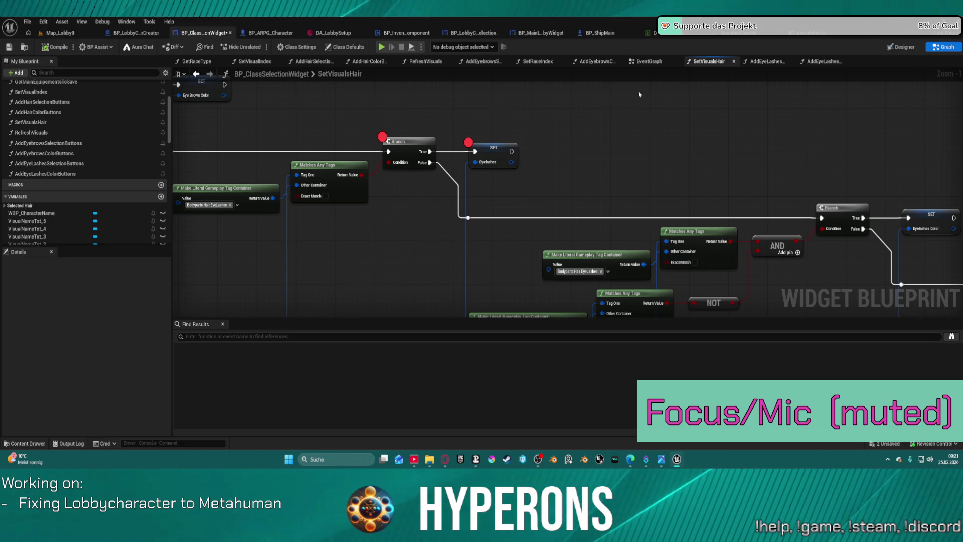
{"action": "double_click", "coordinate": [77, 132]}
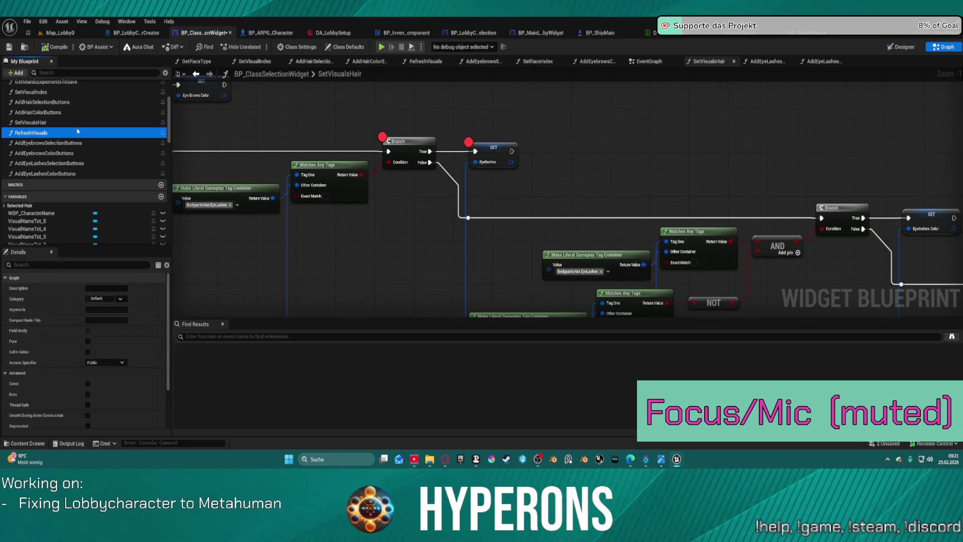
{"action": "mouse_move", "coordinate": [373, 198]}
{"action": "left_mouse_down"}
{"action": "mouse_move", "coordinate": [634, 161]}
{"action": "mouse_move", "coordinate": [761, 120]}
{"action": "mouse_move", "coordinate": [787, 68]}
{"action": "left_mouse_up"}
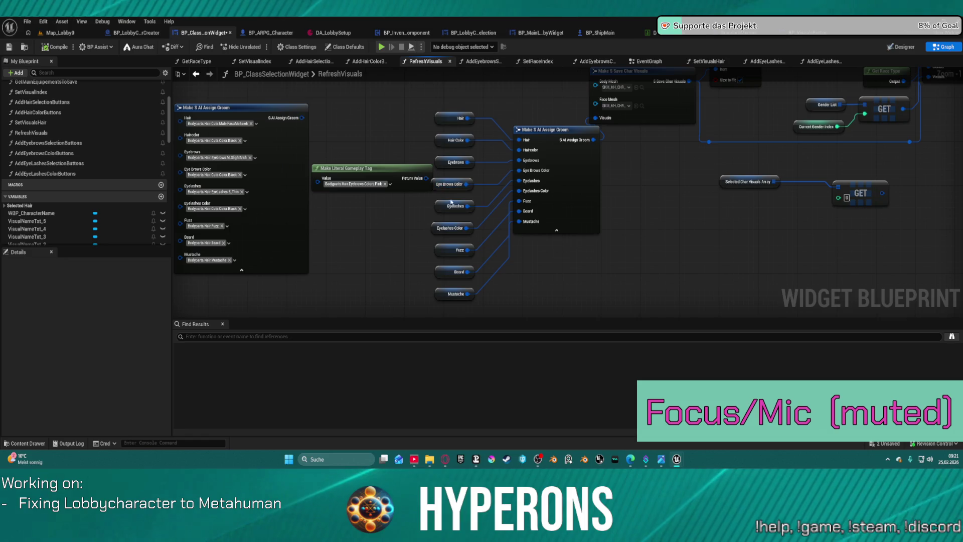
Step: Move the Eyelashes getter aside and delete the hardcoded Make Literal Gameplay Tag node
{"action": "mouse_move", "coordinate": [458, 208]}
{"action": "left_mouse_down"}
{"action": "mouse_move", "coordinate": [419, 217]}
{"action": "mouse_move", "coordinate": [426, 263]}
{"action": "mouse_move", "coordinate": [357, 219]}
{"action": "left_mouse_up"}
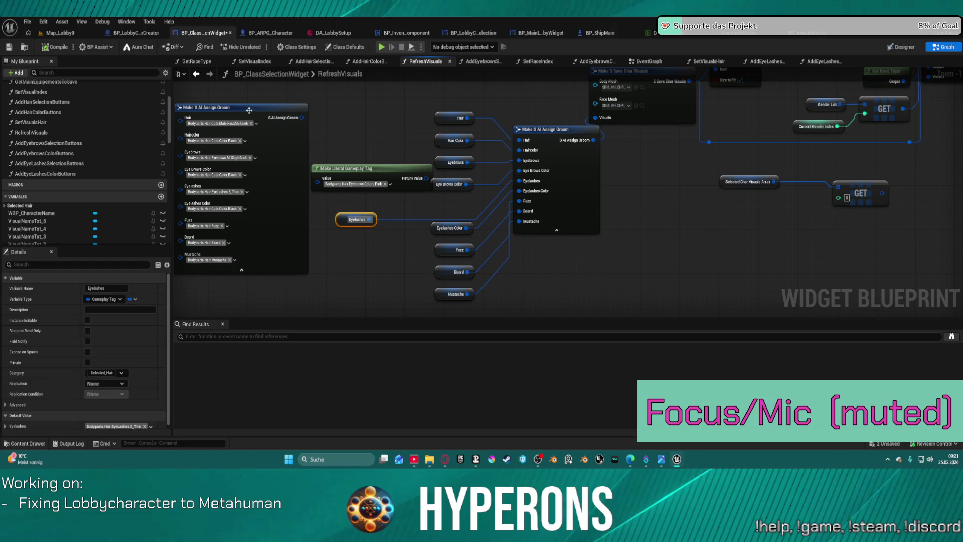
{"action": "left_click", "coordinate": [362, 174]}
{"action": "key", "text": "Delete"}
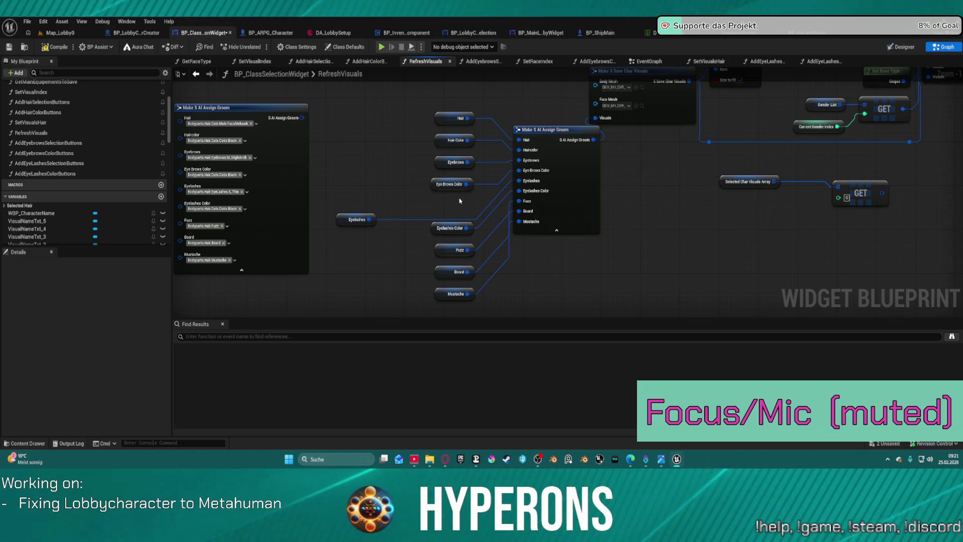
Step: Review the Set Array Elem, Make S AI Assign Groom and Make S Save Char Visuals nodes
{"action": "mouse_move", "coordinate": [480, 200]}
{"action": "left_mouse_down"}
{"action": "mouse_move", "coordinate": [303, 258]}
{"action": "mouse_move", "coordinate": [209, 271]}
{"action": "left_mouse_up"}
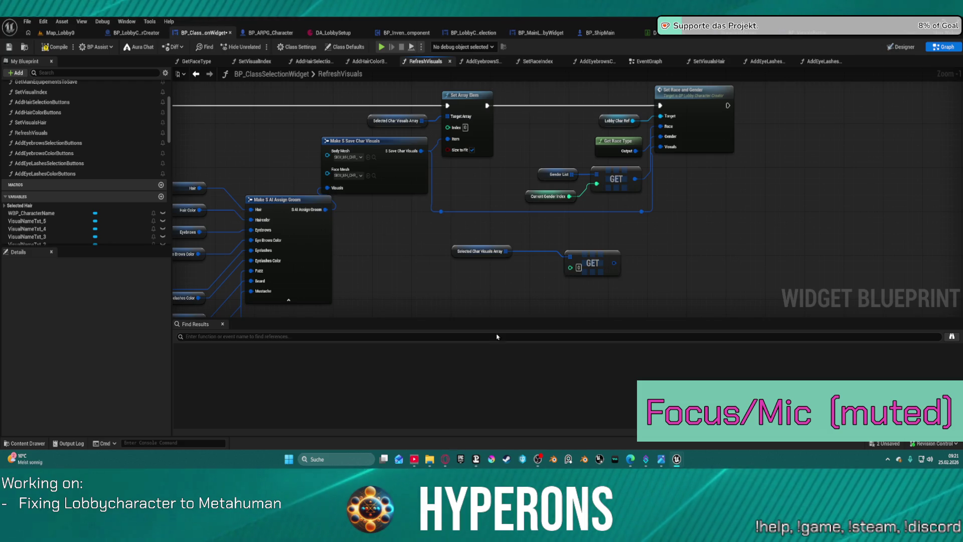
{"action": "scroll", "coordinate": [433, 221], "scroll_direction": "down", "scroll_amount": 5}
{"action": "scroll", "coordinate": [389, 224], "scroll_direction": "up", "scroll_amount": 4}
{"action": "left_click_drag", "start_coordinate": [331, 159], "coordinate": [458, 213]}
{"action": "left_click_drag", "start_coordinate": [646, 219], "coordinate": [634, 232]}
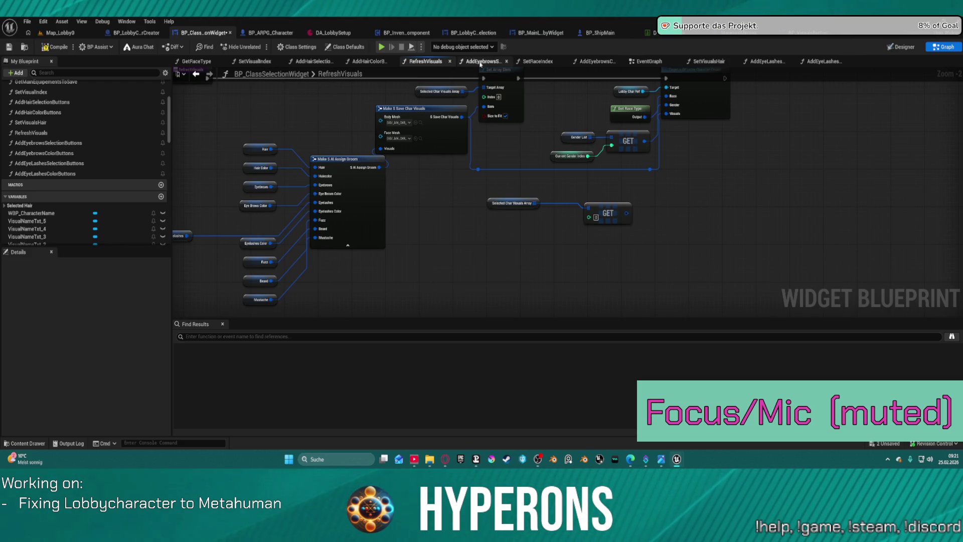
{"action": "left_click", "coordinate": [763, 61]}
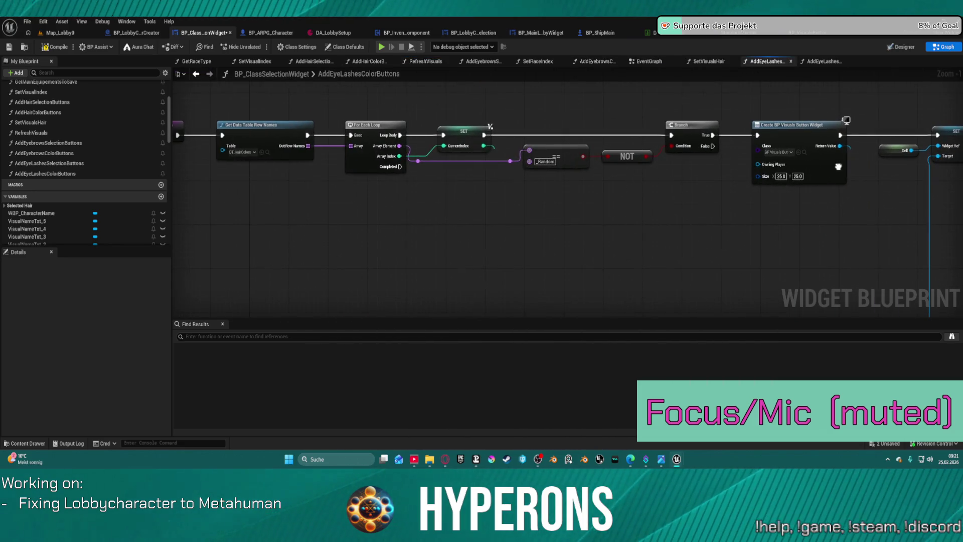
Step: Browse AddEyeLashesColorButtons' entry, loop and button-creation nodes, then return to SetVisualsHair's Eyelashes branch
{"action": "mouse_move", "coordinate": [837, 166]}
{"action": "left_mouse_down"}
{"action": "mouse_move", "coordinate": [933, 177]}
{"action": "mouse_move", "coordinate": [723, 173]}
{"action": "left_mouse_up"}
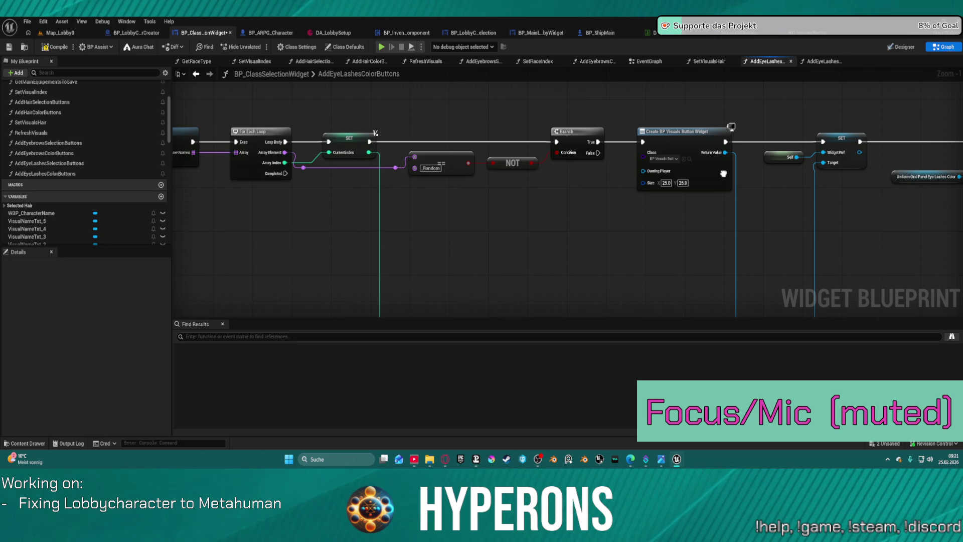
{"action": "left_click_drag", "start_coordinate": [723, 173], "coordinate": [174, 166]}
{"action": "scroll", "coordinate": [681, 173], "scroll_direction": "down", "scroll_amount": 2}
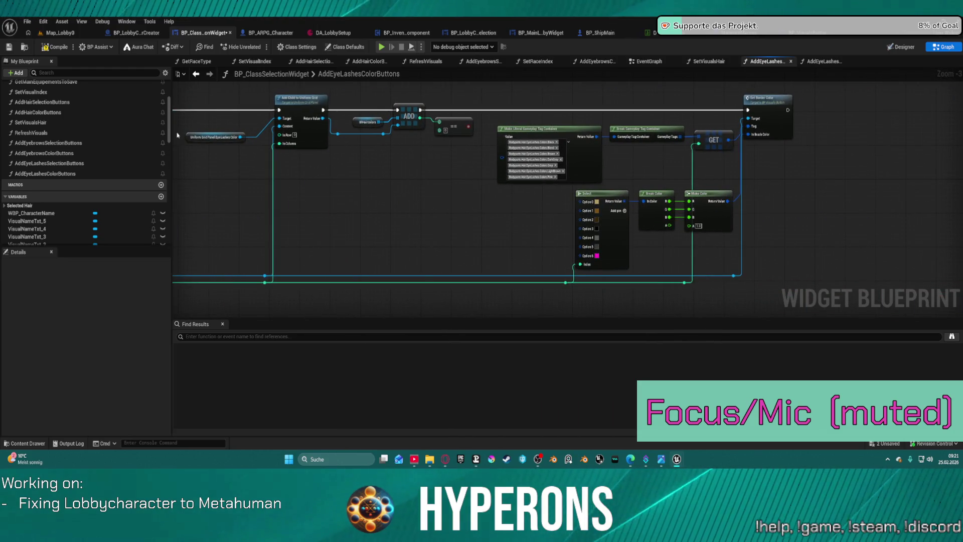
{"action": "left_click_drag", "start_coordinate": [427, 77], "coordinate": [958, 124]}
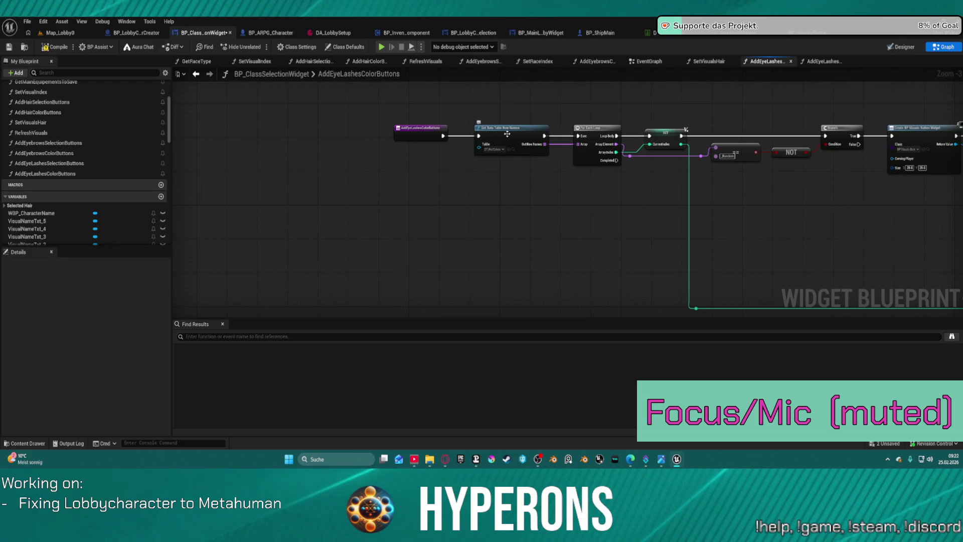
{"action": "left_click", "coordinate": [711, 63]}
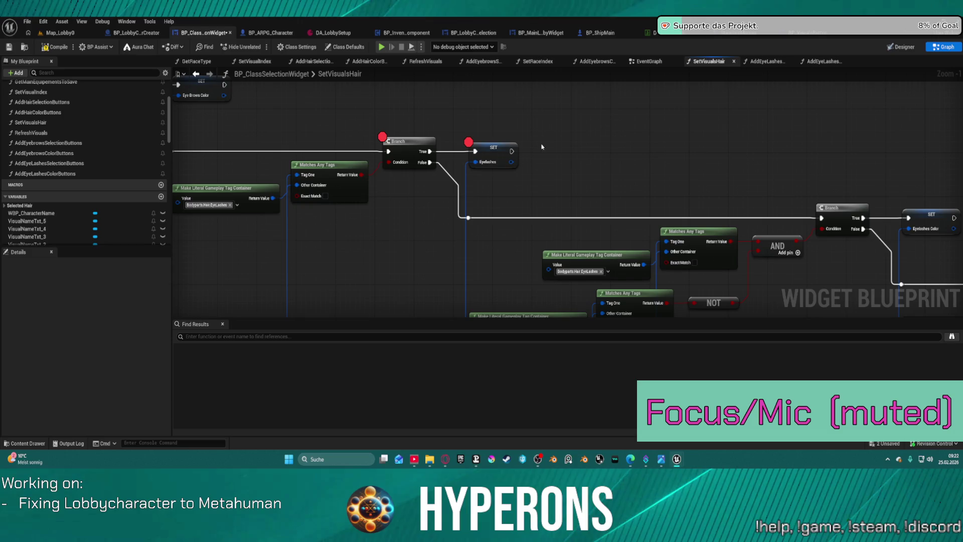
{"action": "mouse_move", "coordinate": [395, 233]}
{"action": "left_mouse_down"}
{"action": "mouse_move", "coordinate": [539, 172]}
{"action": "mouse_move", "coordinate": [577, 189]}
{"action": "mouse_move", "coordinate": [561, 194]}
{"action": "left_mouse_up"}
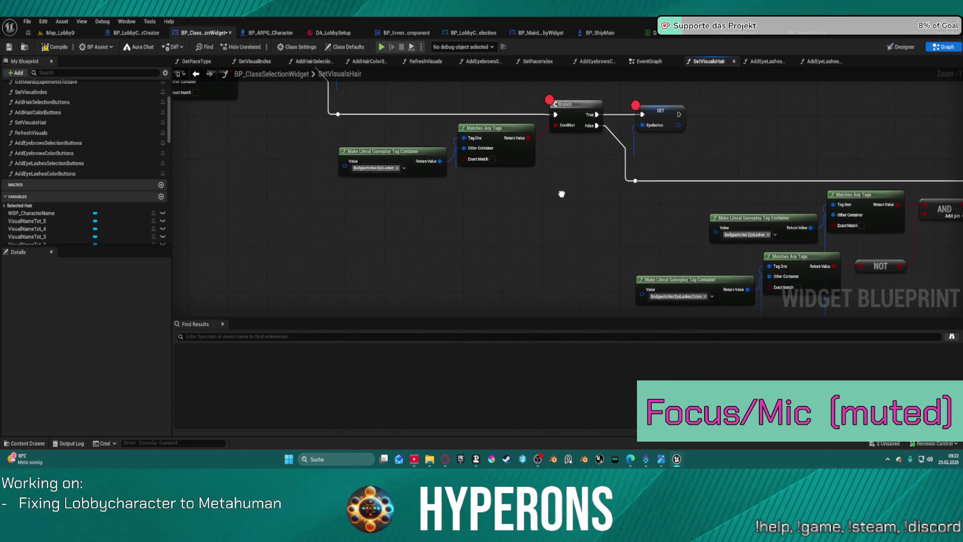
Step: Switch to BP_LobbyCharacterCreator and zoom out over the AddEyeLashes graph
{"action": "left_click", "coordinate": [126, 31]}
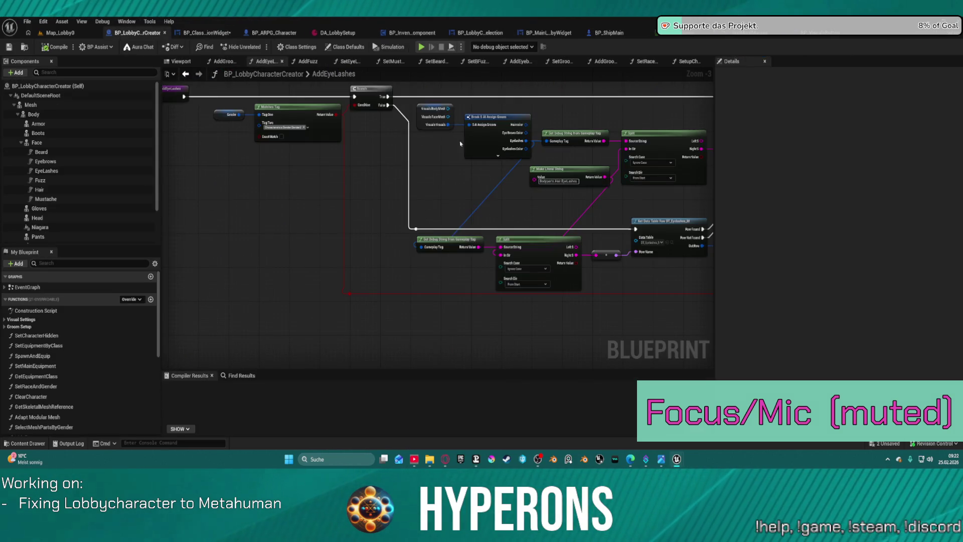
{"action": "scroll", "coordinate": [442, 138], "scroll_direction": "down", "scroll_amount": 1}
{"action": "left_click_drag", "start_coordinate": [441, 139], "coordinate": [427, 97]}
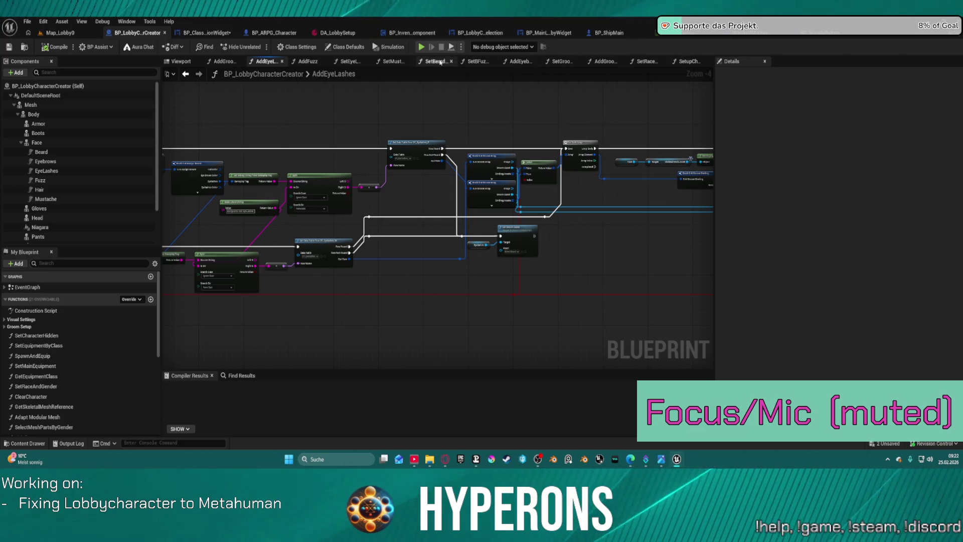
Step: Look over SetEyeLashesColor's material loop, then open the SetGroomMaterial function graph
{"action": "left_click", "coordinate": [354, 64]}
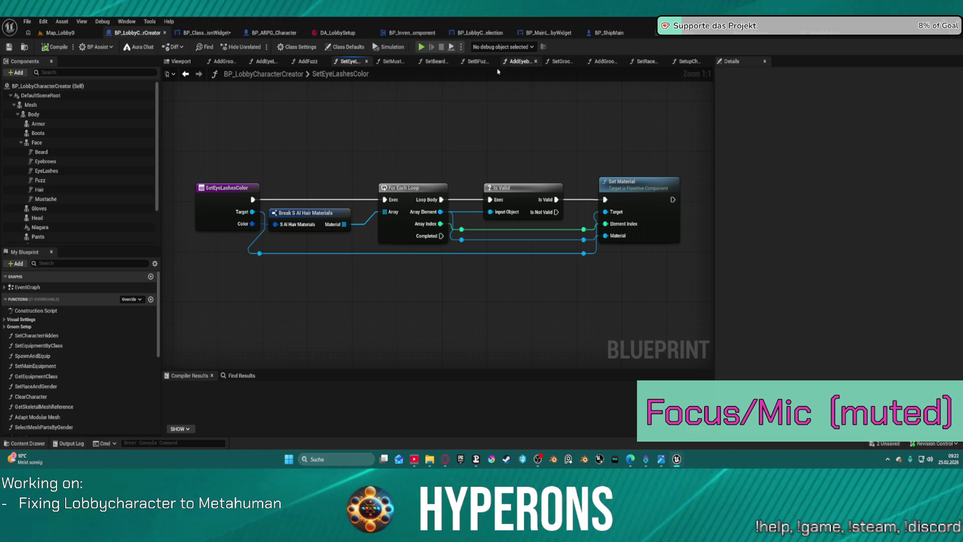
{"action": "scroll", "coordinate": [76, 216], "scroll_direction": "down", "scroll_amount": 3}
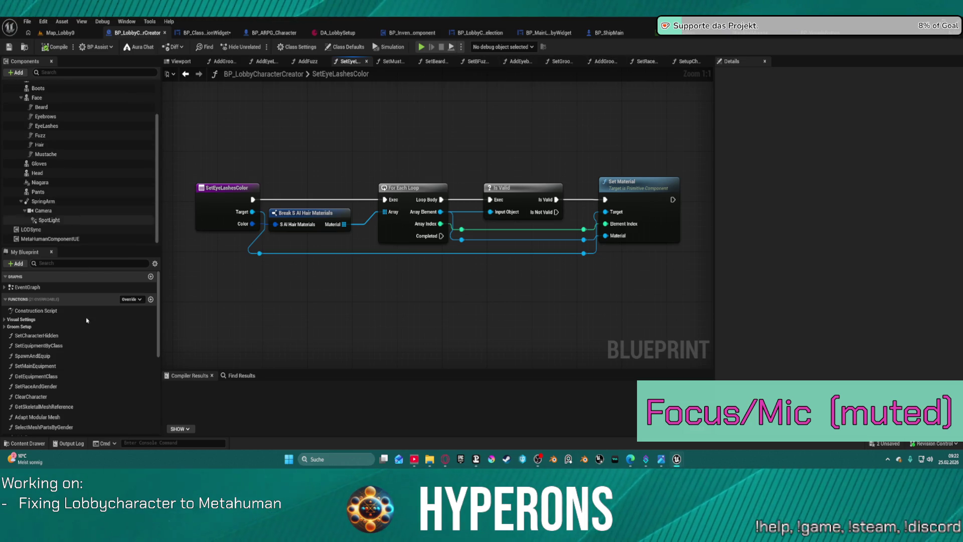
{"action": "scroll", "coordinate": [75, 346], "scroll_direction": "down", "scroll_amount": 3}
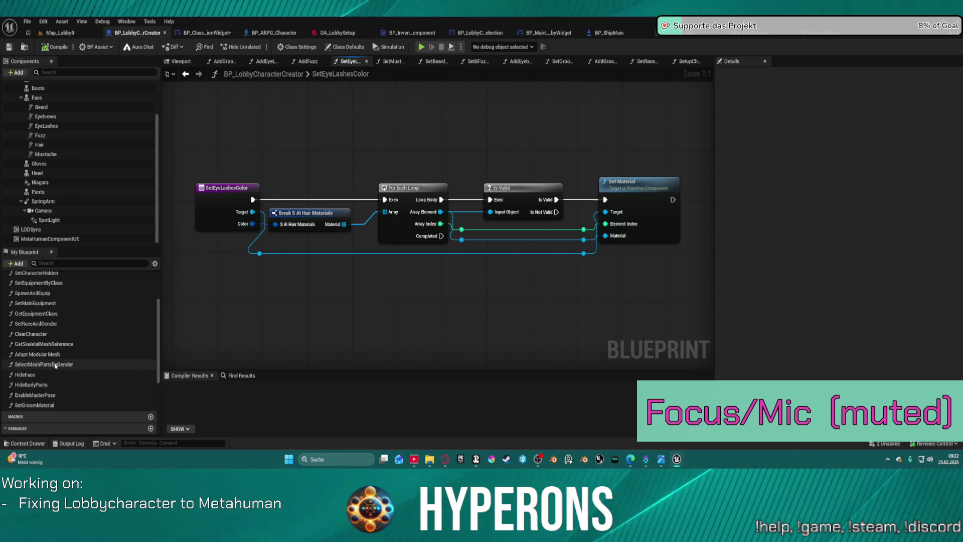
{"action": "left_click", "coordinate": [38, 405]}
{"action": "double_click", "coordinate": [38, 406]}
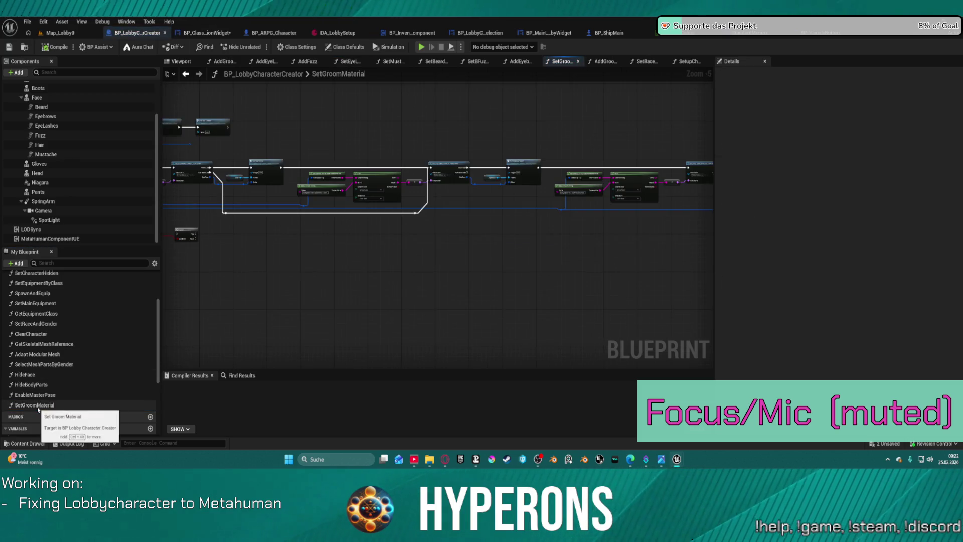
Step: Bring the 'Bodyparts.Hair.Eyebrows.Colors.' Make Literal String feeding the Eye Lashes lookup into view for editing
{"action": "scroll", "coordinate": [384, 273], "scroll_direction": "down", "scroll_amount": 3}
{"action": "scroll", "coordinate": [520, 234], "scroll_direction": "up", "scroll_amount": 3}
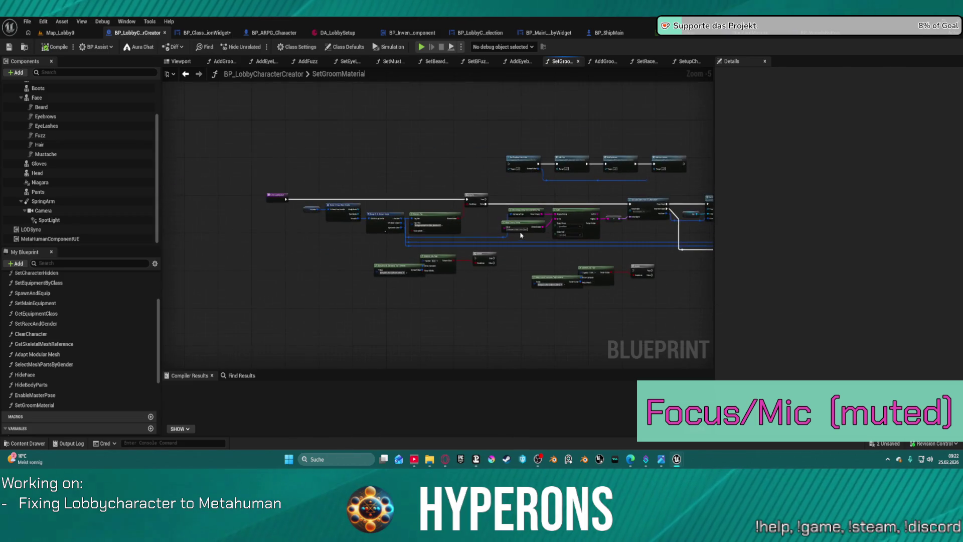
{"action": "scroll", "coordinate": [471, 243], "scroll_direction": "down", "scroll_amount": 2}
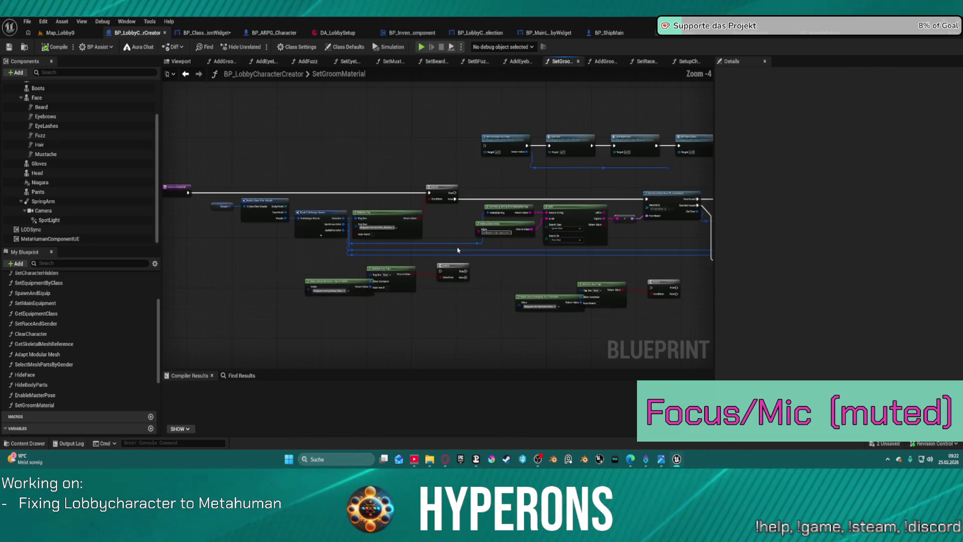
{"action": "scroll", "coordinate": [520, 248], "scroll_direction": "up", "scroll_amount": 1}
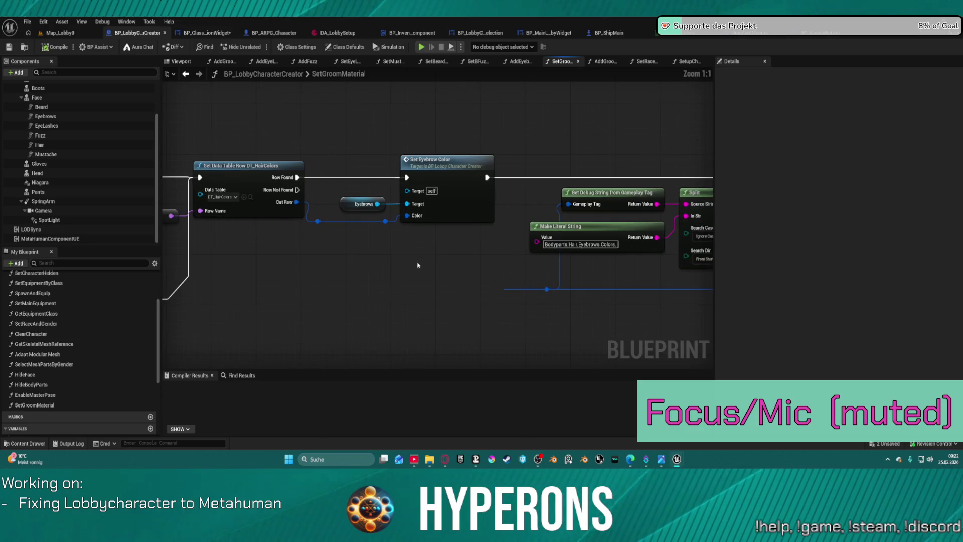
{"action": "mouse_move", "coordinate": [584, 271]}
{"action": "left_mouse_down"}
{"action": "mouse_move", "coordinate": [608, 278]}
{"action": "mouse_move", "coordinate": [20, 273]}
{"action": "mouse_move", "coordinate": [266, 264]}
{"action": "left_mouse_up"}
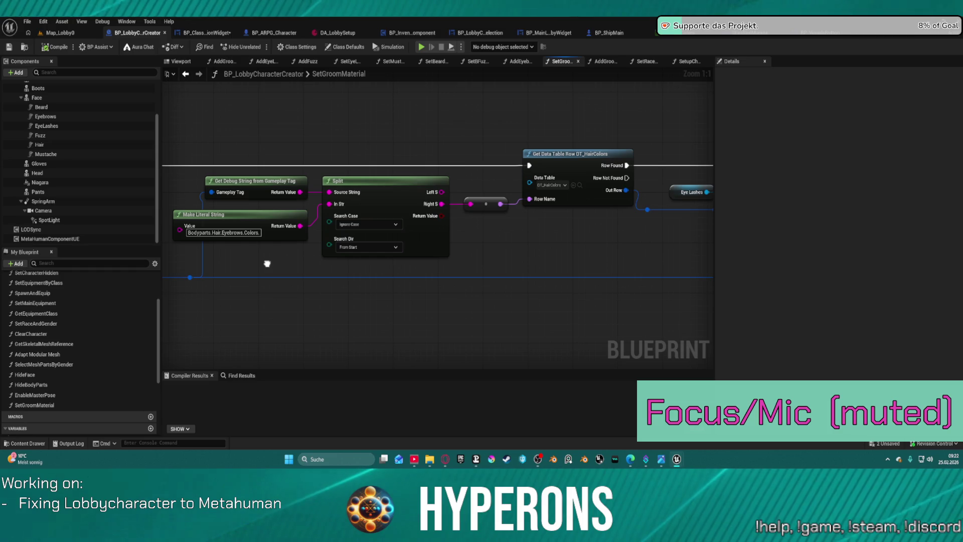
{"action": "left_click", "coordinate": [242, 236]}
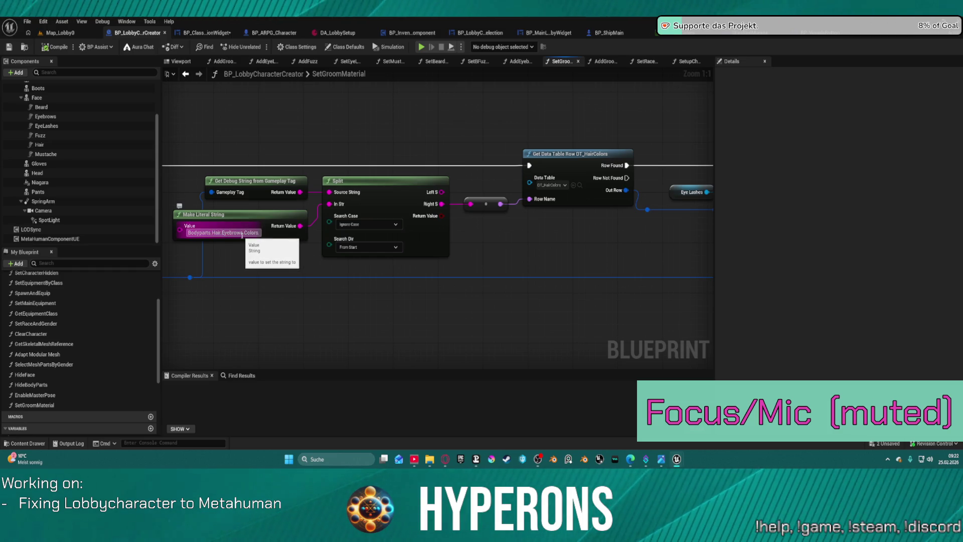
Step: Replace 'Eyebrows' with 'EyeLashes' so the string reads 'Bodyparts.Hair.EyeLashes.Colors.'
{"action": "left_click", "coordinate": [242, 233]}
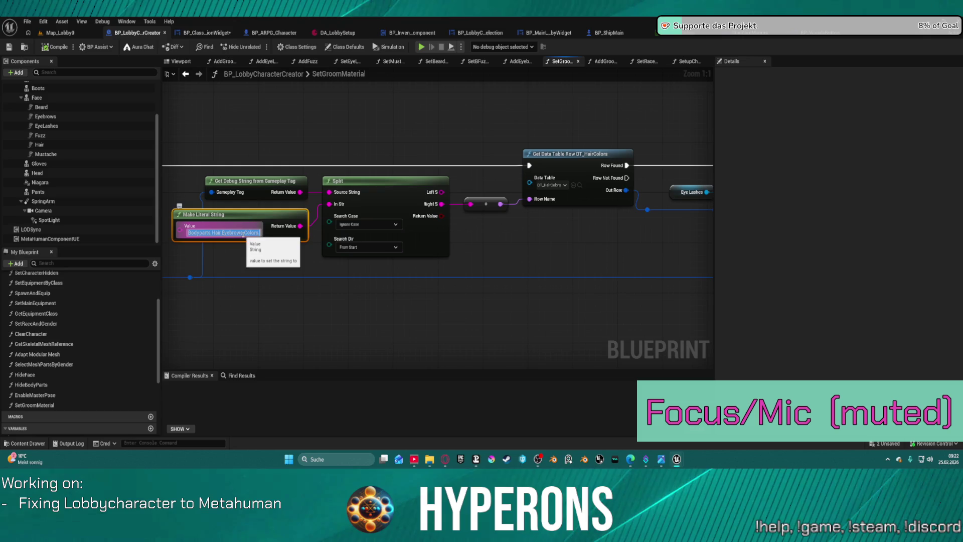
{"action": "left_click_drag", "start_coordinate": [243, 233], "coordinate": [231, 233]}
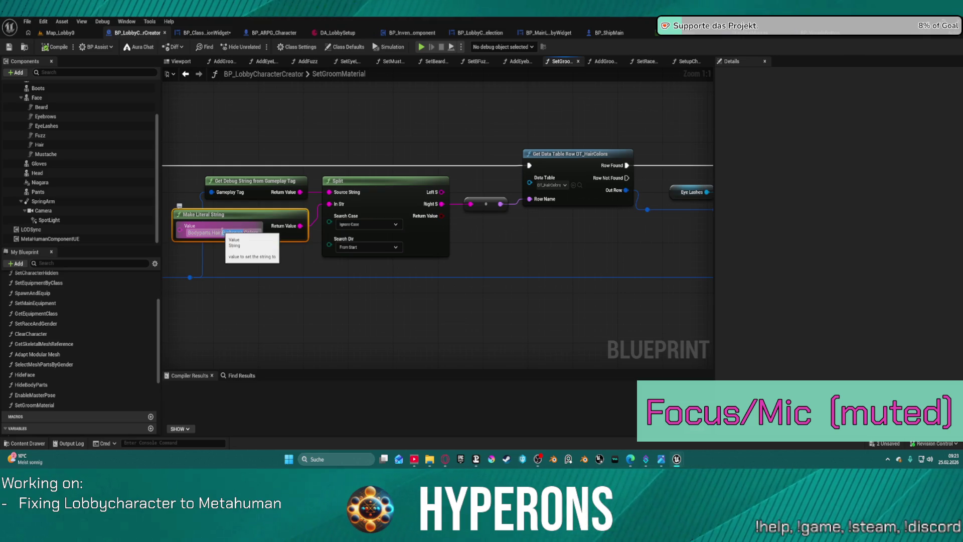
{"action": "key", "text": "BackSpace"}
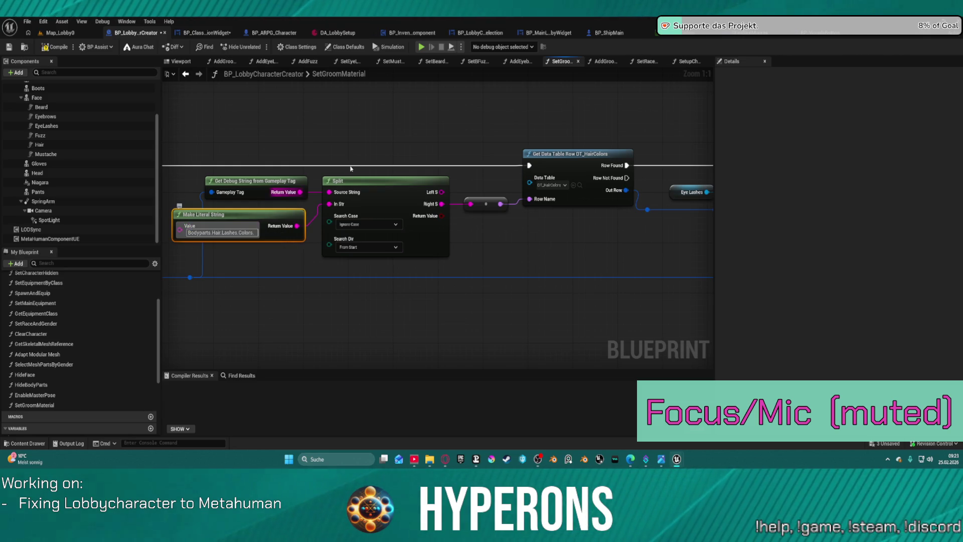
{"action": "left_click", "coordinate": [409, 111]}
{"action": "mouse_move", "coordinate": [549, 202]}
{"action": "left_mouse_down"}
{"action": "mouse_move", "coordinate": [397, 262]}
{"action": "mouse_move", "coordinate": [256, 251]}
{"action": "mouse_move", "coordinate": [797, 285]}
{"action": "left_mouse_up"}
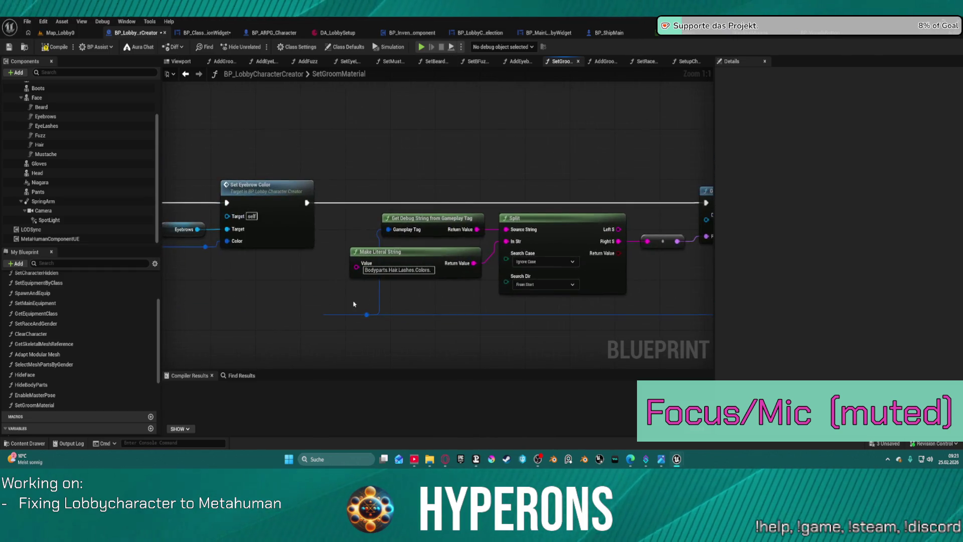
{"action": "left_click", "coordinate": [400, 270]}
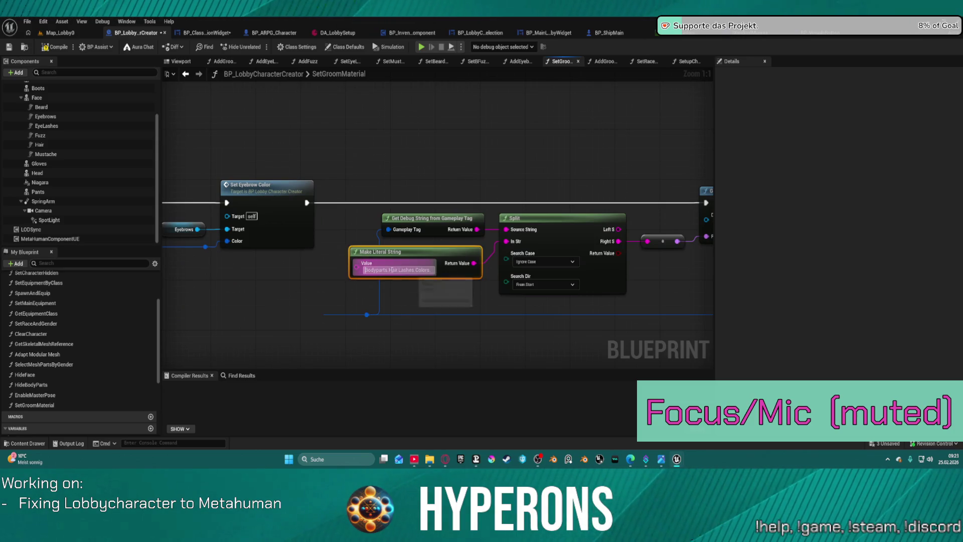
{"action": "left_click", "coordinate": [400, 270]}
{"action": "type", "text": "ye"}
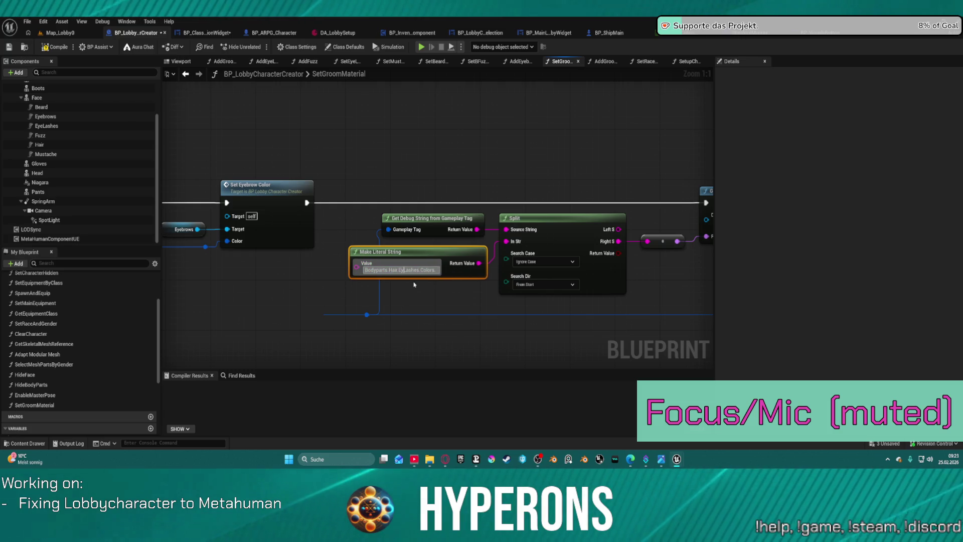
{"action": "scroll", "coordinate": [592, 244], "scroll_direction": "down", "scroll_amount": 3}
{"action": "mouse_move", "coordinate": [592, 244]}
{"action": "left_mouse_down"}
{"action": "mouse_move", "coordinate": [391, 244]}
{"action": "mouse_move", "coordinate": [621, 216]}
{"action": "left_mouse_up"}
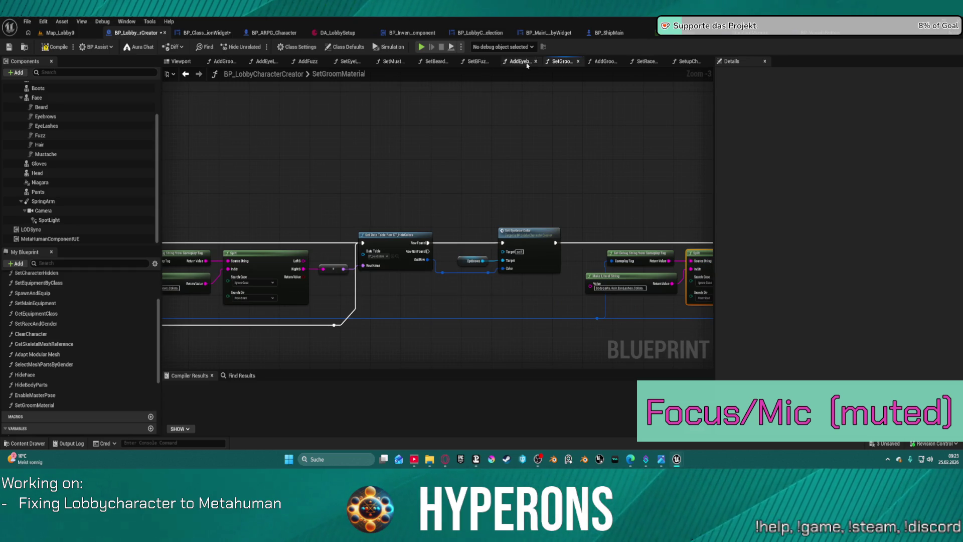
Step: View the whole AddGroomAsset node chain, then close its graph tab
{"action": "left_click", "coordinate": [228, 62]}
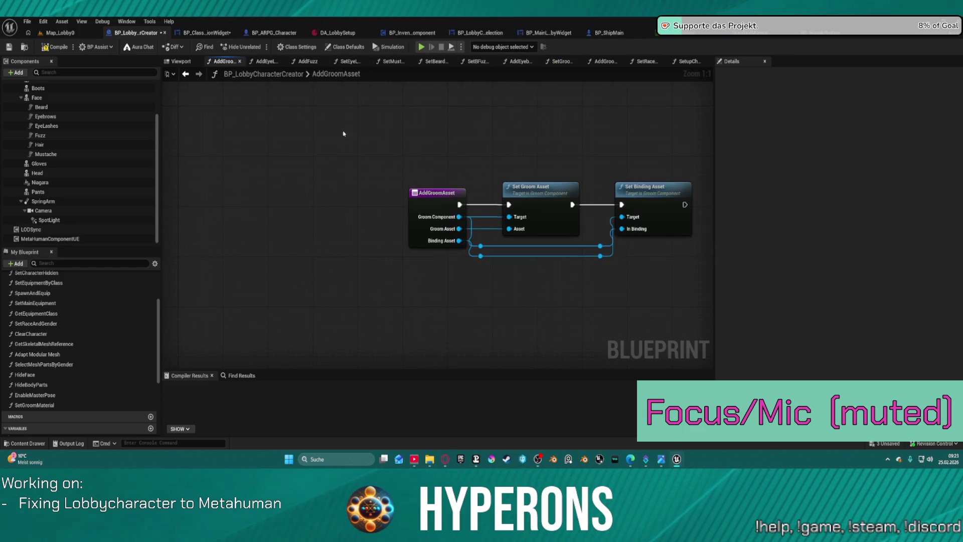
{"action": "scroll", "coordinate": [571, 231], "scroll_direction": "down", "scroll_amount": 2}
{"action": "mouse_move", "coordinate": [571, 231]}
{"action": "left_mouse_down"}
{"action": "mouse_move", "coordinate": [426, 216]}
{"action": "mouse_move", "coordinate": [326, 191]}
{"action": "left_mouse_up"}
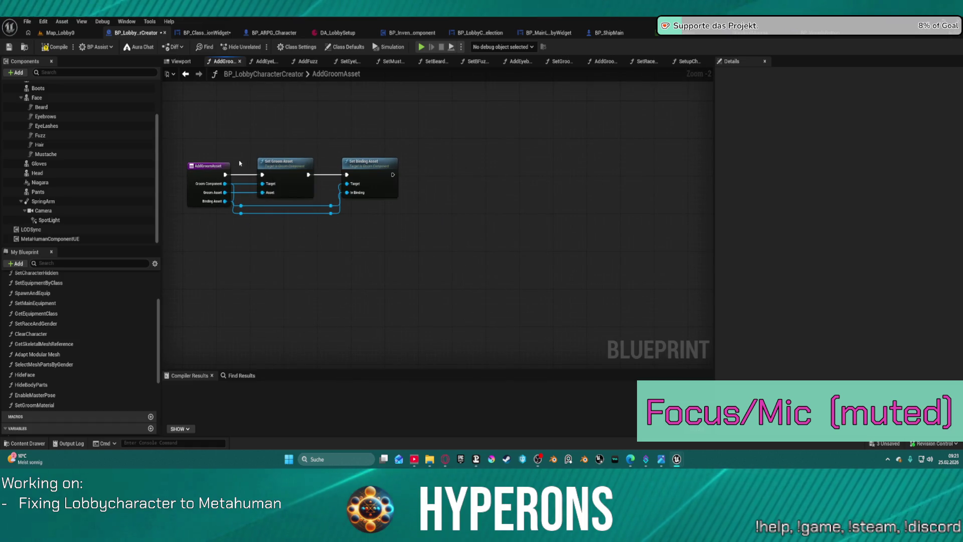
{"action": "middle_click", "coordinate": [219, 63]}
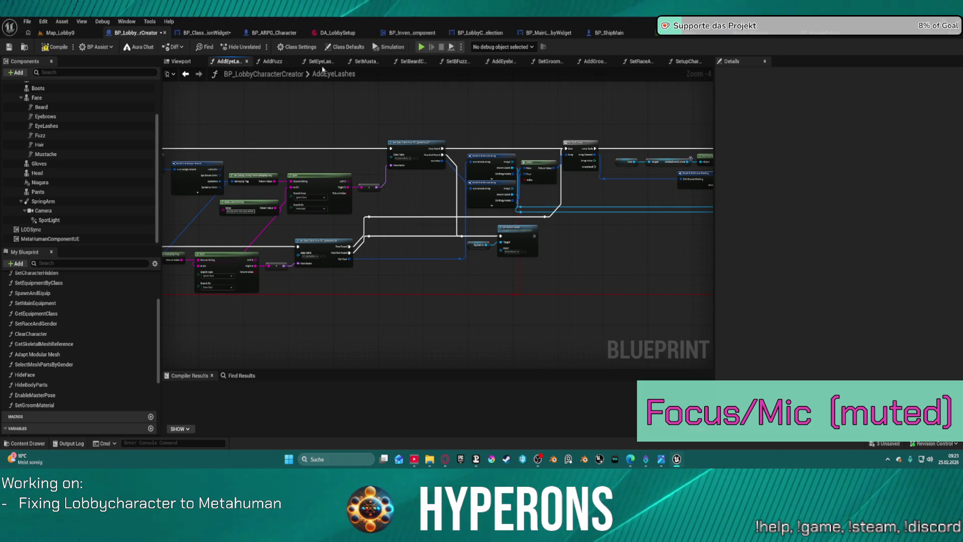
Step: Review the Add Hair, Eyebrows, Eye Lashes chain in AddGroomAssets, then launch the game
{"action": "left_click", "coordinate": [592, 61]}
{"action": "left_click_drag", "start_coordinate": [662, 176], "coordinate": [574, 211]}
{"action": "left_click_drag", "start_coordinate": [683, 190], "coordinate": [415, 204]}
{"action": "scroll", "coordinate": [516, 296], "scroll_direction": "down", "scroll_amount": 3}
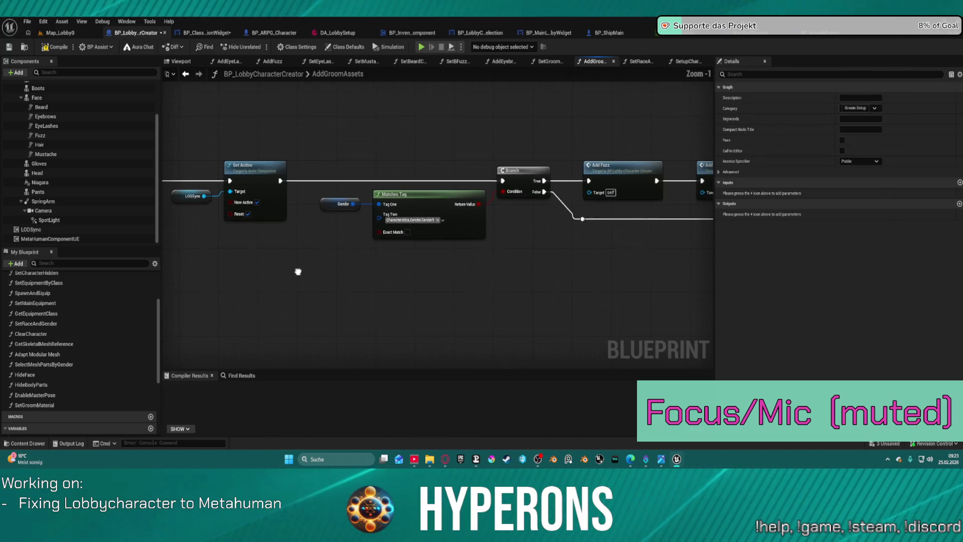
{"action": "left_click_drag", "start_coordinate": [315, 274], "coordinate": [628, 298]}
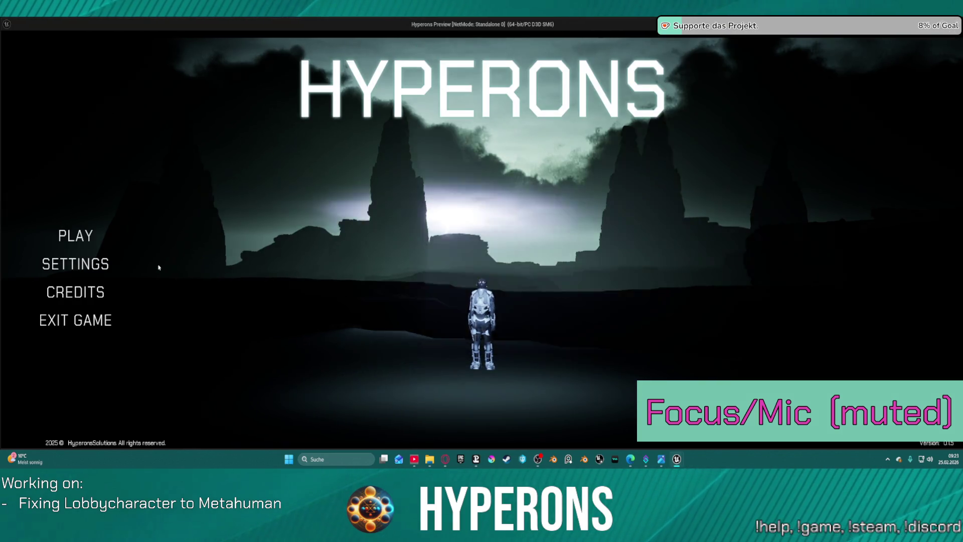
{"action": "left_click", "coordinate": [76, 236]}
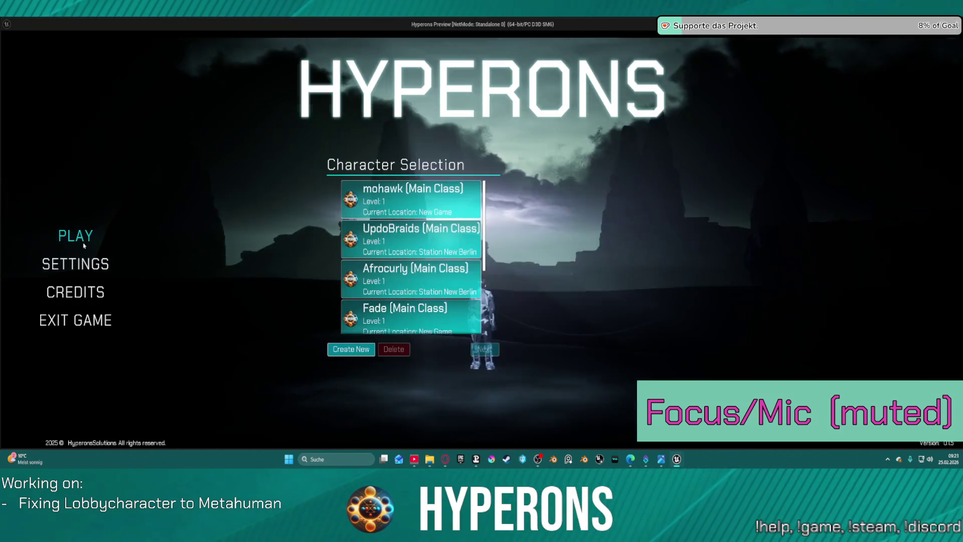
Step: Choose Create New, resume past the first breakpoint, and pick an eyelash style
{"action": "left_click", "coordinate": [351, 349]}
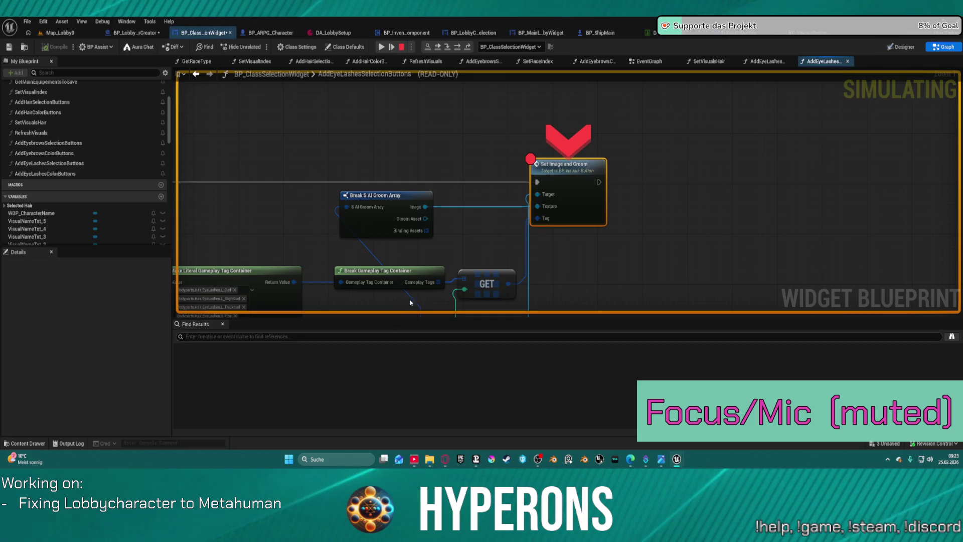
{"action": "mouse_move", "coordinate": [538, 222]}
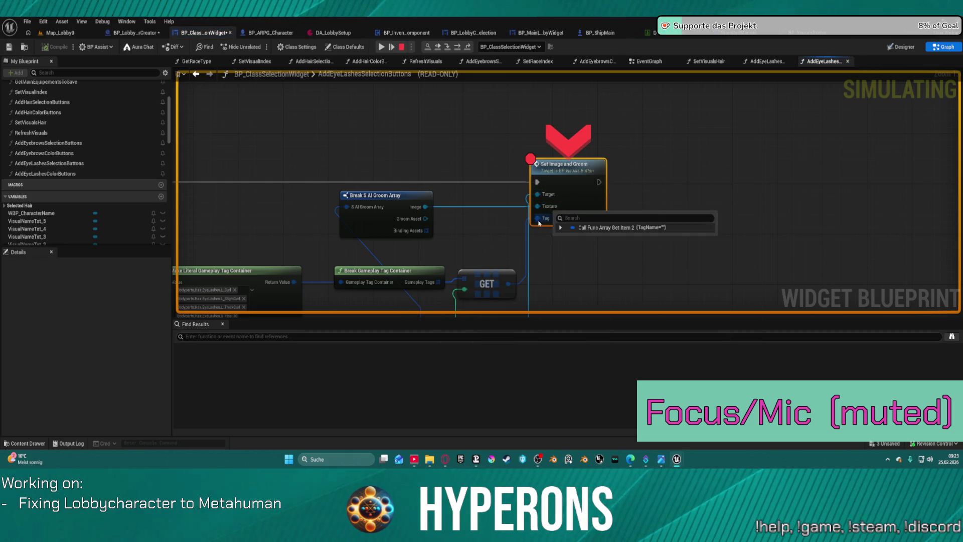
{"action": "left_click", "coordinate": [390, 44]}
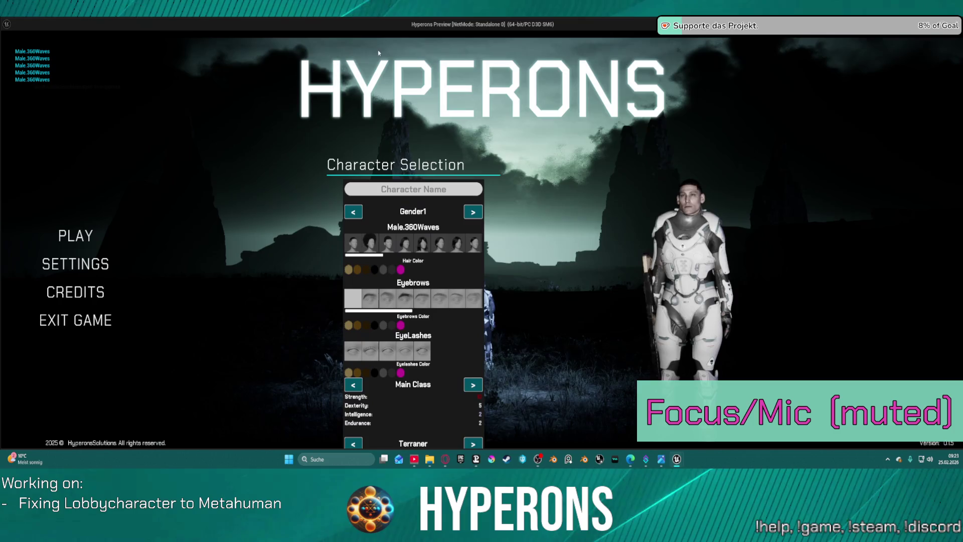
{"action": "left_click", "coordinate": [402, 352]}
{"action": "mouse_move", "coordinate": [553, 204]}
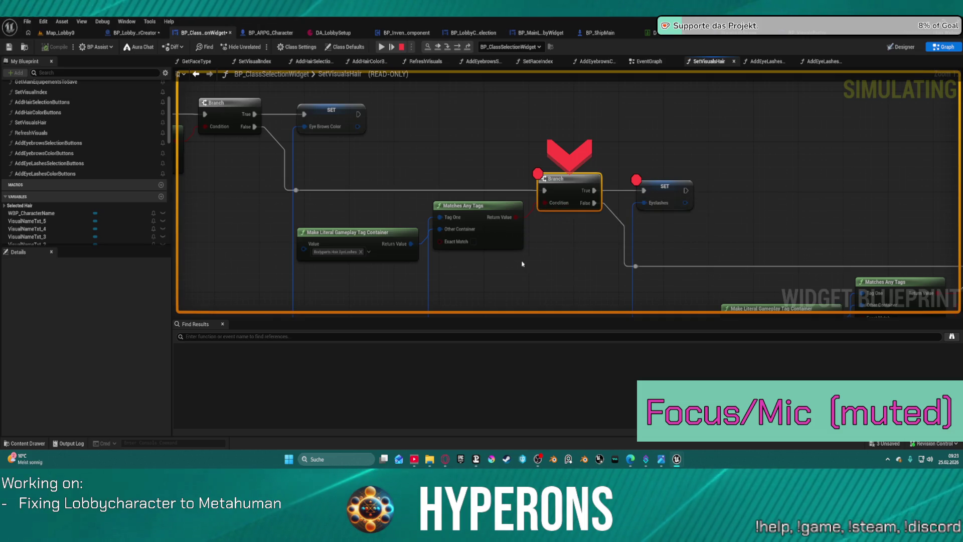
Step: Inspect the pin values of the tag-matching AND/NOT logic at the SetVisualsHair breakpoint
{"action": "mouse_move", "coordinate": [489, 272]}
{"action": "left_mouse_down"}
{"action": "mouse_move", "coordinate": [501, 191]}
{"action": "mouse_move", "coordinate": [481, 149]}
{"action": "mouse_move", "coordinate": [474, 1]}
{"action": "left_mouse_up"}
{"action": "scroll", "coordinate": [523, 157], "scroll_direction": "down", "scroll_amount": 3}
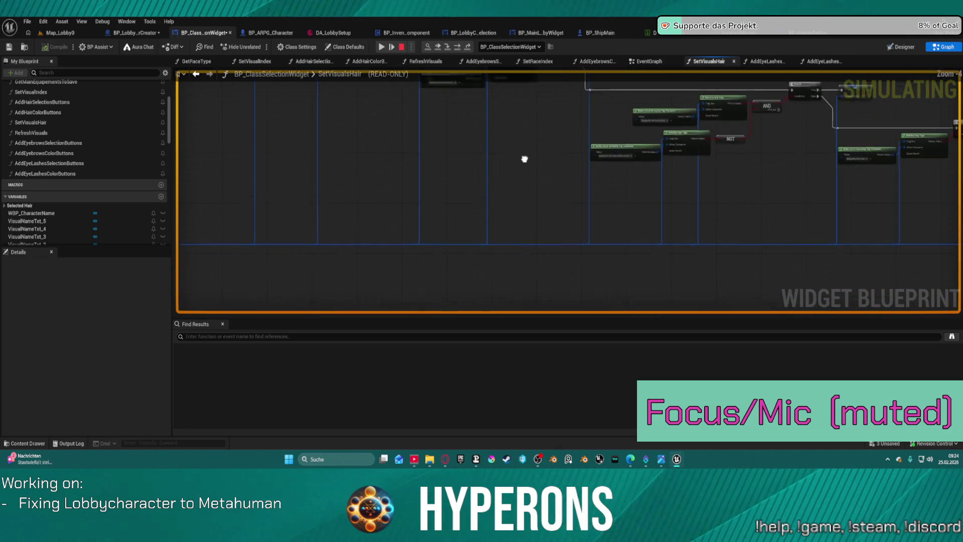
{"action": "mouse_move", "coordinate": [471, 144]}
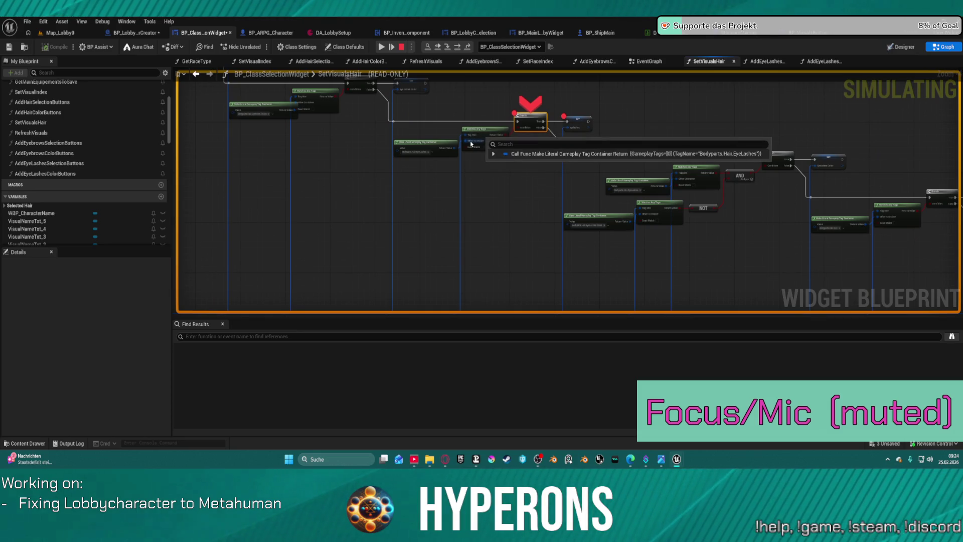
{"action": "left_click_drag", "start_coordinate": [419, 212], "coordinate": [427, 152]}
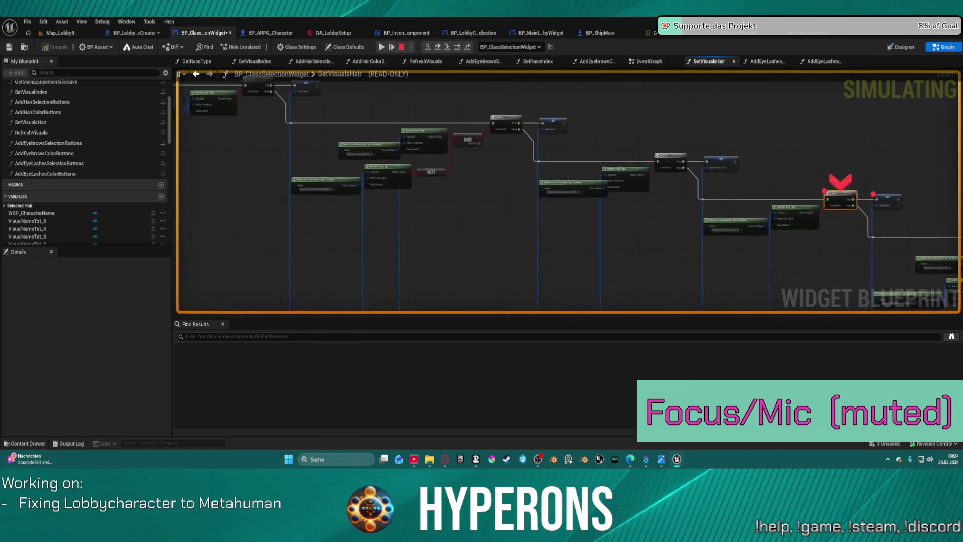
{"action": "scroll", "coordinate": [391, 190], "scroll_direction": "up", "scroll_amount": 2}
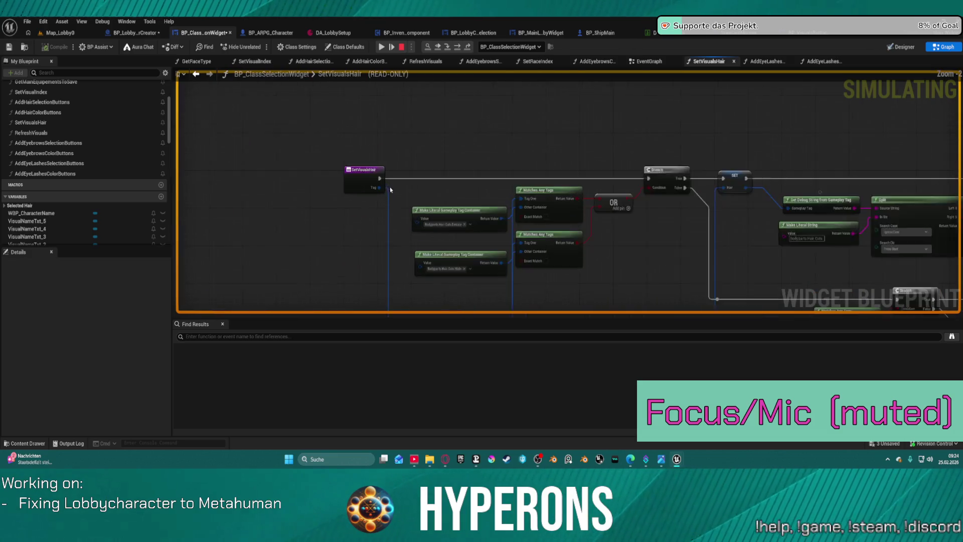
{"action": "scroll", "coordinate": [390, 189], "scroll_direction": "up", "scroll_amount": 1}
{"action": "mouse_move", "coordinate": [375, 188]}
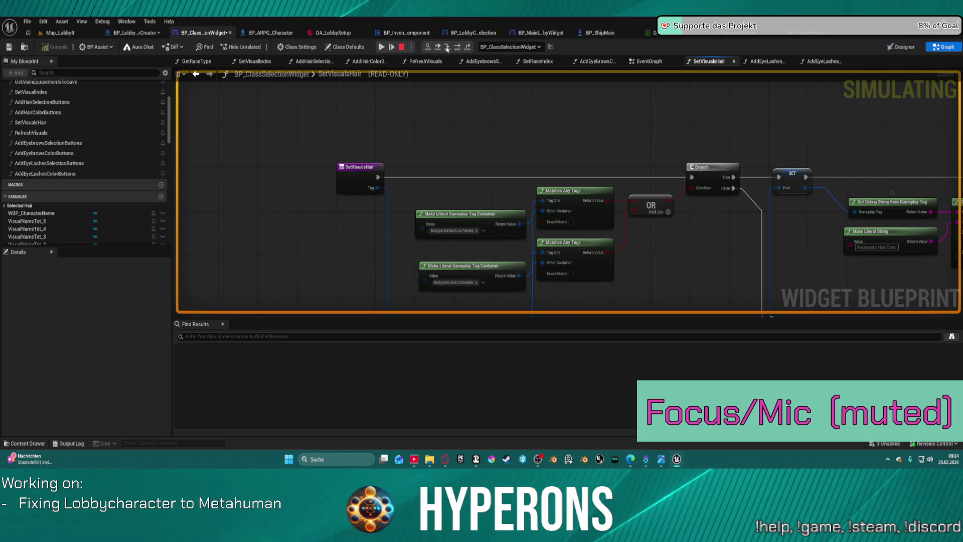
Step: Resume, pick another eyelash style to re-hit the breakpoint, check Tag One, then stop playing
{"action": "left_click", "coordinate": [383, 47]}
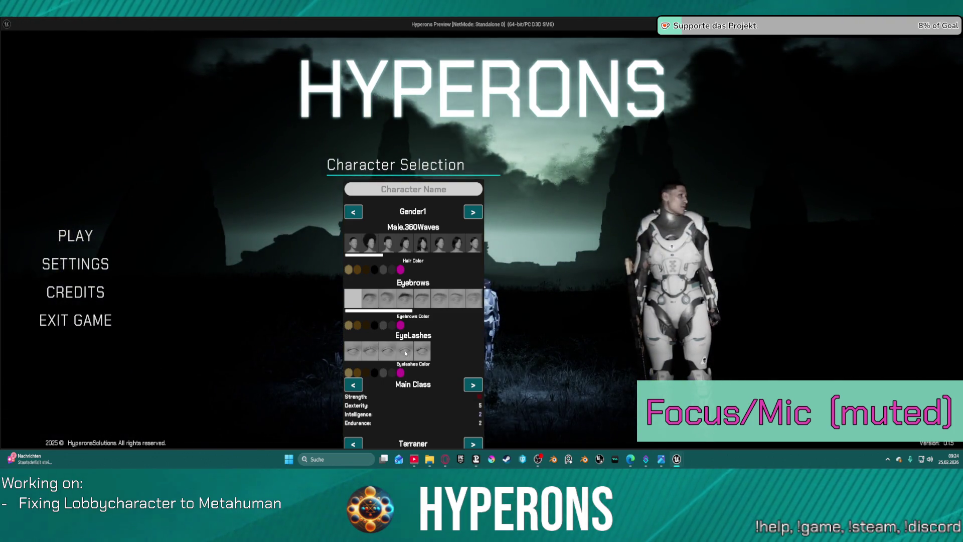
{"action": "left_click", "coordinate": [406, 354]}
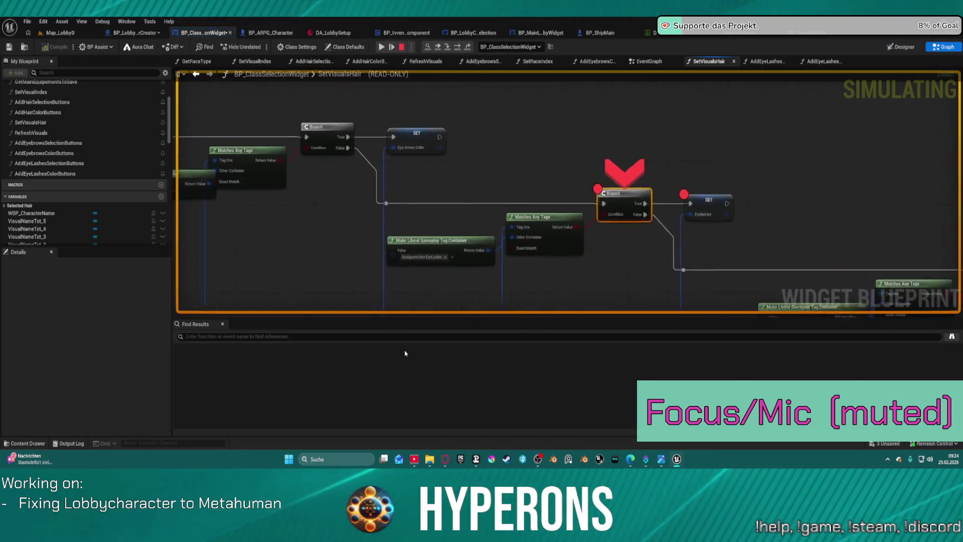
{"action": "mouse_move", "coordinate": [414, 245]}
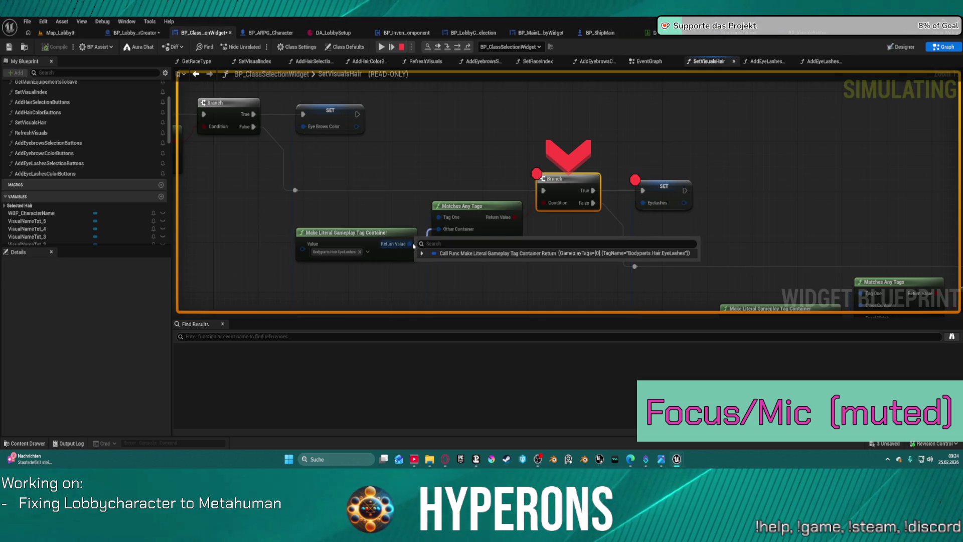
{"action": "mouse_move", "coordinate": [446, 219]}
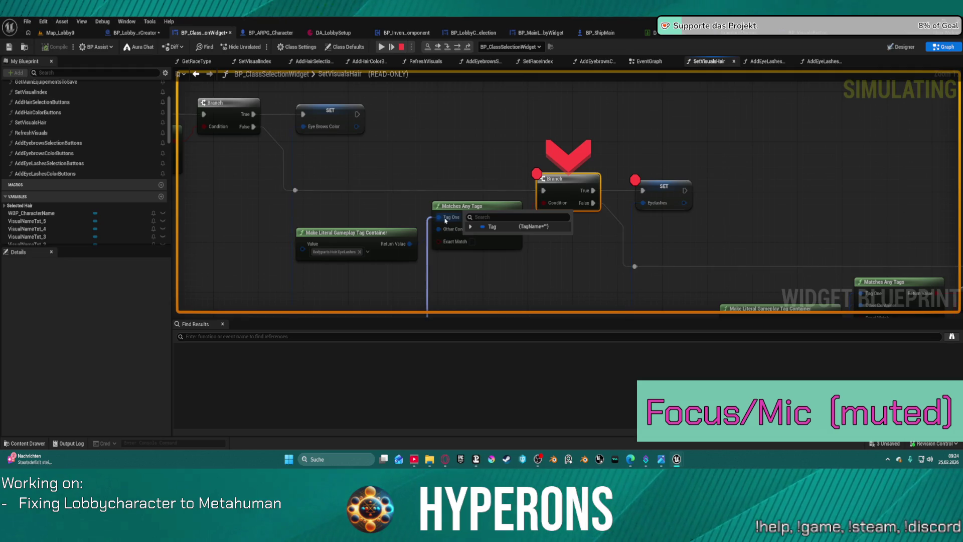
{"action": "left_click", "coordinate": [401, 47]}
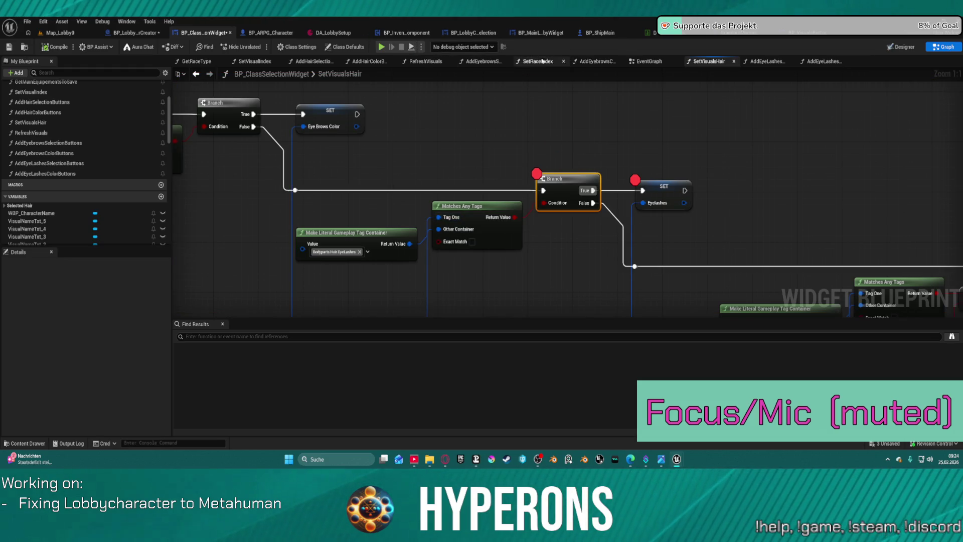
Step: Move through the SetRaceIndex graph to the AddEyeLashesSelectionButtons function graph
{"action": "left_click", "coordinate": [592, 63]}
{"action": "left_click", "coordinate": [548, 63]}
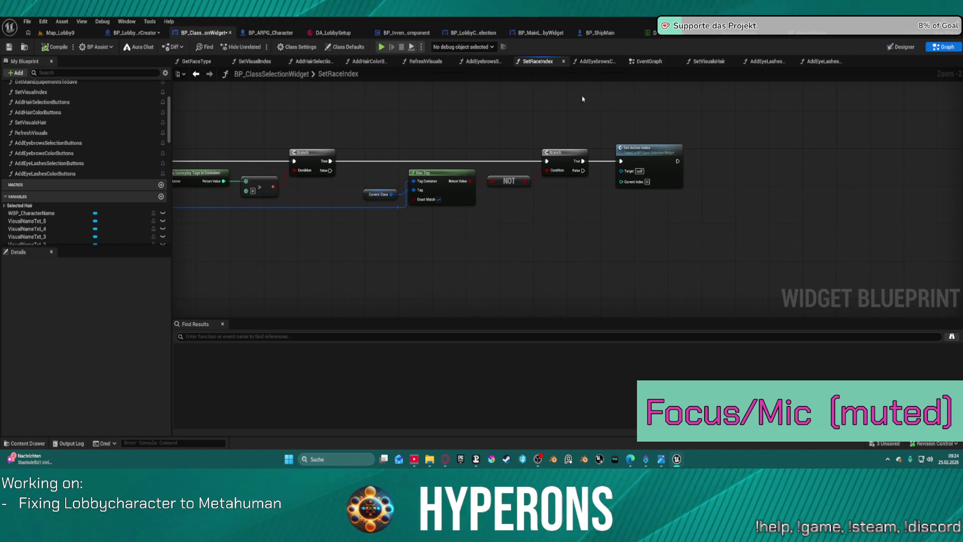
{"action": "left_click", "coordinate": [817, 62]}
Step: Move the GET node up-left and bring the SET, Add Child and ADD nodes into view
{"action": "left_click_drag", "start_coordinate": [495, 207], "coordinate": [499, 128]}
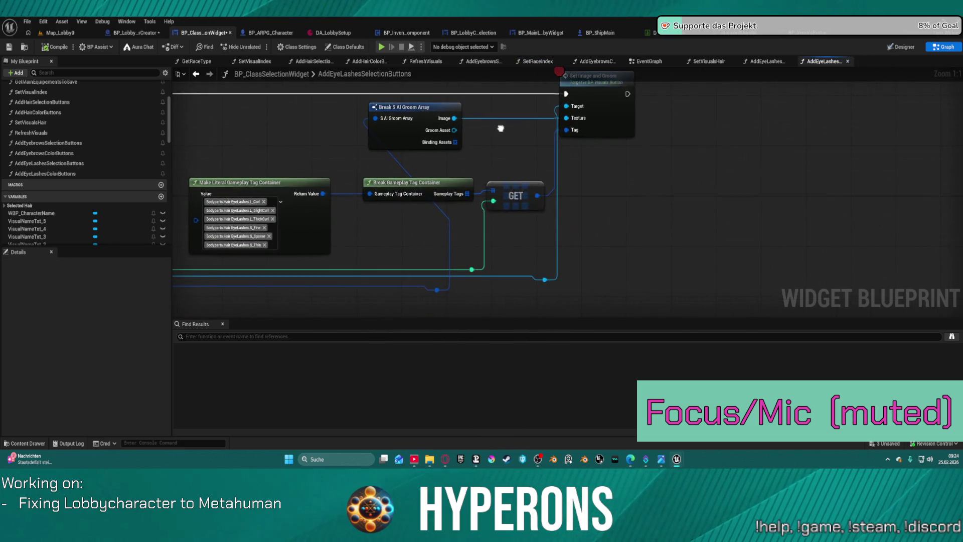
{"action": "mouse_move", "coordinate": [521, 194]}
{"action": "left_mouse_down"}
{"action": "mouse_move", "coordinate": [499, 152]}
{"action": "mouse_move", "coordinate": [512, 162]}
{"action": "left_mouse_up"}
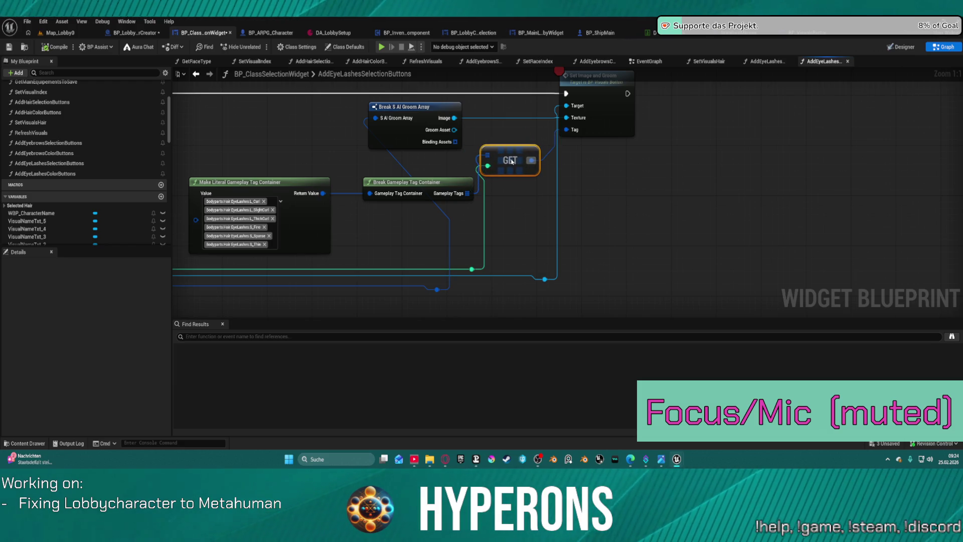
{"action": "mouse_move", "coordinate": [492, 206]}
{"action": "left_mouse_down"}
{"action": "mouse_move", "coordinate": [616, 224]}
{"action": "mouse_move", "coordinate": [877, 180]}
{"action": "mouse_move", "coordinate": [934, 211]}
{"action": "left_mouse_up"}
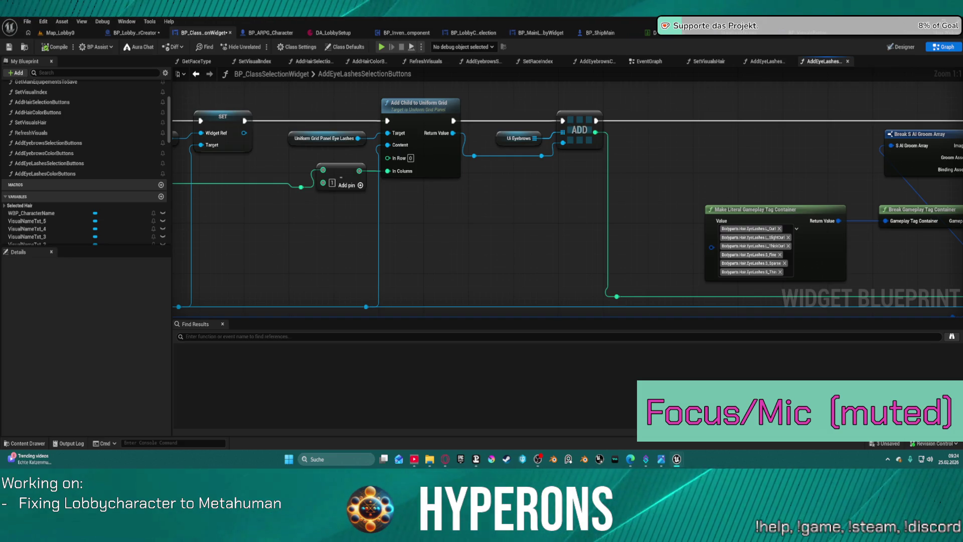
Step: Replace ADD's Ui Eyebrows input with a promoted UiEyeLashes variable and compile the widget blueprint
{"action": "left_click", "coordinate": [498, 139]}
{"action": "key", "text": "Delete"}
{"action": "right_click", "coordinate": [563, 132]}
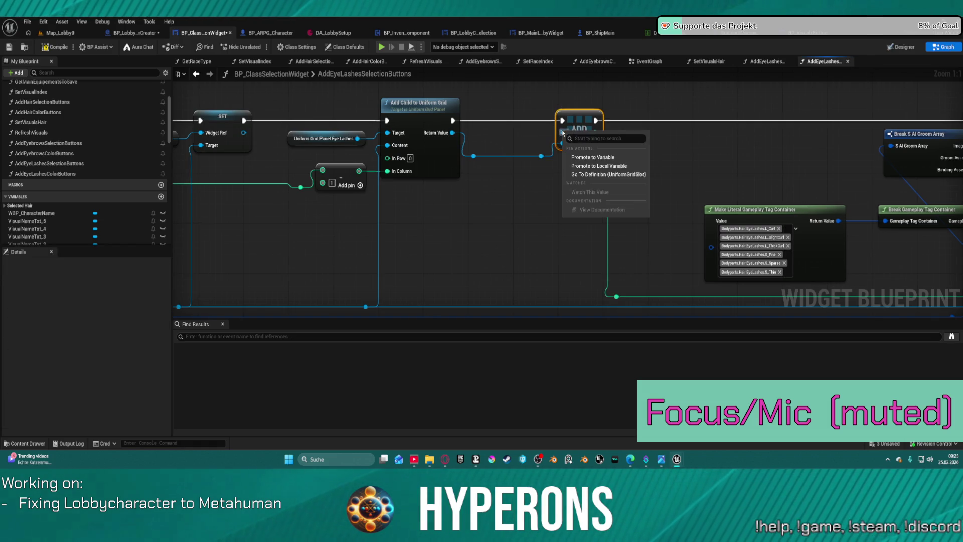
{"action": "left_click", "coordinate": [593, 157]}
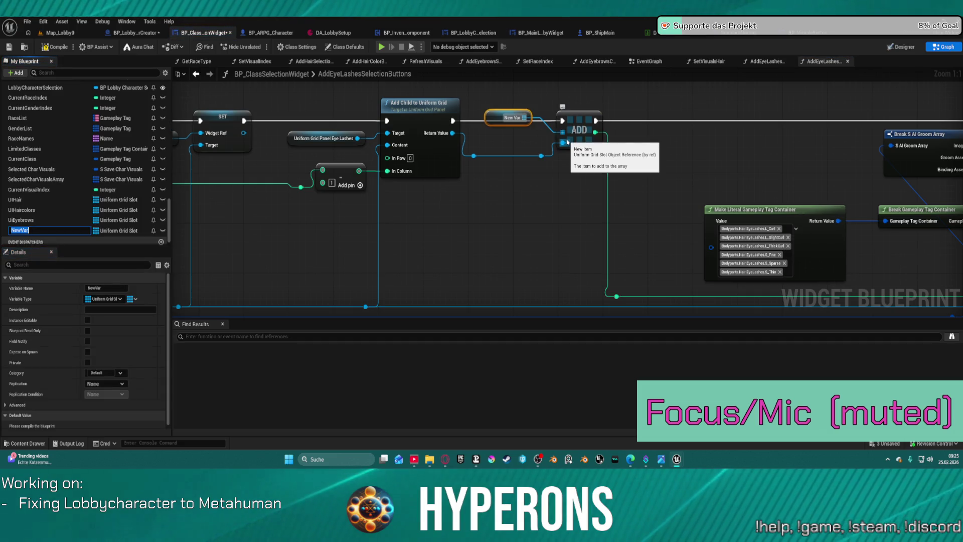
{"action": "type", "text": "UiEyeLashes"}
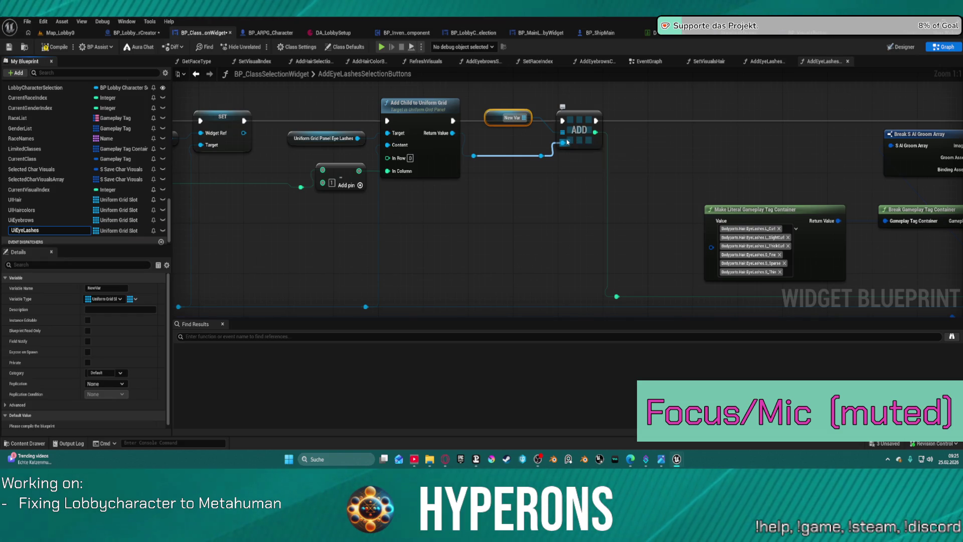
{"action": "key", "text": "Return"}
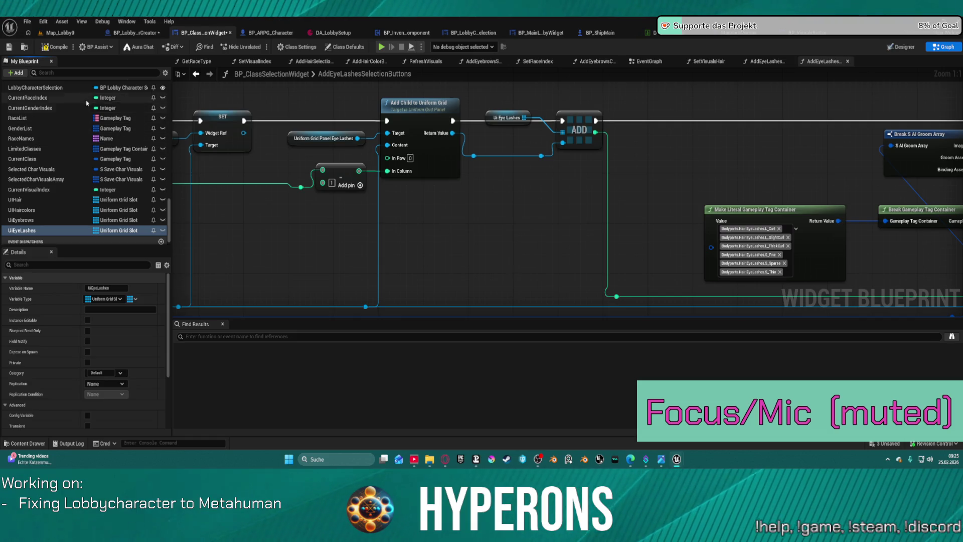
{"action": "left_click", "coordinate": [58, 50]}
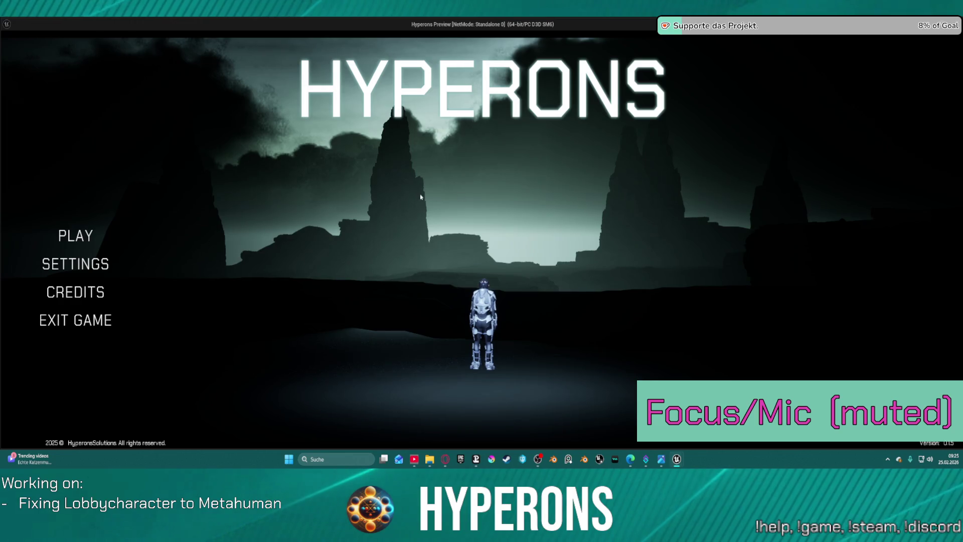
Step: Close the standalone game, play the lobby in the editor and start creating a new character
{"action": "key", "text": "Escape"}
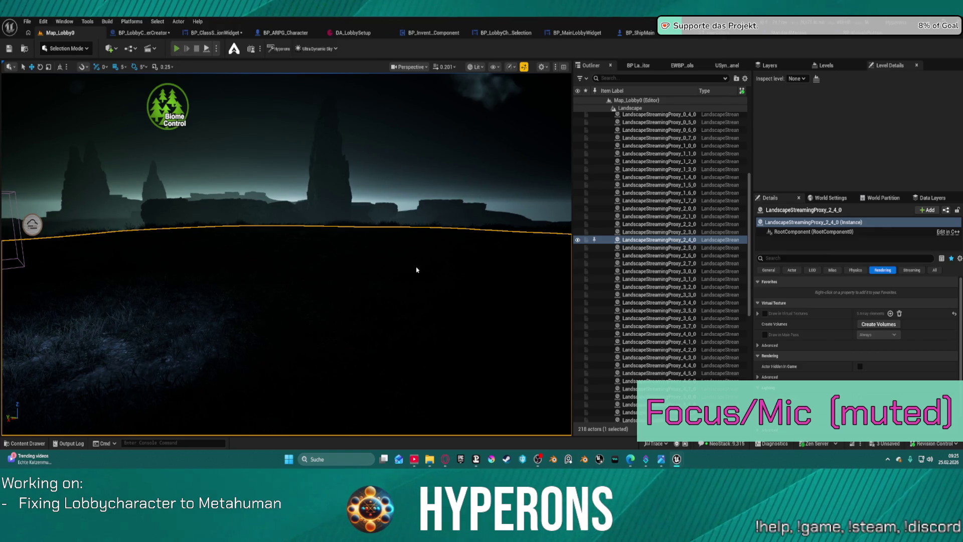
{"action": "key", "text": "alt+p"}
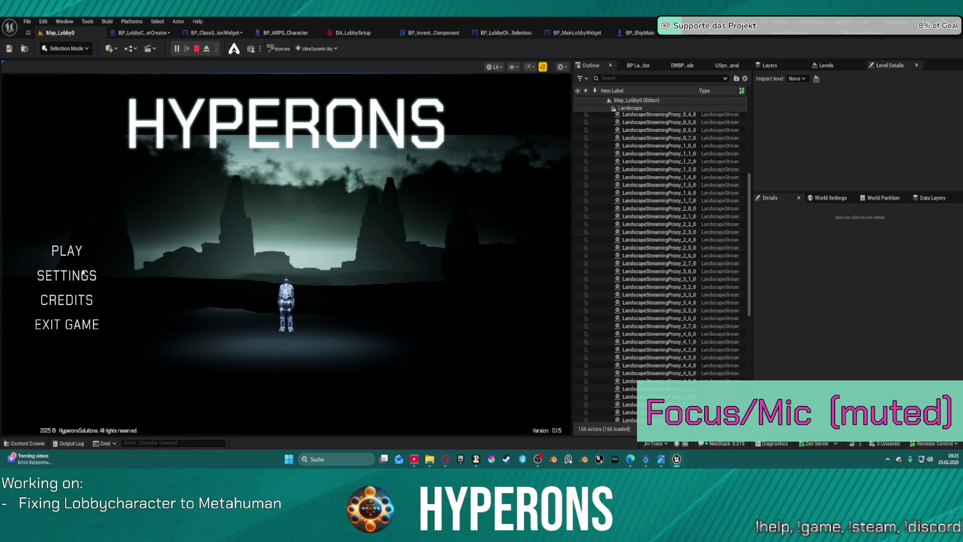
{"action": "left_click", "coordinate": [68, 251]}
{"action": "scroll", "coordinate": [241, 229], "scroll_direction": "down", "scroll_amount": 1}
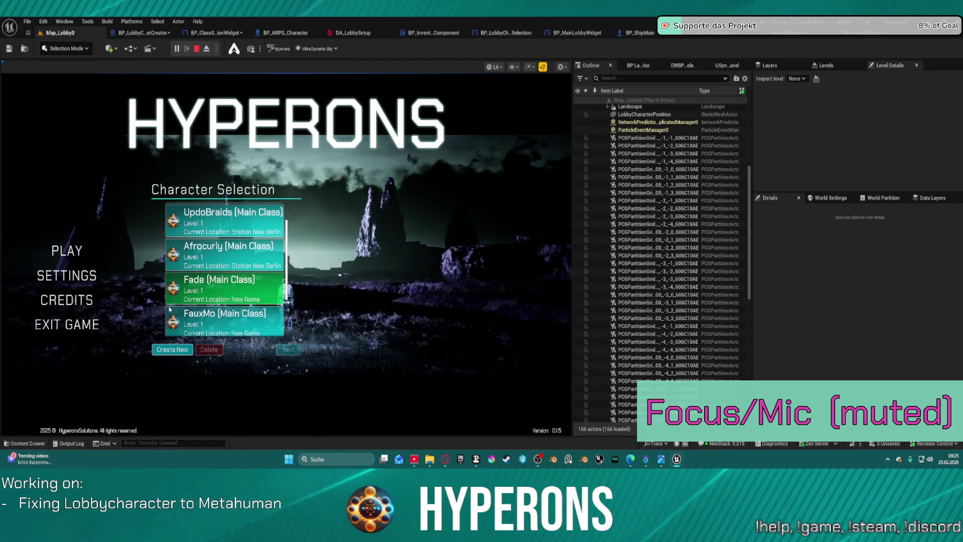
{"action": "left_click", "coordinate": [172, 349]}
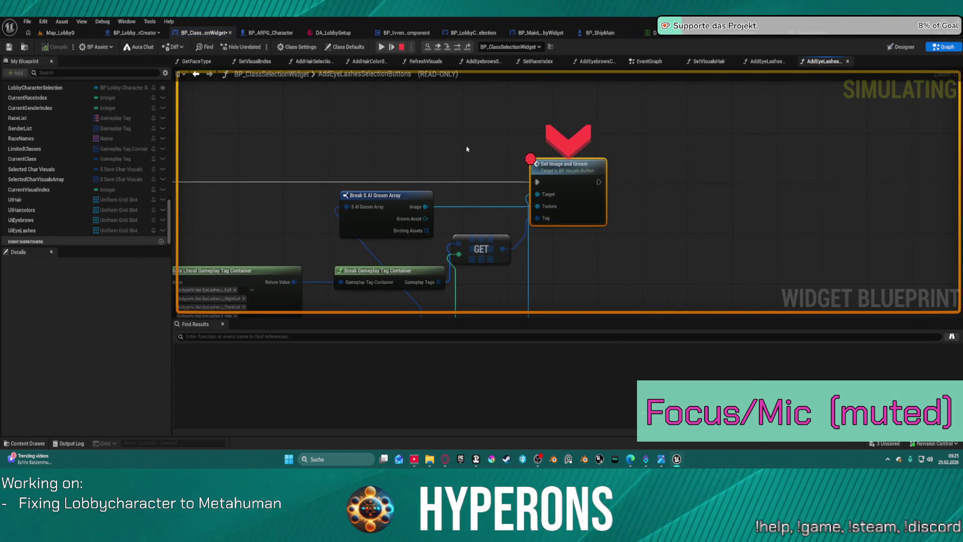
Step: Remove the Set Image and Groom breakpoint, resume the game and eject to the editor camera
{"action": "right_click", "coordinate": [563, 174]}
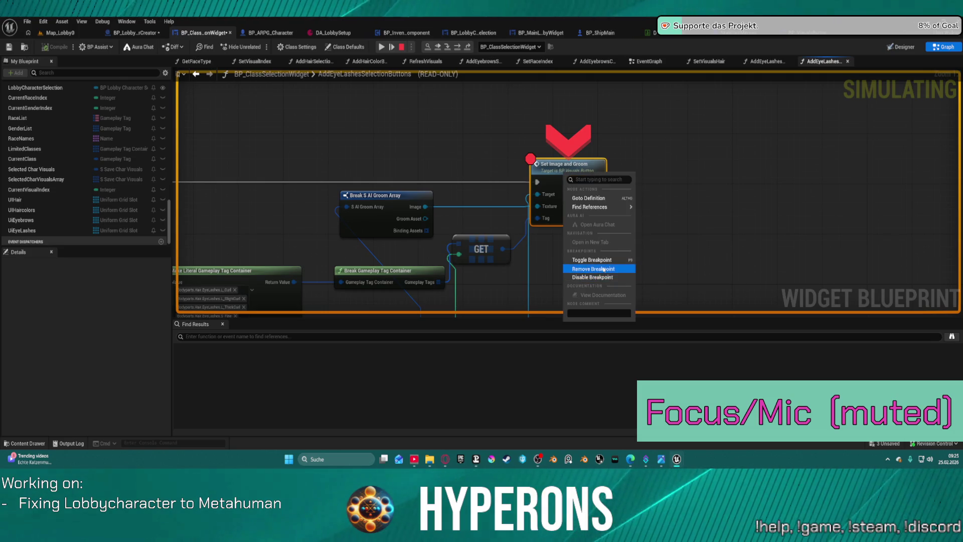
{"action": "left_click", "coordinate": [591, 269]}
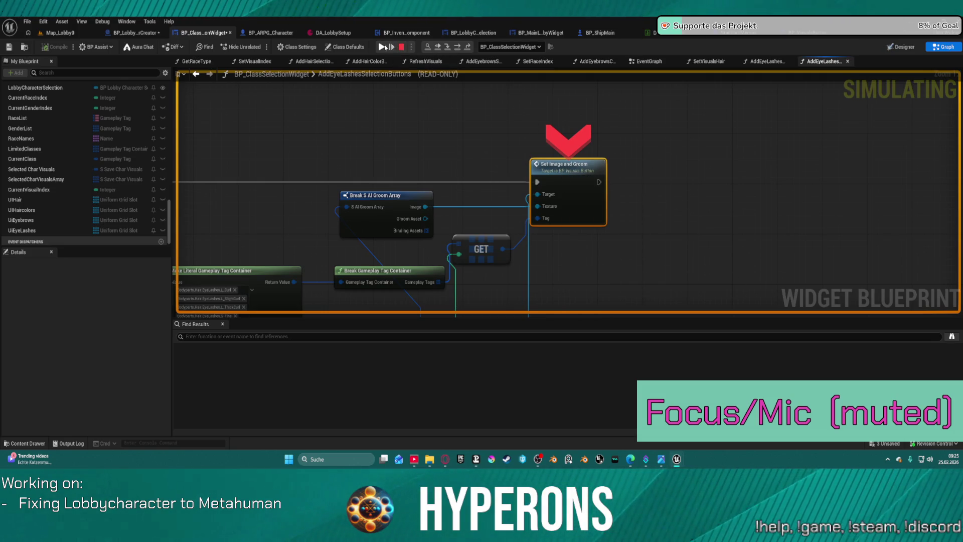
{"action": "left_click", "coordinate": [381, 47]}
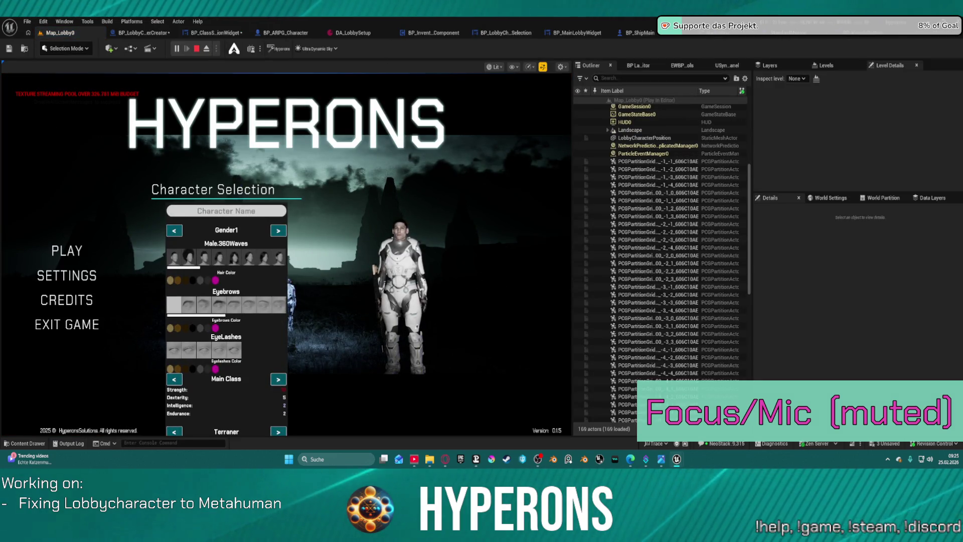
{"action": "key", "text": "F8"}
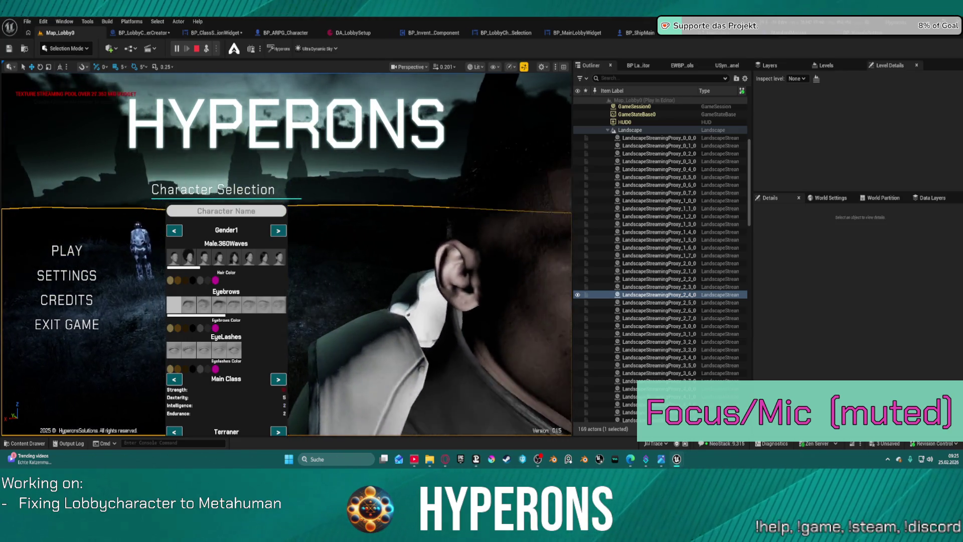
Step: Pick an eyelash style, remove the Branch and Eyelashes SET breakpoints, then resume the game
{"action": "left_click", "coordinate": [238, 350]}
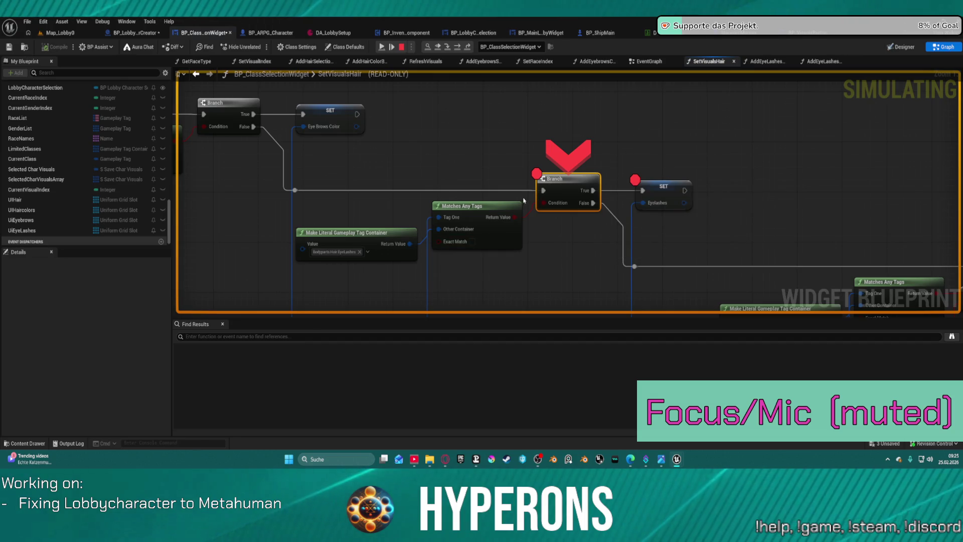
{"action": "right_click", "coordinate": [560, 189]}
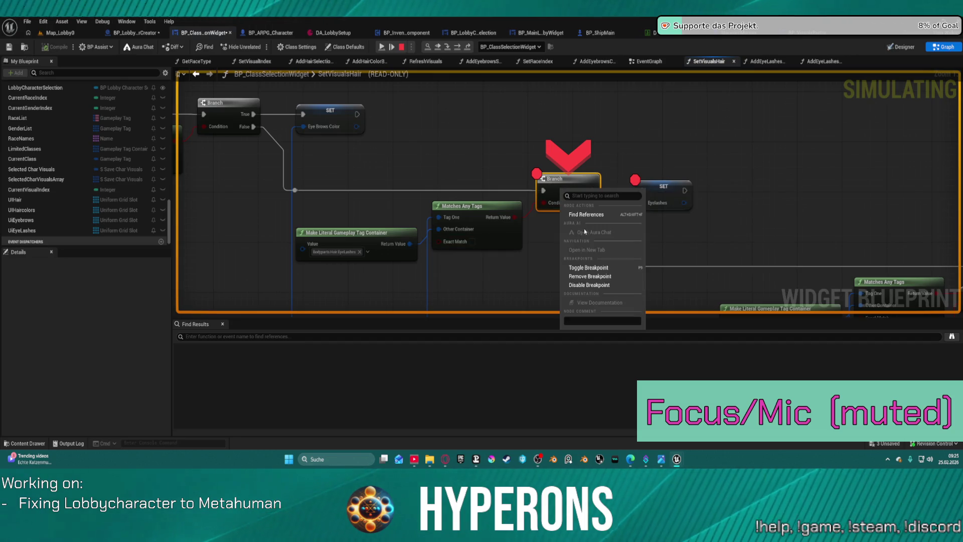
{"action": "left_click", "coordinate": [599, 275]}
{"action": "right_click", "coordinate": [649, 189]}
{"action": "left_click", "coordinate": [680, 283]}
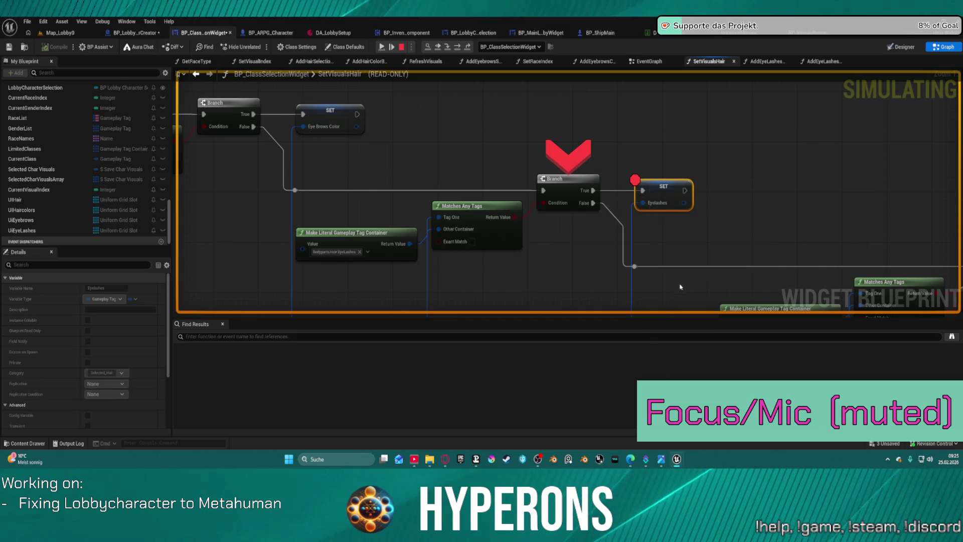
{"action": "left_click", "coordinate": [384, 47]}
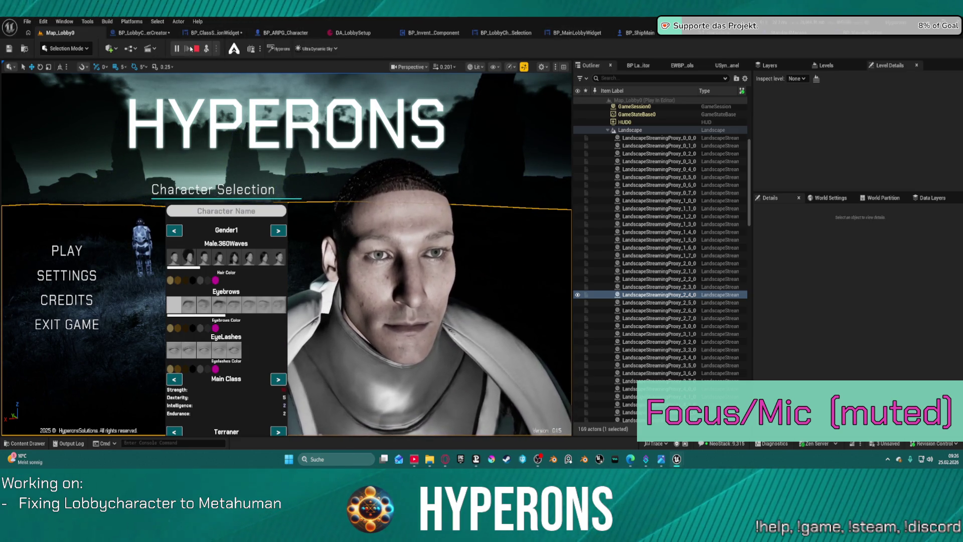
Step: Add a breakpoint on SetVisualsHair's Eyelashes SET node and relaunch the game's Character Selection
{"action": "left_click", "coordinate": [588, 33]}
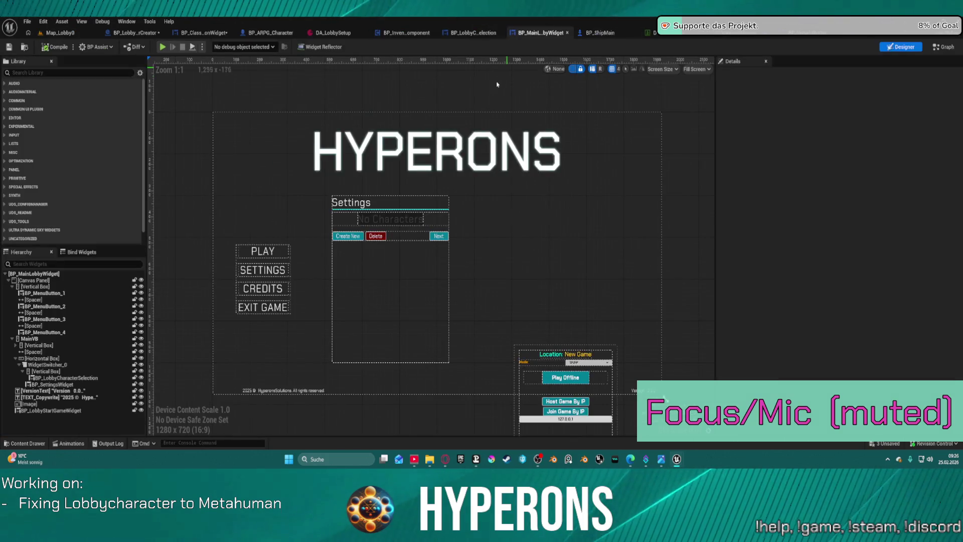
{"action": "left_click", "coordinate": [406, 33]}
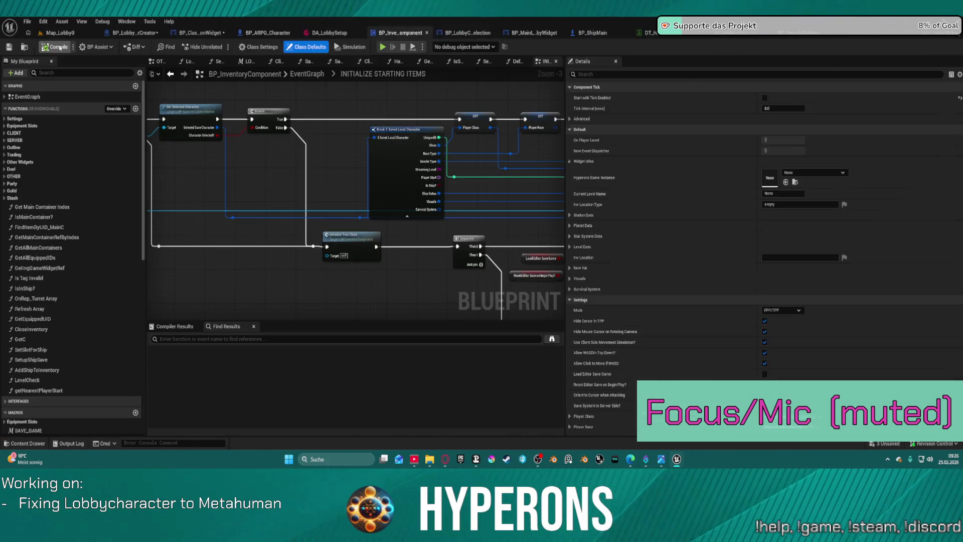
{"action": "left_click", "coordinate": [200, 32]}
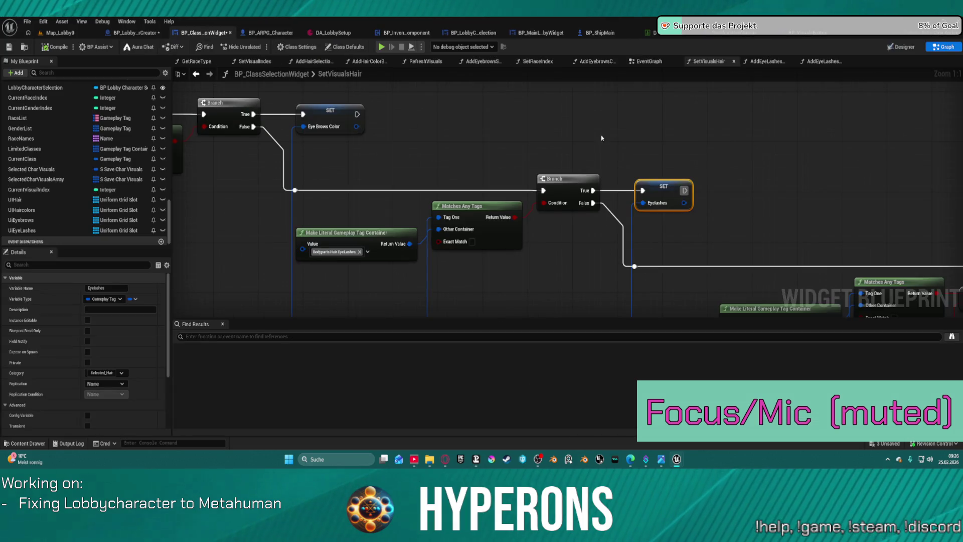
{"action": "right_click", "coordinate": [652, 184]}
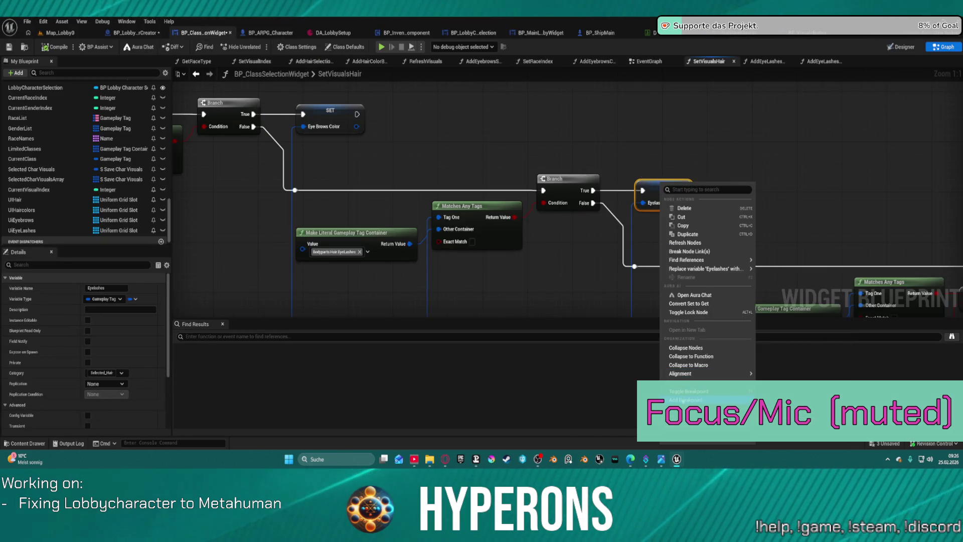
{"action": "left_click", "coordinate": [682, 365]}
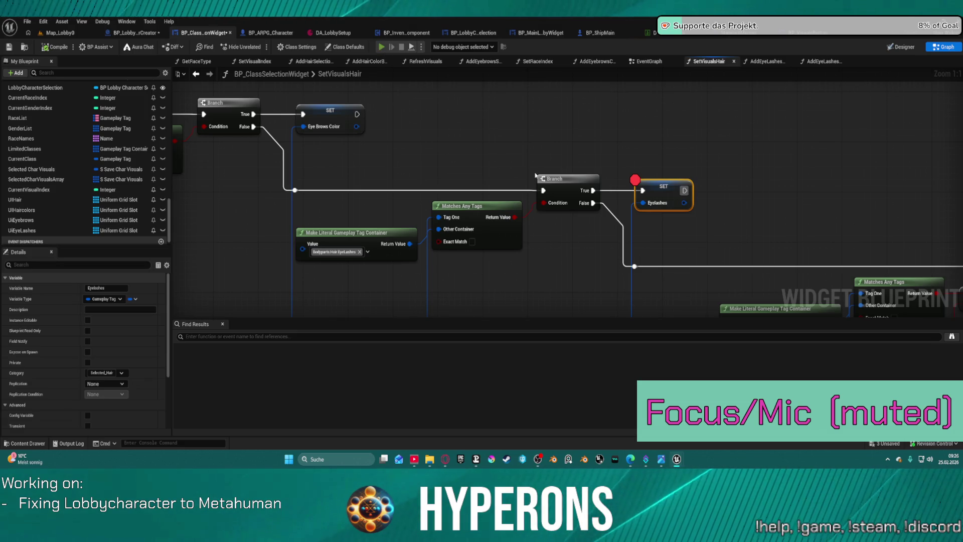
{"action": "key", "text": "alt+p"}
{"action": "left_click", "coordinate": [73, 235]}
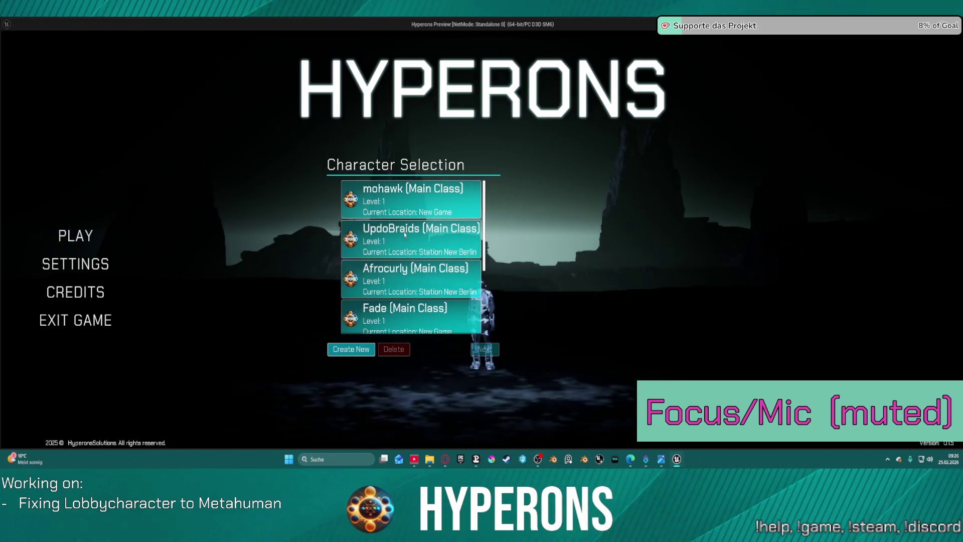
Step: Start a new character, pick an eyelash style and read the tag at the SET Eyelashes breakpoint
{"action": "left_click", "coordinate": [351, 349]}
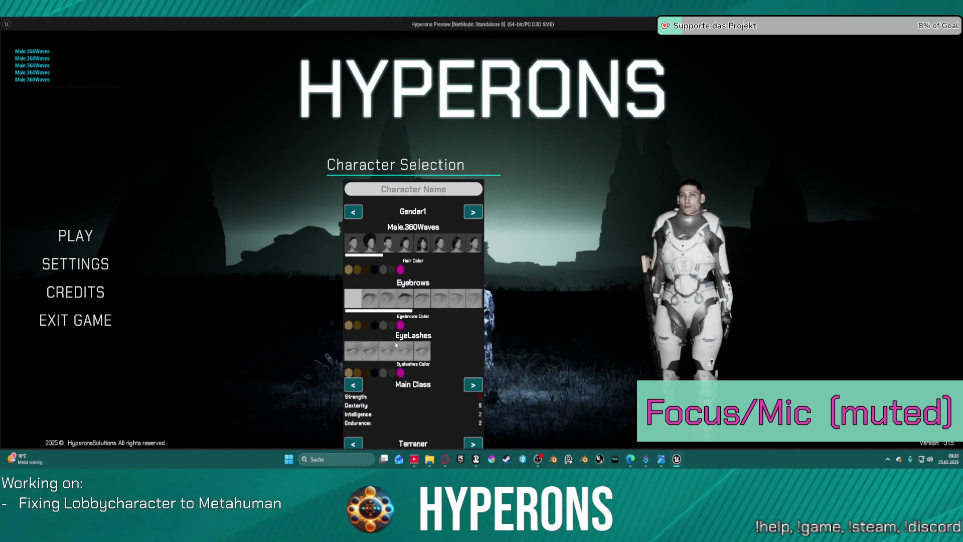
{"action": "left_click", "coordinate": [419, 355]}
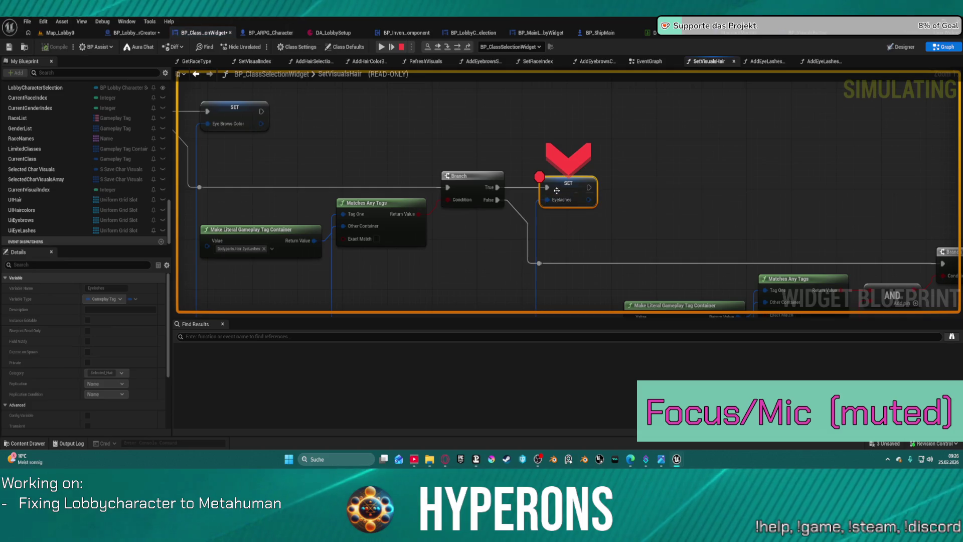
{"action": "mouse_move", "coordinate": [553, 204]}
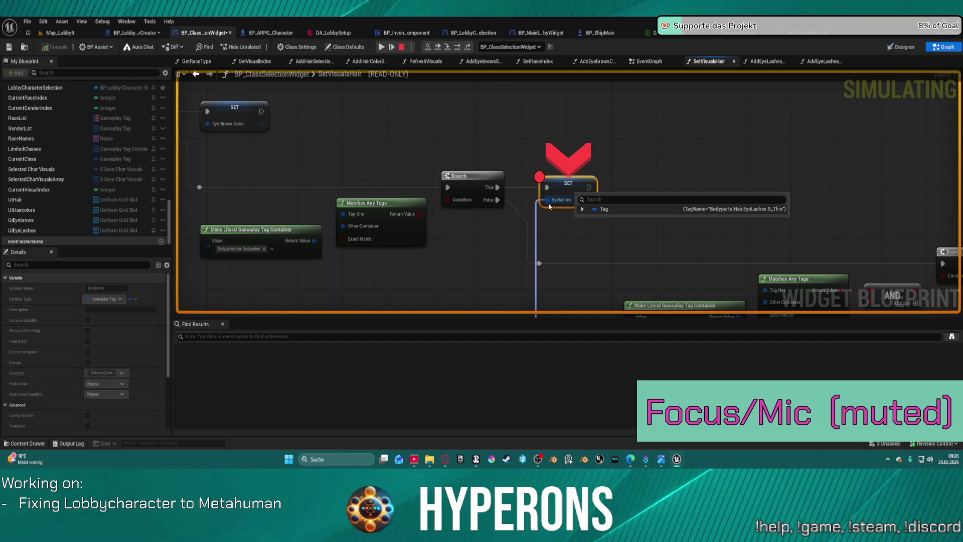
{"action": "key", "text": "F10"}
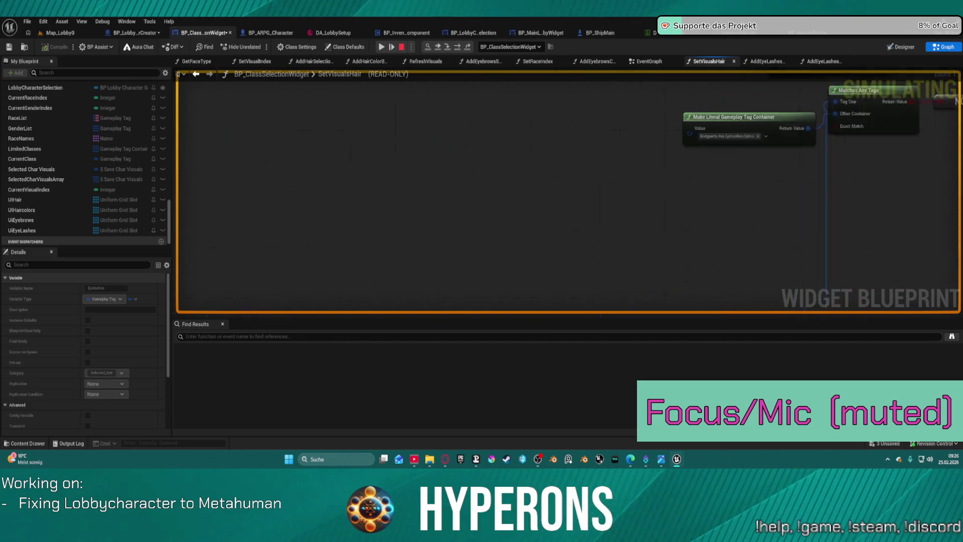
{"action": "left_click", "coordinate": [390, 43]}
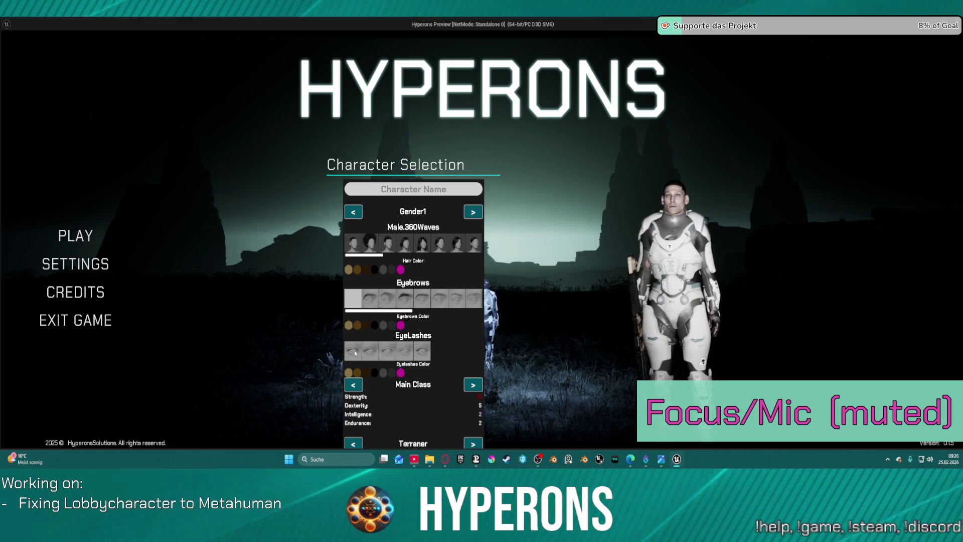
Step: Choose another eyelash style and check the Eyelashes tag again when the breakpoint hits
{"action": "left_click", "coordinate": [354, 353]}
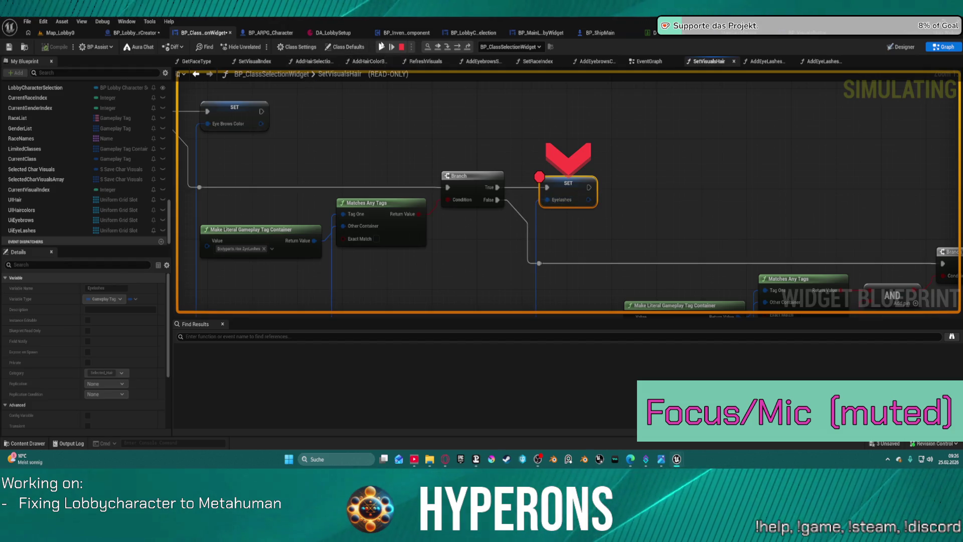
{"action": "key", "text": "F8"}
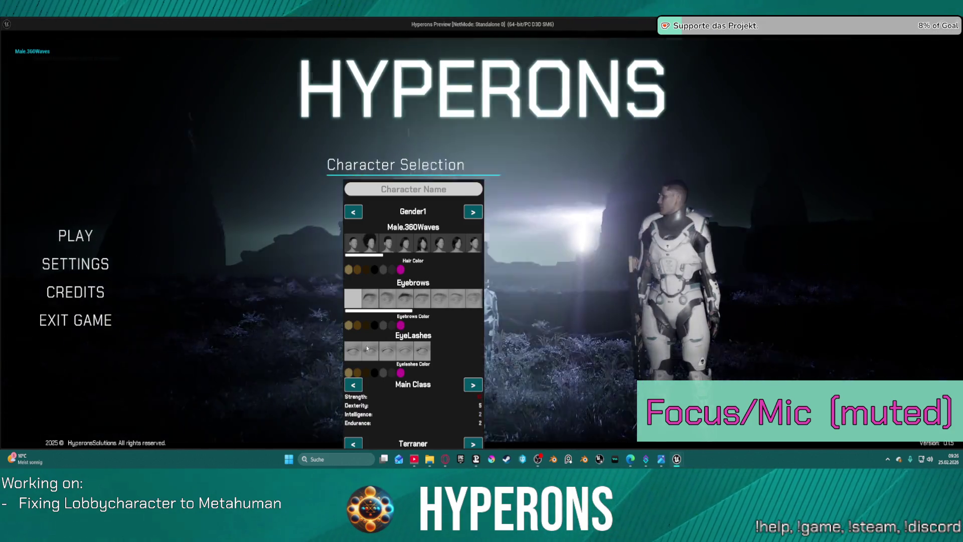
{"action": "left_click", "coordinate": [365, 350]}
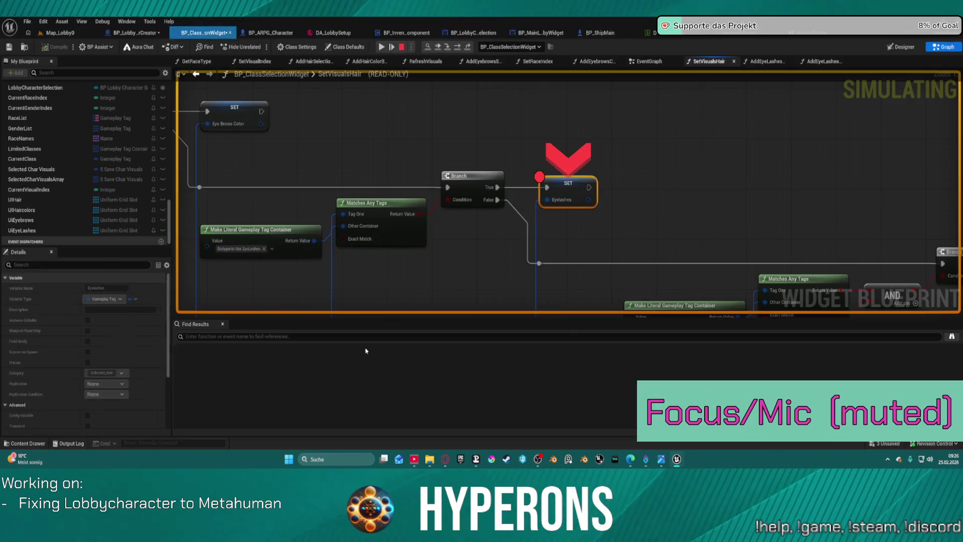
{"action": "mouse_move", "coordinate": [559, 198]}
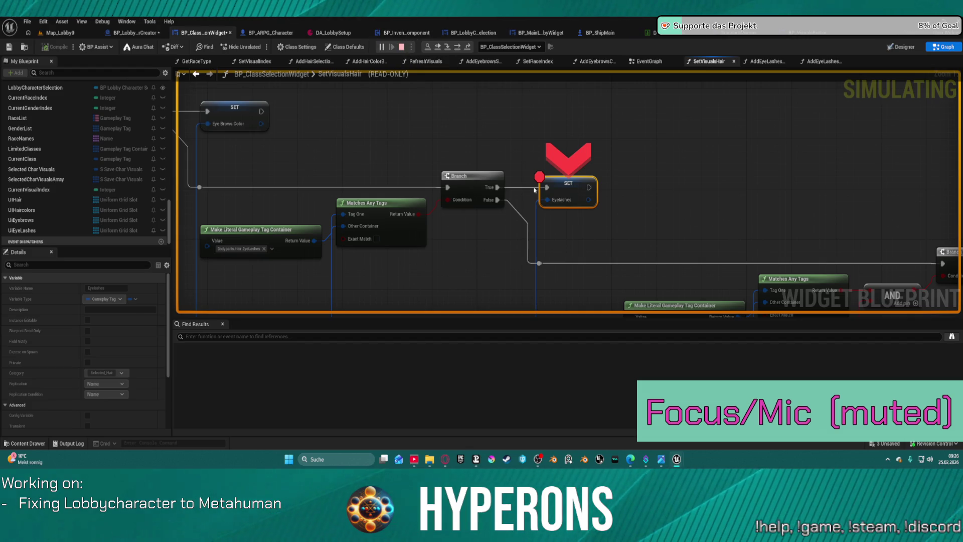
{"action": "right_click", "coordinate": [568, 182]}
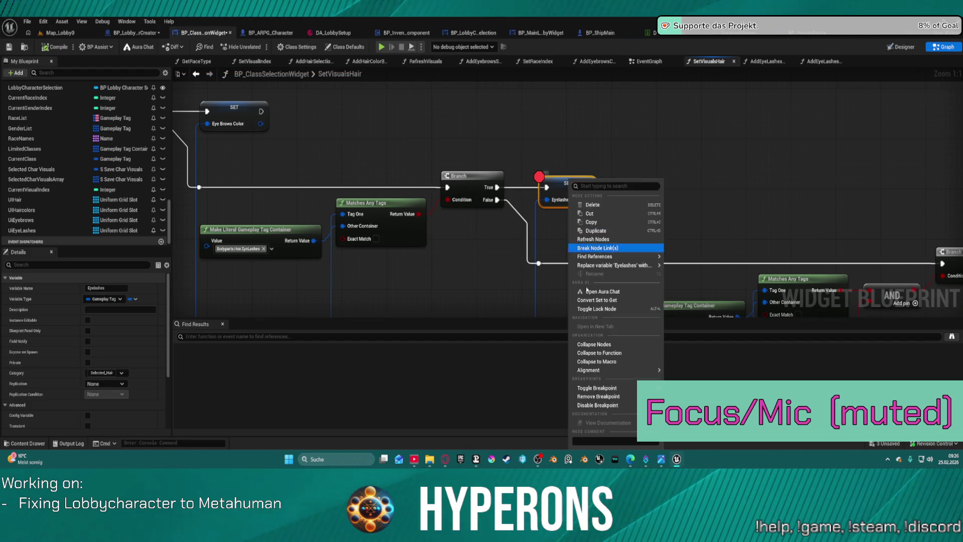
Step: Remove the SET Eyelashes breakpoint and bring the whole eyelash tag logic chain into view
{"action": "left_click", "coordinate": [604, 396]}
{"action": "mouse_move", "coordinate": [474, 286]}
{"action": "left_mouse_down"}
{"action": "mouse_move", "coordinate": [454, 198]}
{"action": "mouse_move", "coordinate": [427, 178]}
{"action": "mouse_move", "coordinate": [386, 171]}
{"action": "left_mouse_up"}
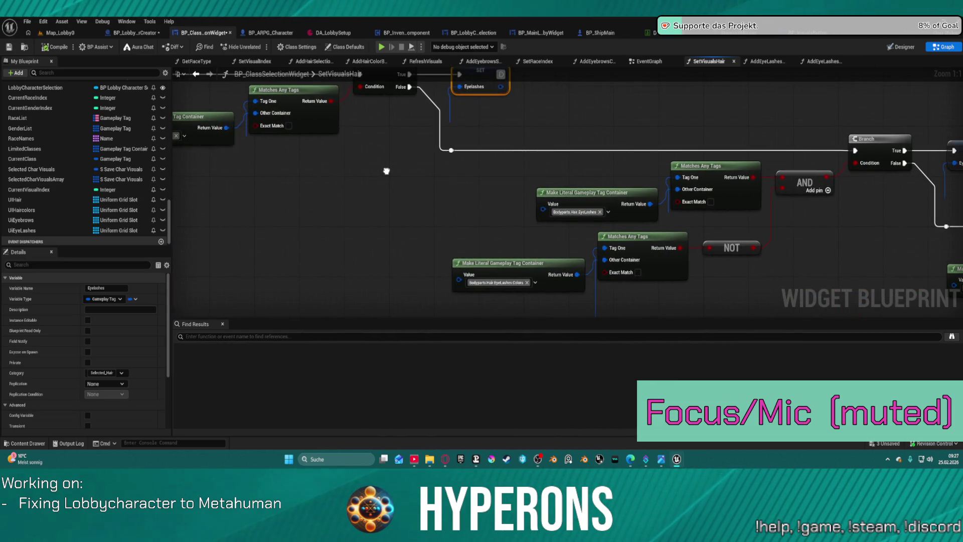
{"action": "scroll", "coordinate": [745, 307], "scroll_direction": "down", "scroll_amount": 4}
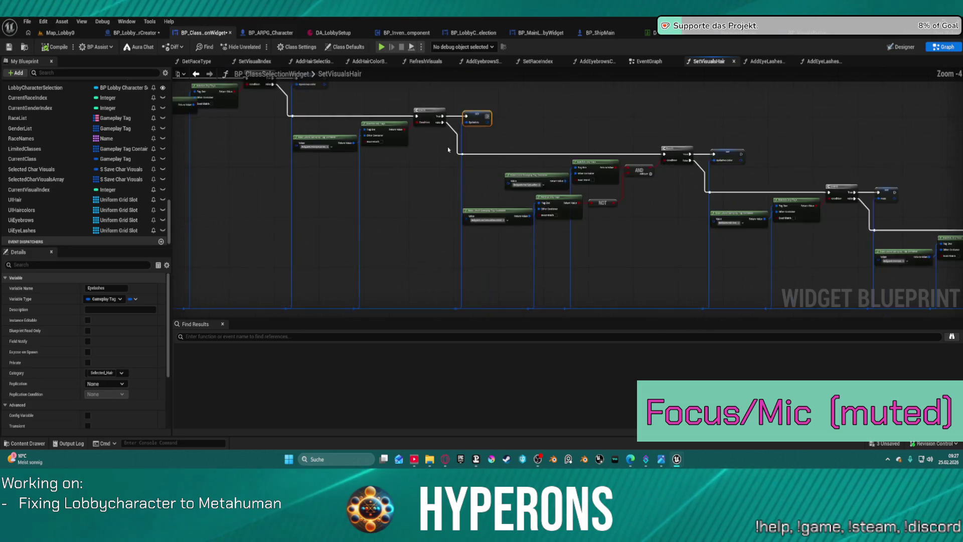
{"action": "left_click_drag", "start_coordinate": [917, 290], "coordinate": [492, 173]}
{"action": "scroll", "coordinate": [687, 206], "scroll_direction": "up", "scroll_amount": 4}
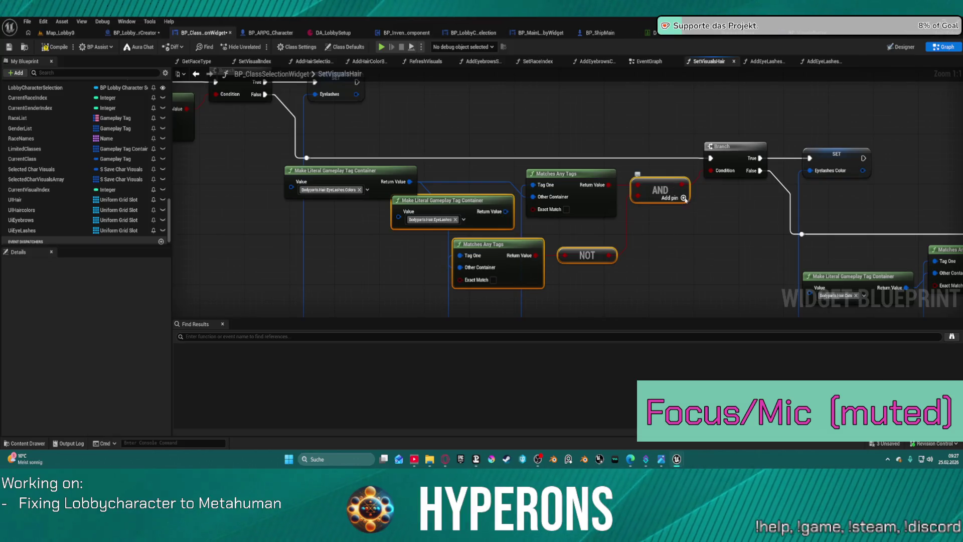
Step: Paste the copied Matches Any Tags, NOT and AND nodes and wire AND into the eyelash Branch condition
{"action": "left_click", "coordinate": [610, 187]}
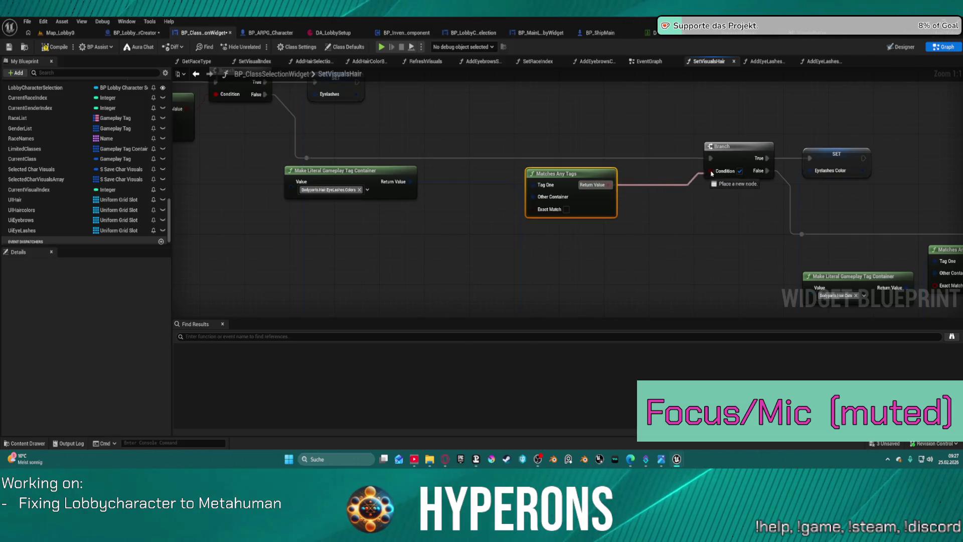
{"action": "mouse_move", "coordinate": [185, 211]}
{"action": "left_mouse_down"}
{"action": "mouse_move", "coordinate": [430, 219]}
{"action": "mouse_move", "coordinate": [504, 234]}
{"action": "left_mouse_up"}
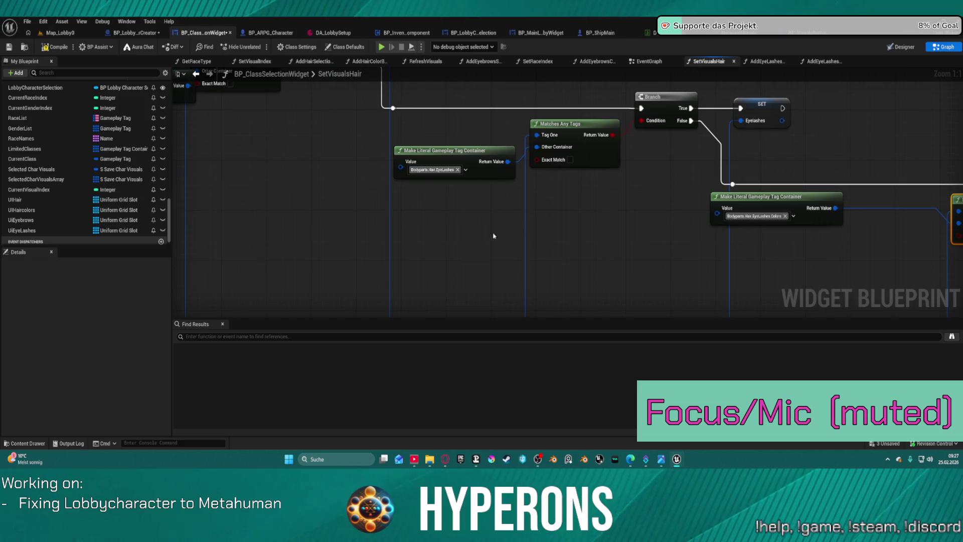
{"action": "key", "text": "ctrl+v"}
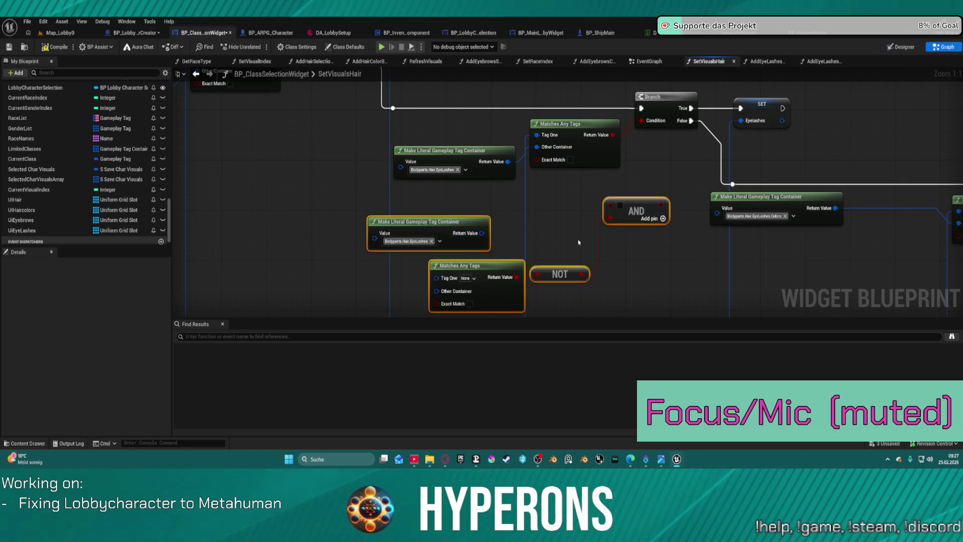
{"action": "mouse_move", "coordinate": [610, 205]}
{"action": "left_mouse_down"}
{"action": "mouse_move", "coordinate": [641, 100]}
{"action": "mouse_move", "coordinate": [640, 131]}
{"action": "mouse_move", "coordinate": [642, 123]}
{"action": "mouse_move", "coordinate": [662, 185]}
{"action": "mouse_move", "coordinate": [654, 182]}
{"action": "mouse_move", "coordinate": [646, 215]}
{"action": "left_mouse_up"}
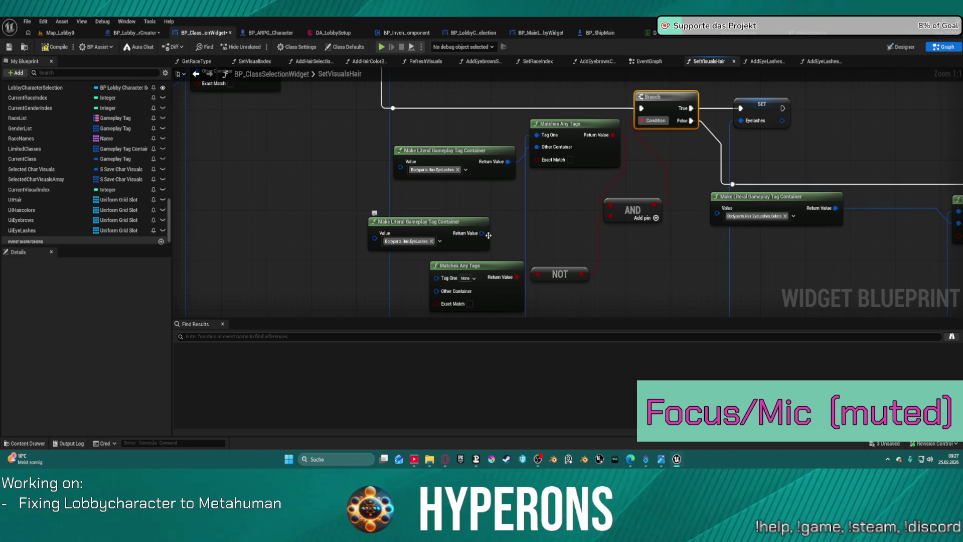
Step: Set the pasted tag container to Bodyparts.Hair.EyeLashes.Colors and connect it to the lower tag check
{"action": "left_click", "coordinate": [439, 241]}
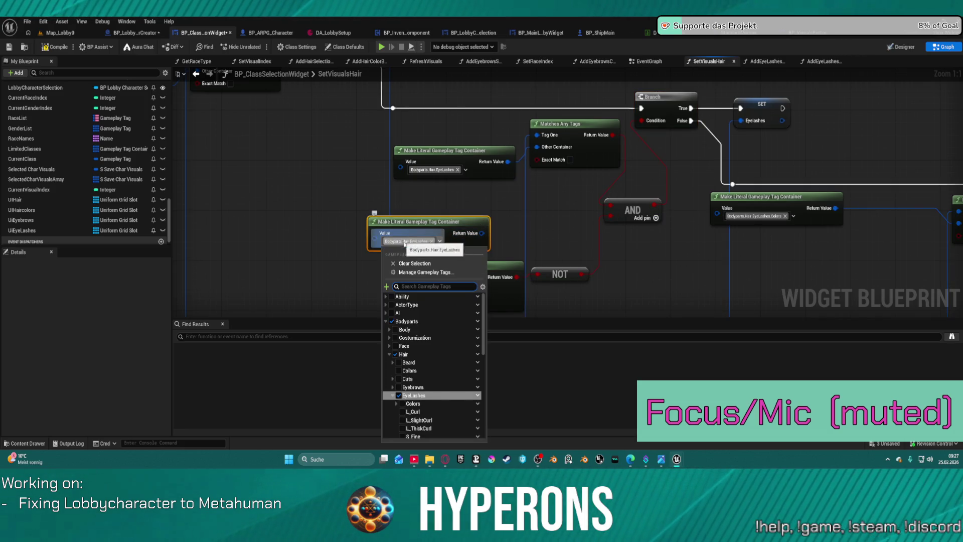
{"action": "left_click", "coordinate": [440, 402]}
{"action": "left_click", "coordinate": [479, 232]}
{"action": "mouse_move", "coordinate": [494, 233]}
{"action": "left_mouse_down"}
{"action": "mouse_move", "coordinate": [502, 248]}
{"action": "mouse_move", "coordinate": [440, 259]}
{"action": "mouse_move", "coordinate": [440, 284]}
{"action": "left_mouse_up"}
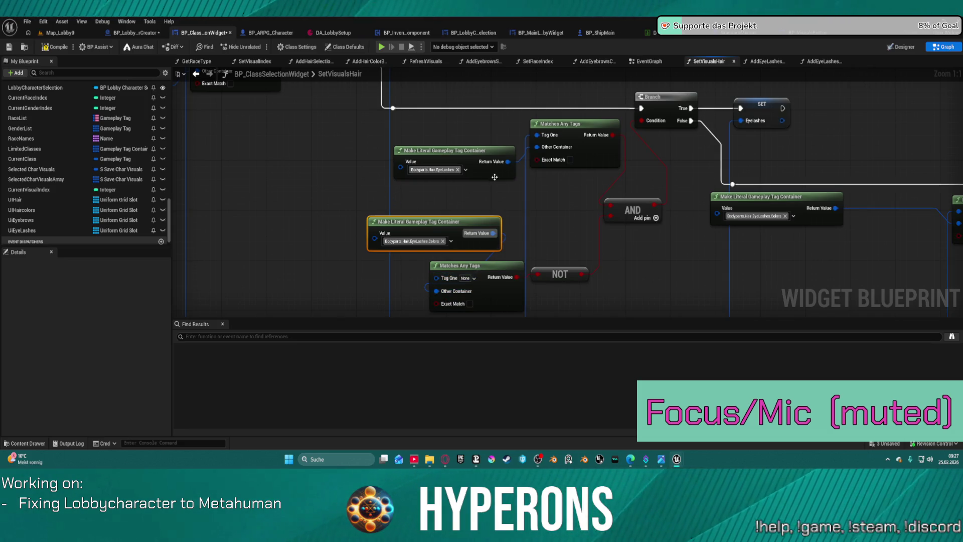
{"action": "left_click", "coordinate": [527, 207]}
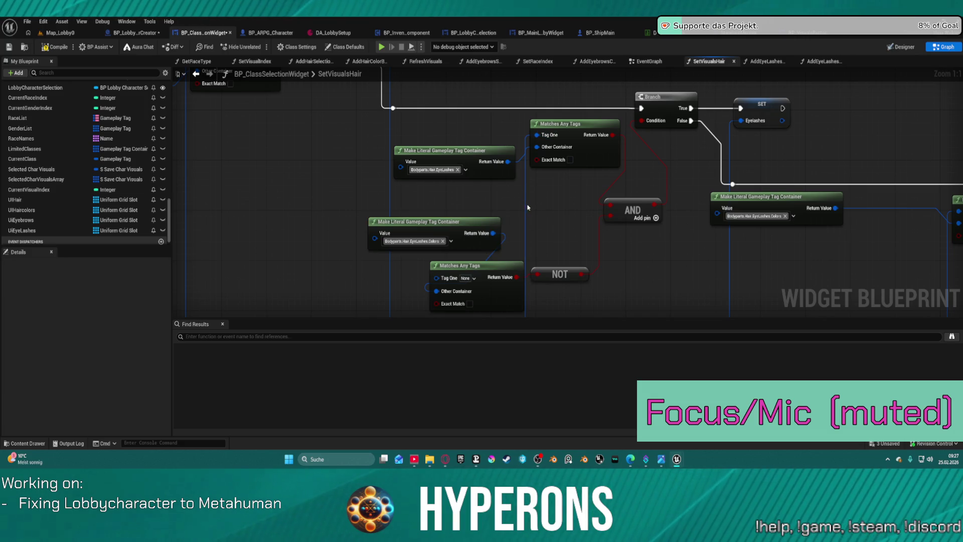
Step: Route the eyelash tag through a reroute into the lower check's Tag One and tidy the nodes
{"action": "double_click", "coordinate": [526, 206]}
{"action": "mouse_move", "coordinate": [522, 200]}
{"action": "left_mouse_down"}
{"action": "mouse_move", "coordinate": [452, 275]}
{"action": "mouse_move", "coordinate": [436, 277]}
{"action": "left_mouse_up"}
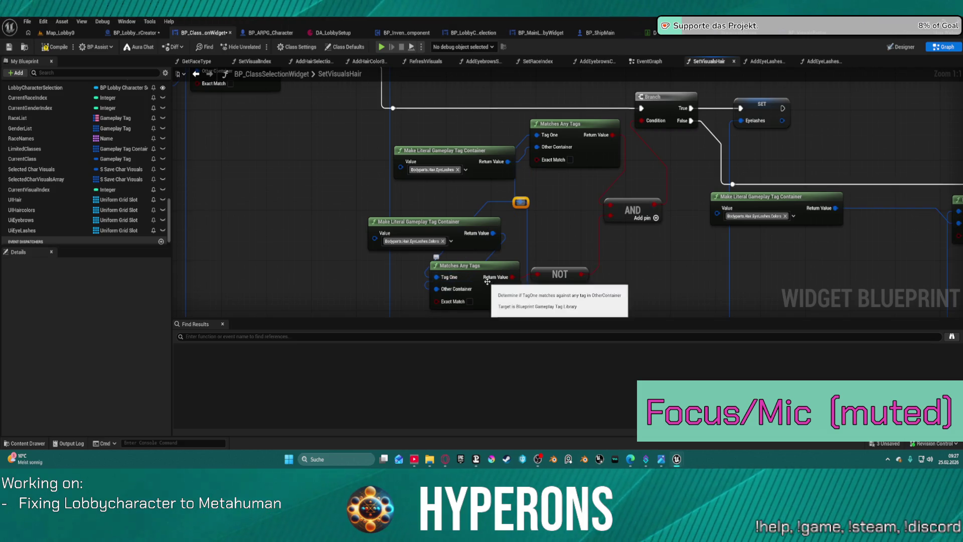
{"action": "left_click", "coordinate": [481, 282]}
{"action": "key", "text": "f"}
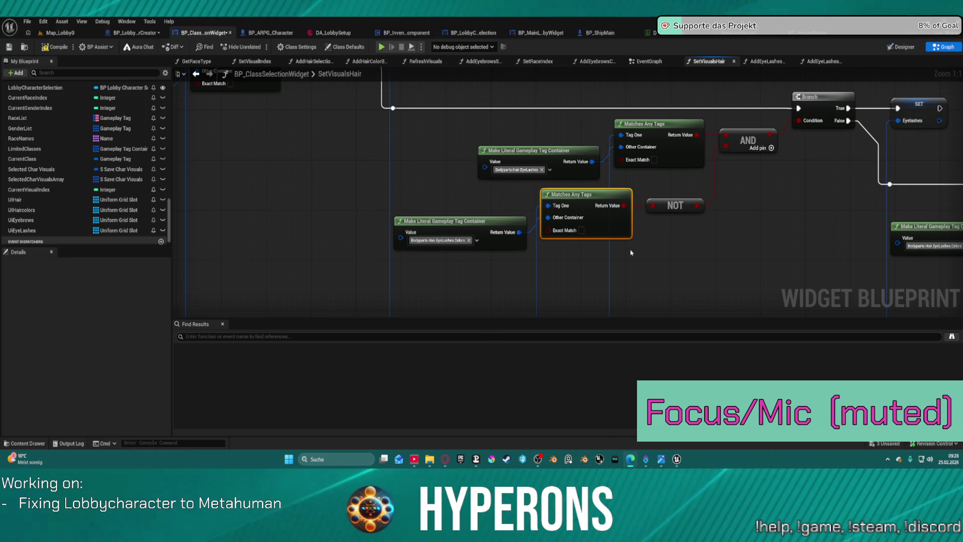
{"action": "left_click", "coordinate": [412, 125]}
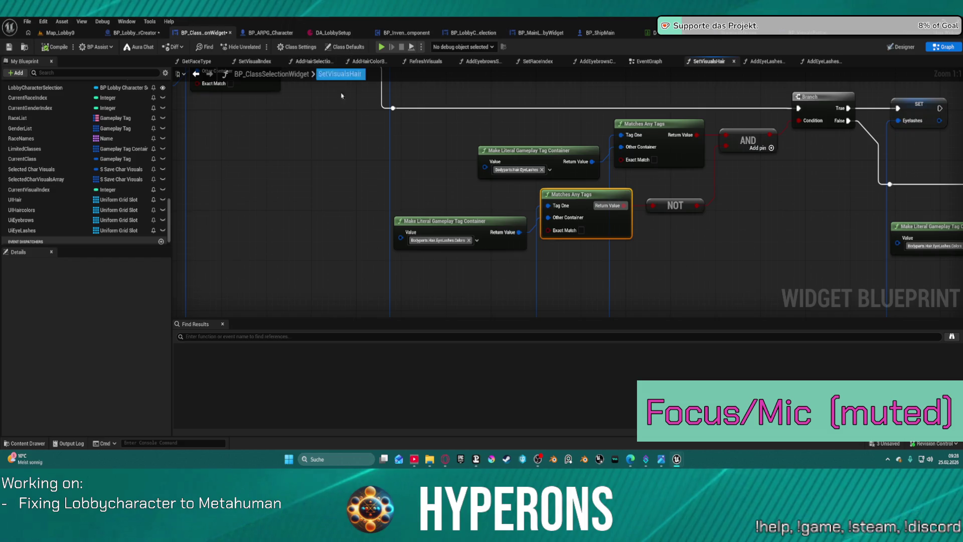
Step: Save all assets, play Map_Lobby0 and open the character creator with a new character
{"action": "key", "text": "ctrl+shift+s"}
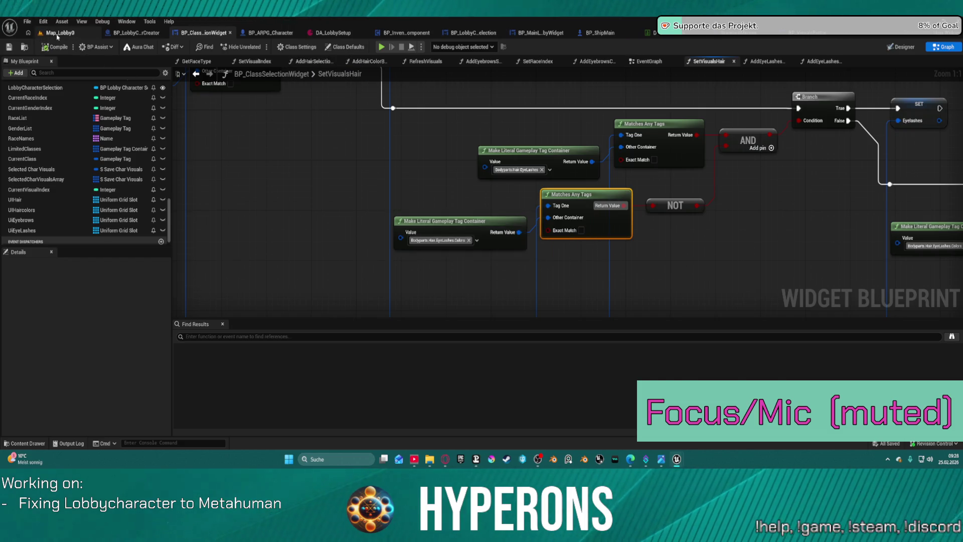
{"action": "left_click", "coordinate": [59, 33]}
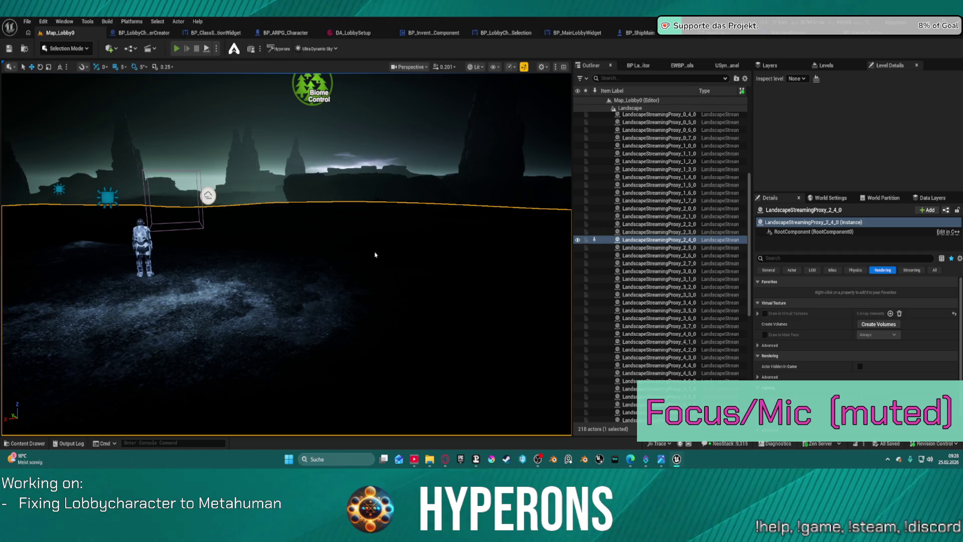
{"action": "key", "text": "alt+p"}
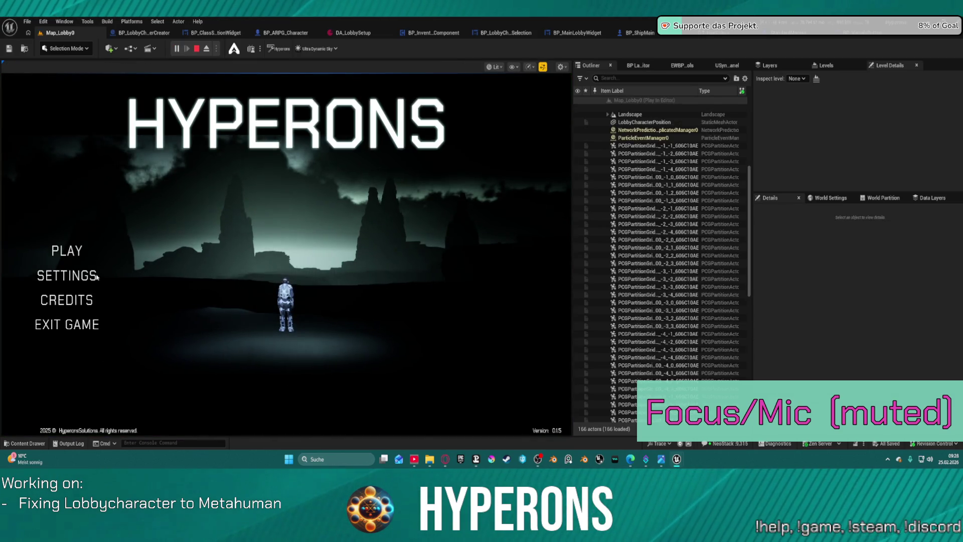
{"action": "left_click", "coordinate": [74, 252]}
{"action": "left_click", "coordinate": [170, 348]}
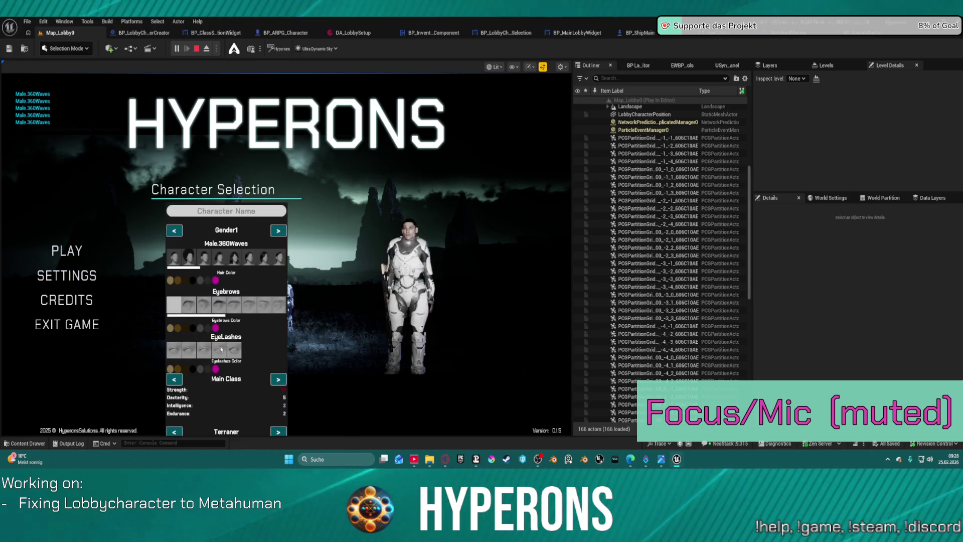
Step: Eject from the game with F8 and move the camera to view the character's head
{"action": "key", "text": "F8"}
{"action": "left_click", "coordinate": [460, 311]}
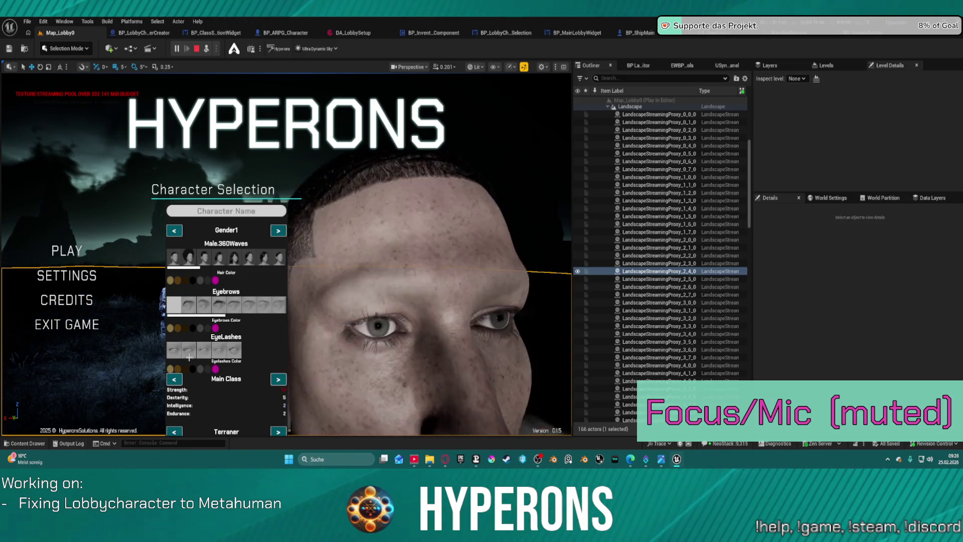
{"action": "left_click", "coordinate": [207, 352]}
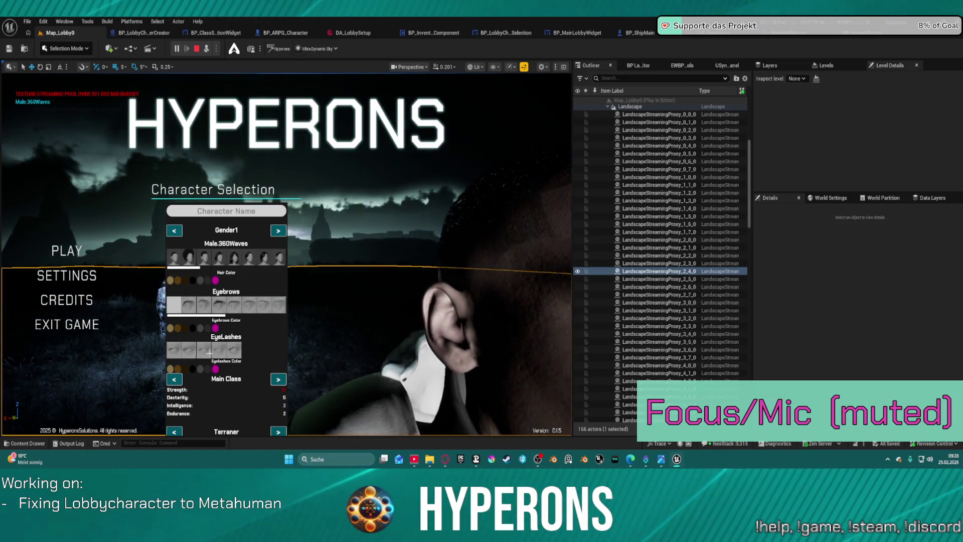
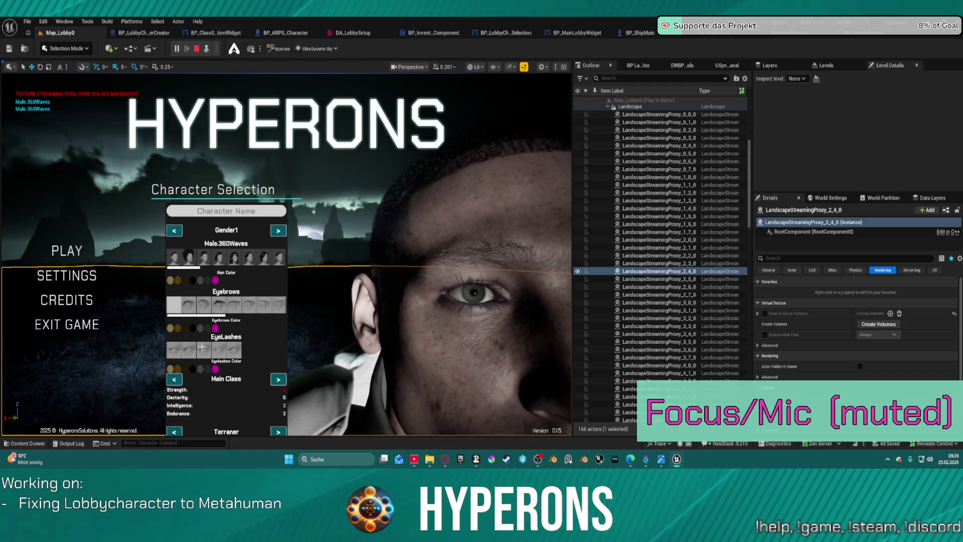
Step: Try an eyelash option, stop the lobby play session, and bring up the BP_ClassSelectionWidget graph
{"action": "left_click", "coordinate": [198, 348]}
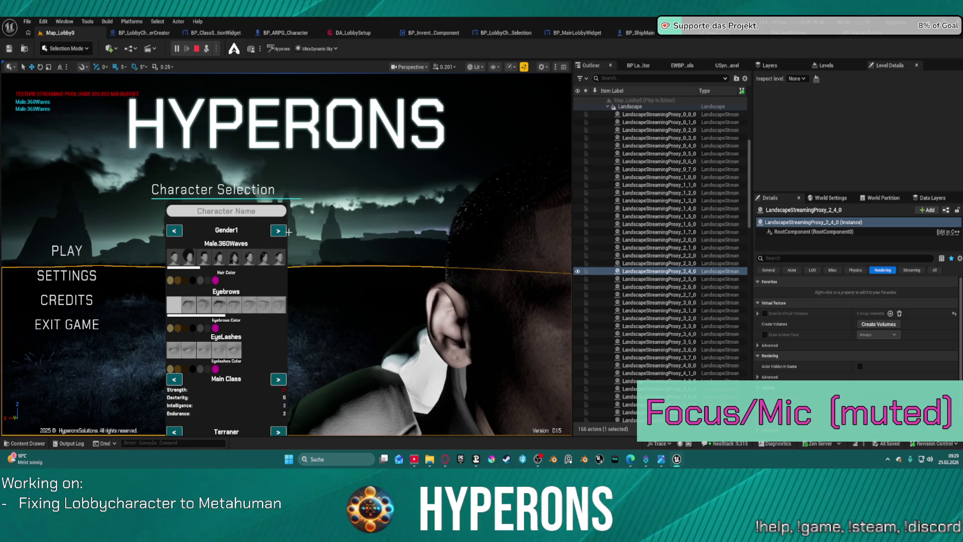
{"action": "key", "text": "Escape"}
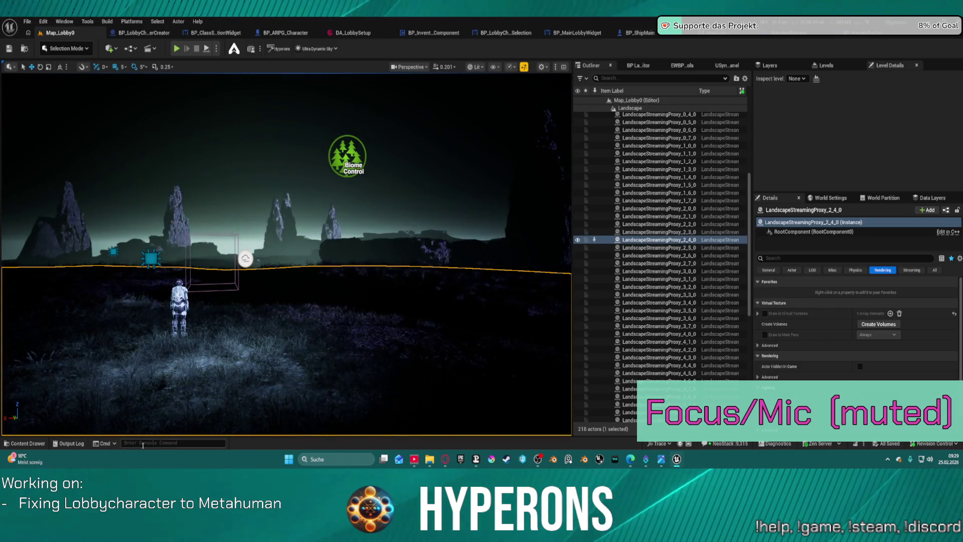
{"action": "left_click", "coordinate": [142, 443]}
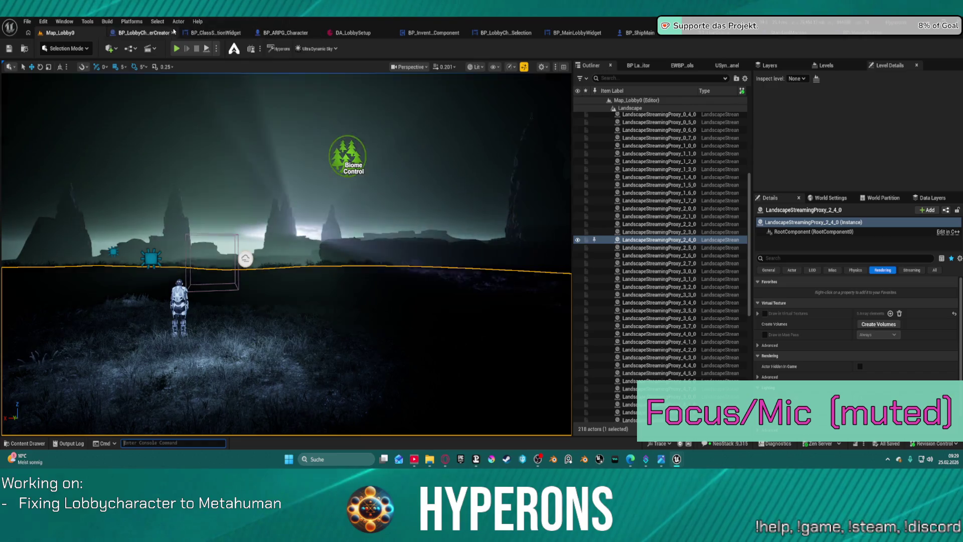
{"action": "left_click", "coordinate": [209, 33]}
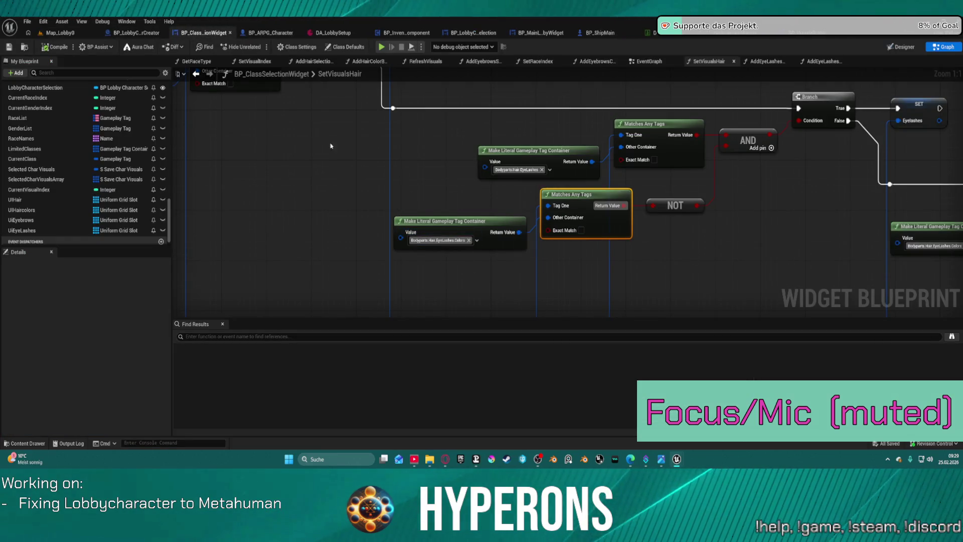
Step: Move the eyebrow-colour Make Literal Gameplay Tag Container node left and down in SetVisualsHair
{"action": "scroll", "coordinate": [360, 158], "scroll_direction": "down", "scroll_amount": 2}
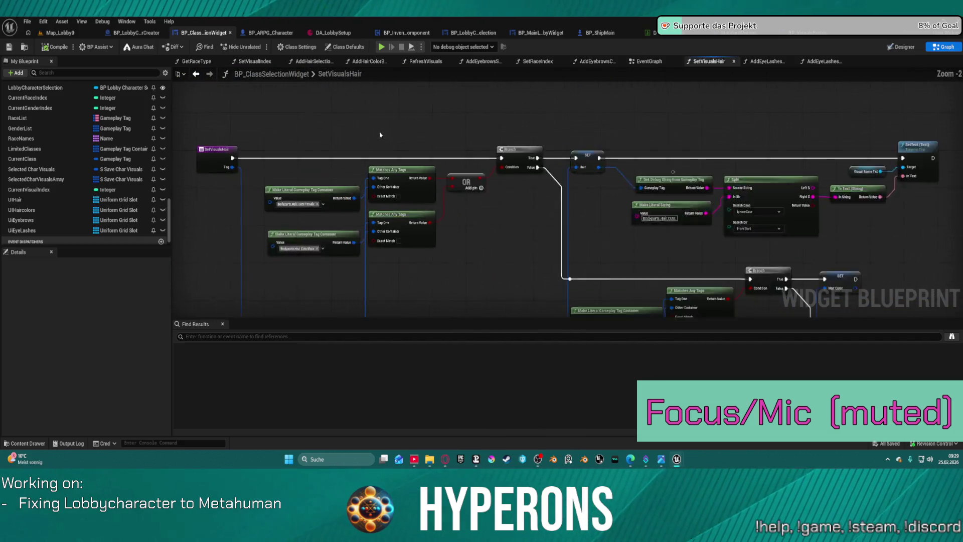
{"action": "scroll", "coordinate": [368, 136], "scroll_direction": "up", "scroll_amount": 2}
{"action": "mouse_move", "coordinate": [653, 260]}
{"action": "left_mouse_down"}
{"action": "mouse_move", "coordinate": [537, 186]}
{"action": "mouse_move", "coordinate": [496, 125]}
{"action": "left_mouse_up"}
{"action": "mouse_move", "coordinate": [707, 221]}
{"action": "left_mouse_down"}
{"action": "mouse_move", "coordinate": [728, 258]}
{"action": "mouse_move", "coordinate": [593, 271]}
{"action": "left_mouse_up"}
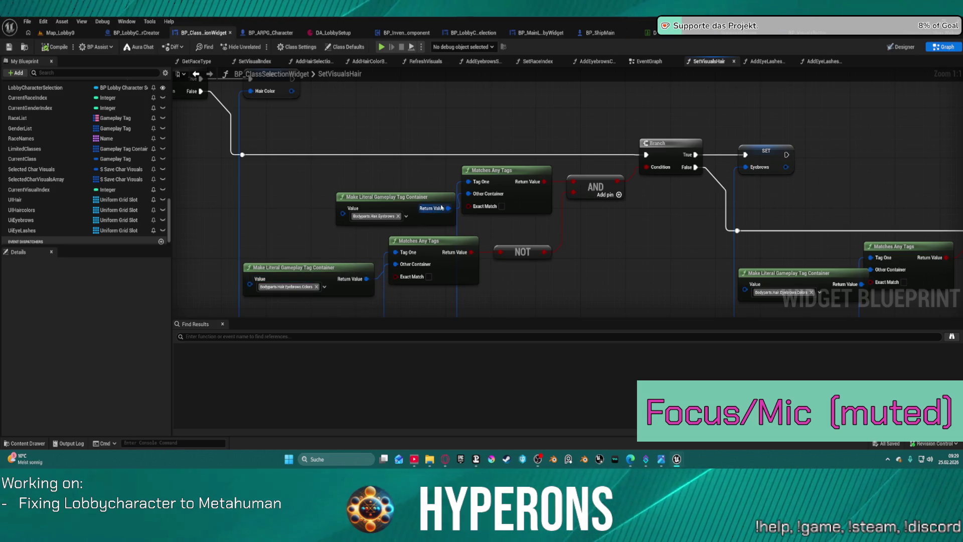
{"action": "mouse_move", "coordinate": [555, 225]}
{"action": "left_mouse_down"}
{"action": "mouse_move", "coordinate": [497, 168]}
{"action": "mouse_move", "coordinate": [451, 165]}
{"action": "mouse_move", "coordinate": [410, 127]}
{"action": "left_mouse_up"}
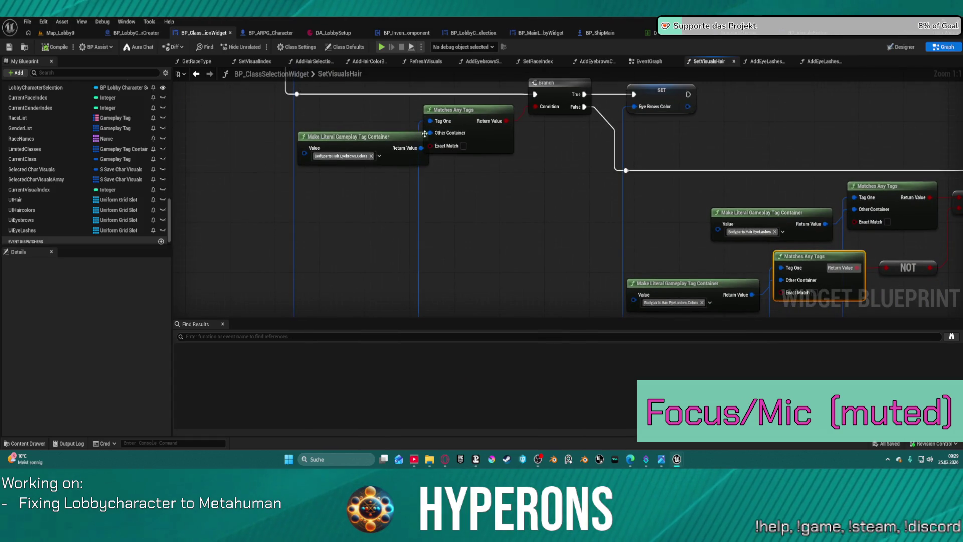
{"action": "left_click", "coordinate": [368, 140]}
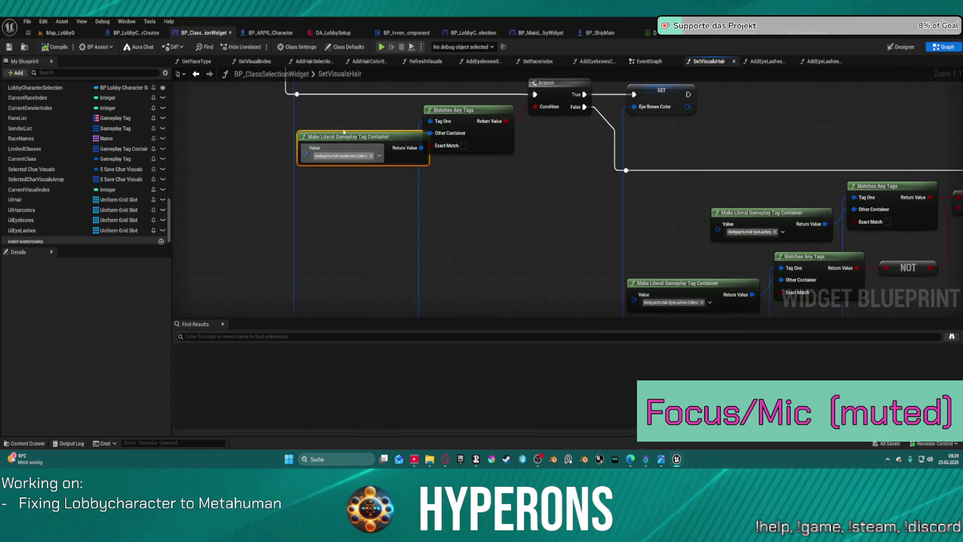
{"action": "left_click_drag", "start_coordinate": [349, 142], "coordinate": [299, 147]}
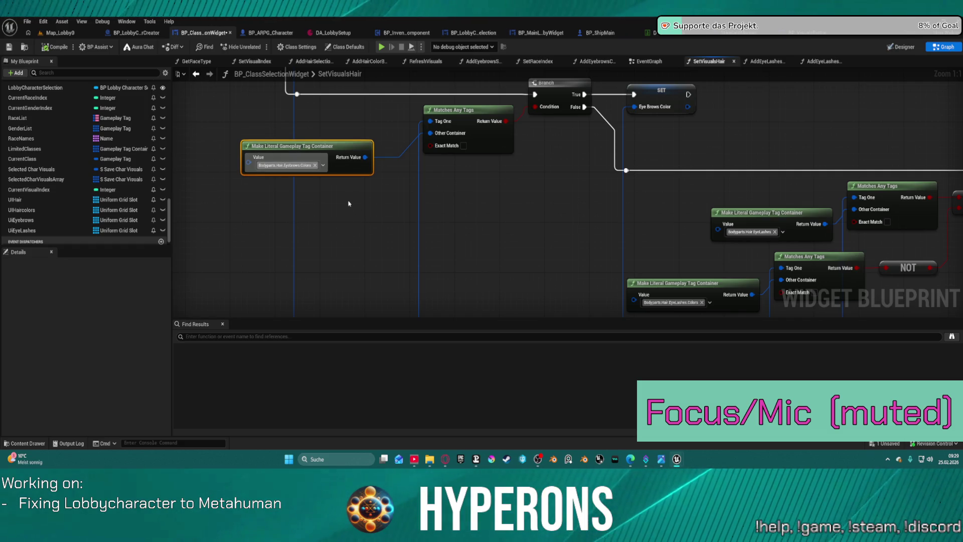
Step: Break the False wire of the Eyelashes Color Branch node
{"action": "left_click_drag", "start_coordinate": [385, 201], "coordinate": [477, 200]}
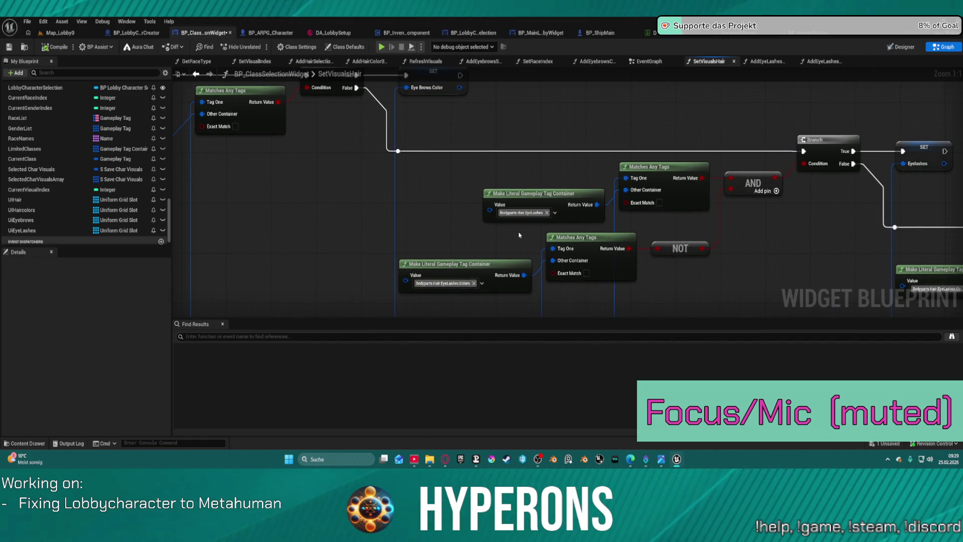
{"action": "mouse_move", "coordinate": [759, 119]}
{"action": "left_mouse_down"}
{"action": "mouse_move", "coordinate": [747, 110]}
{"action": "mouse_move", "coordinate": [484, 101]}
{"action": "left_mouse_up"}
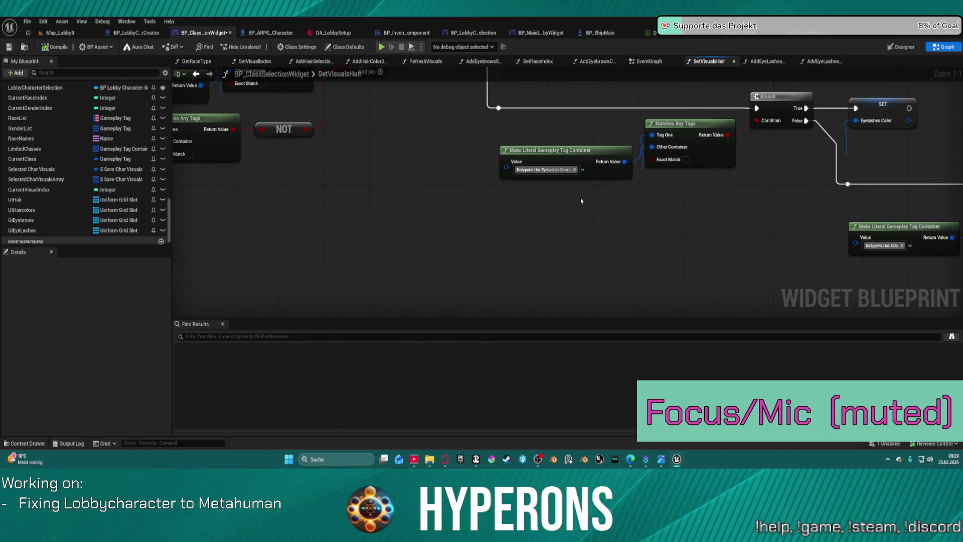
{"action": "mouse_move", "coordinate": [640, 172]}
{"action": "left_mouse_down"}
{"action": "mouse_move", "coordinate": [216, 229]}
{"action": "mouse_move", "coordinate": [168, 182]}
{"action": "left_mouse_up"}
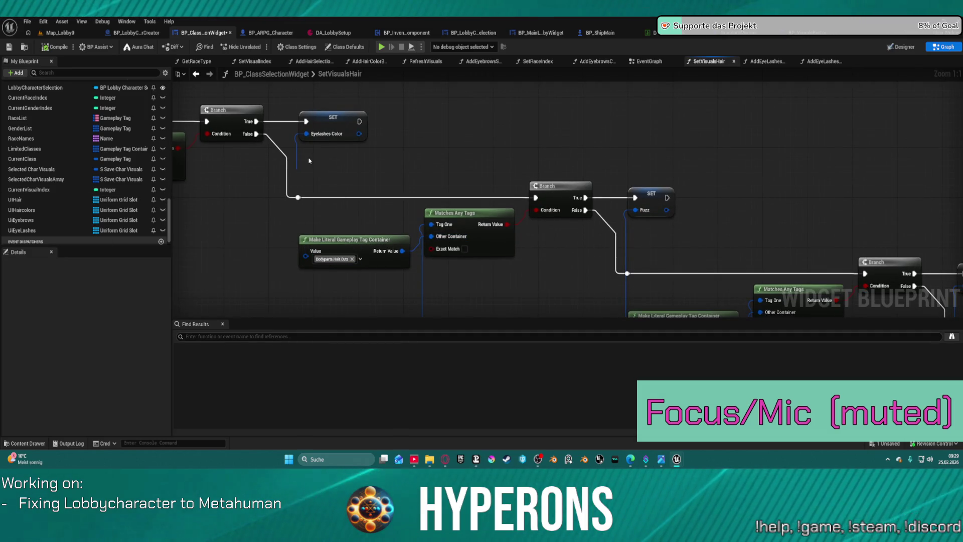
{"action": "left_click", "coordinate": [278, 149]}
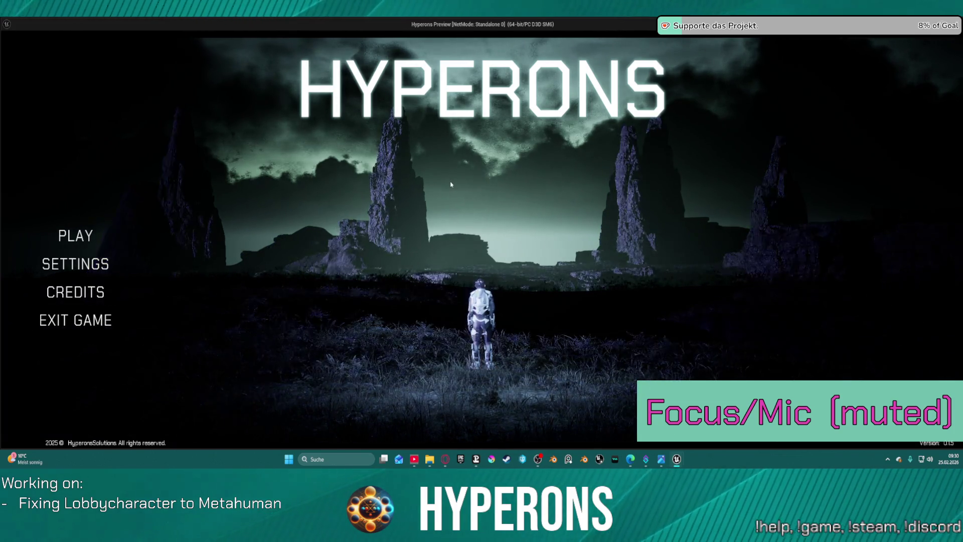
{"action": "left_click", "coordinate": [68, 243]}
{"action": "left_click", "coordinate": [366, 350]}
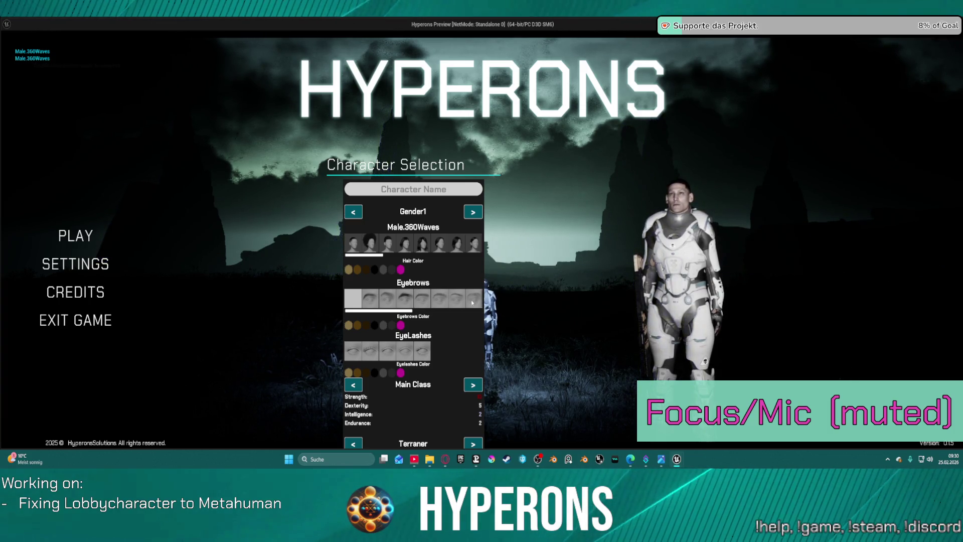
{"action": "key", "text": "Escape"}
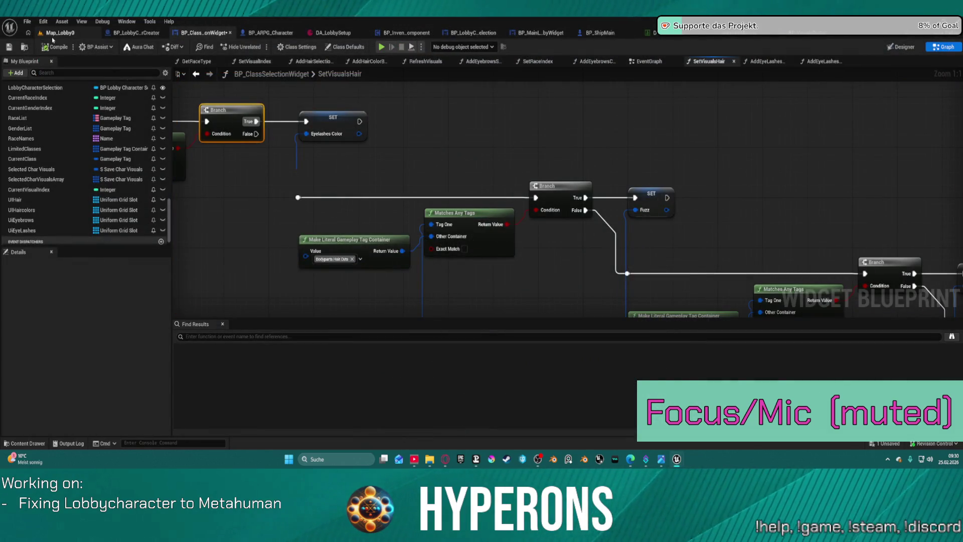
Step: In Map_Lobby0, frame the view on the BP_UltraVolumetrics8 actor near the lobby character
{"action": "left_click", "coordinate": [53, 35]}
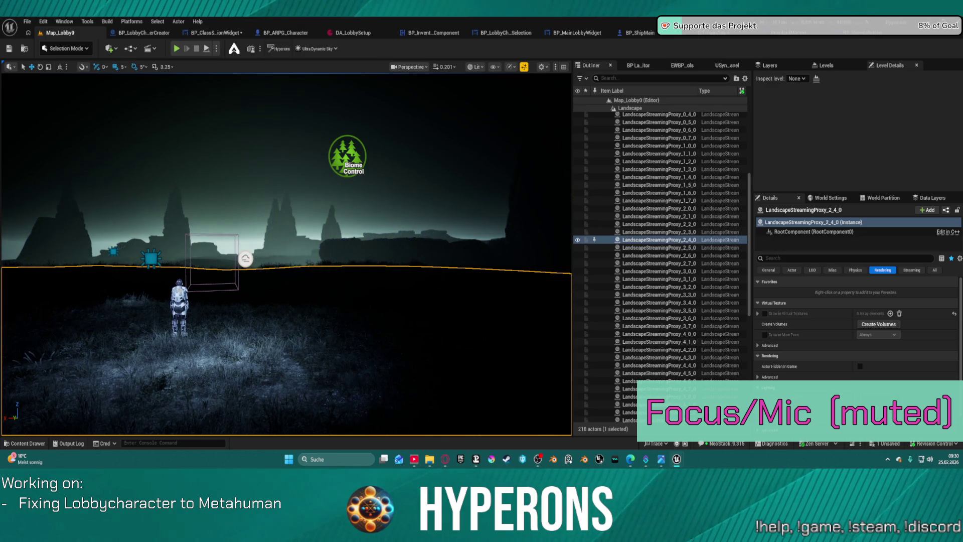
{"action": "left_click", "coordinate": [167, 304]}
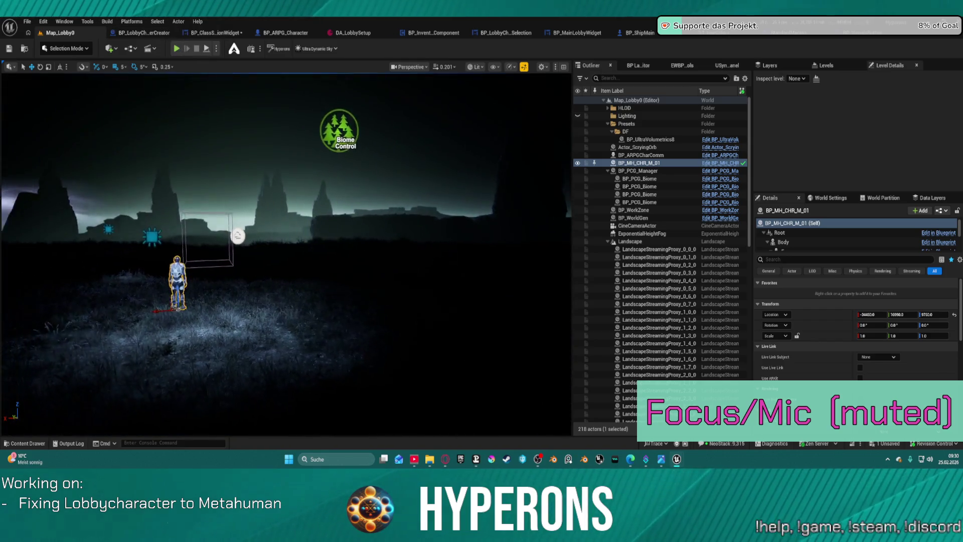
{"action": "mouse_move", "coordinate": [301, 226]}
{"action": "left_mouse_down"}
{"action": "mouse_move", "coordinate": [301, 301]}
{"action": "mouse_move", "coordinate": [341, 304]}
{"action": "left_mouse_up"}
{"action": "left_click", "coordinate": [310, 304]}
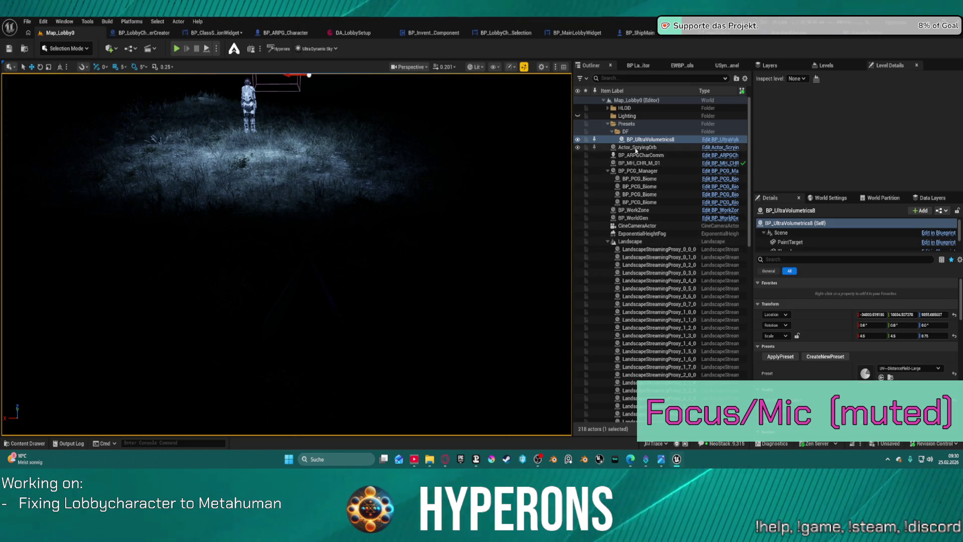
{"action": "scroll", "coordinate": [662, 176], "scroll_direction": "down", "scroll_amount": 8}
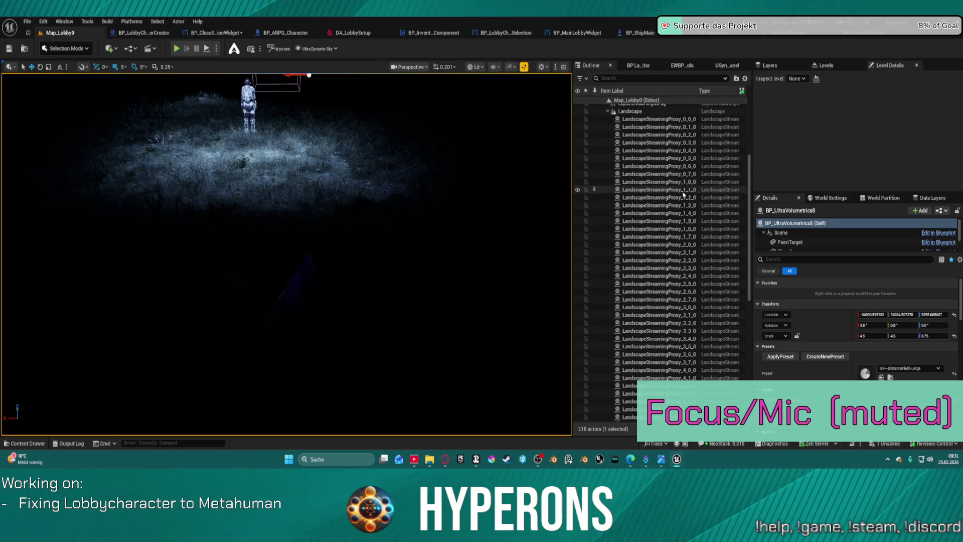
{"action": "scroll", "coordinate": [684, 198], "scroll_direction": "down", "scroll_amount": 9}
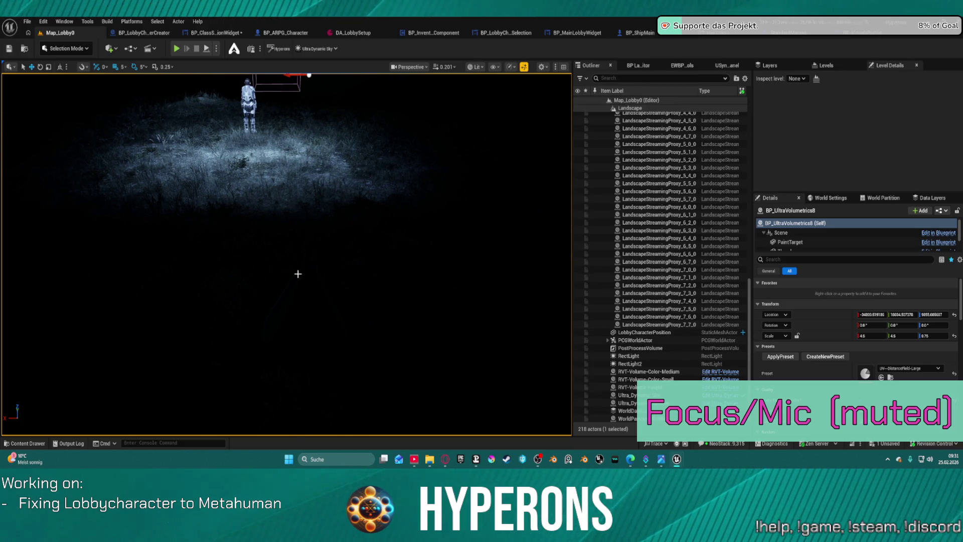
{"action": "key", "text": "f"}
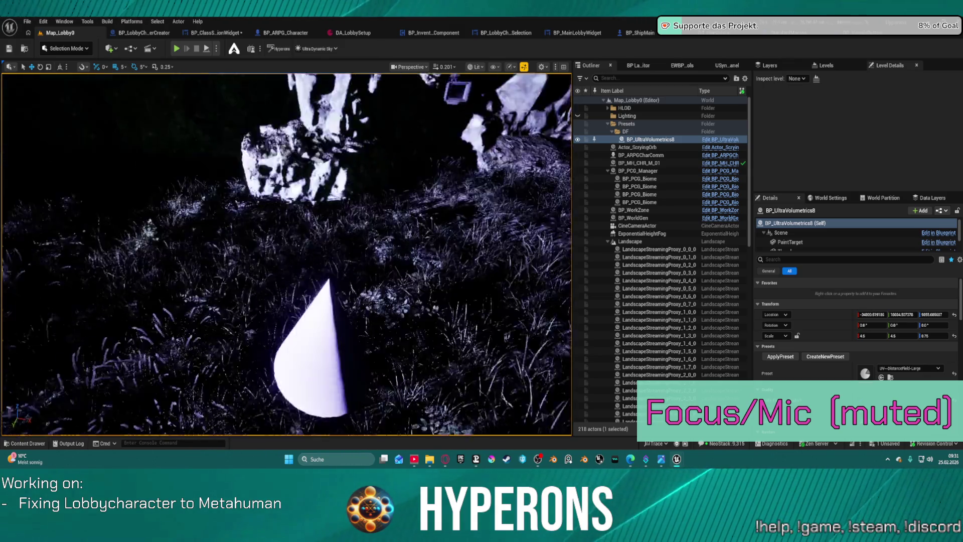
Step: Drag the LobbyCharacterPosition cone until its Y location is 158200
{"action": "left_click", "coordinate": [322, 242]}
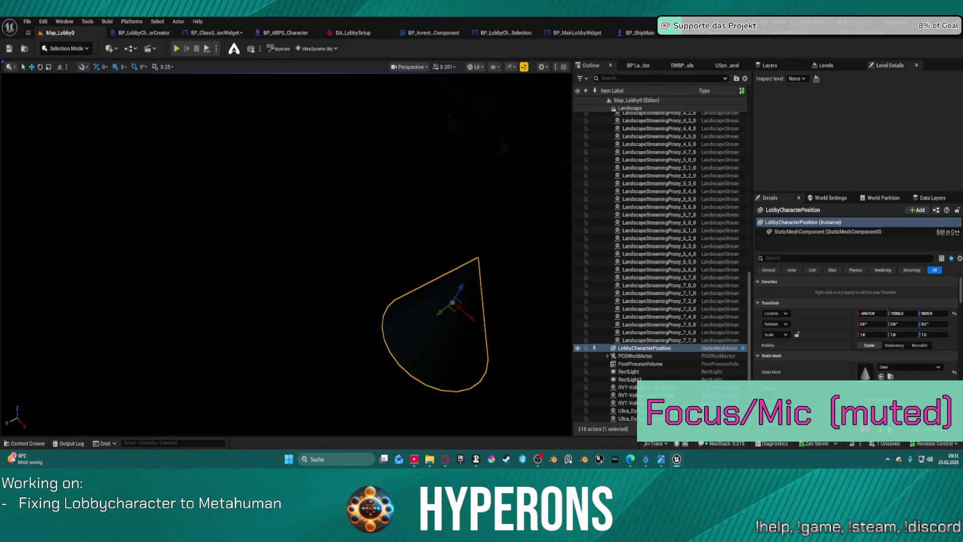
{"action": "scroll", "coordinate": [323, 299], "scroll_direction": "down", "scroll_amount": 5}
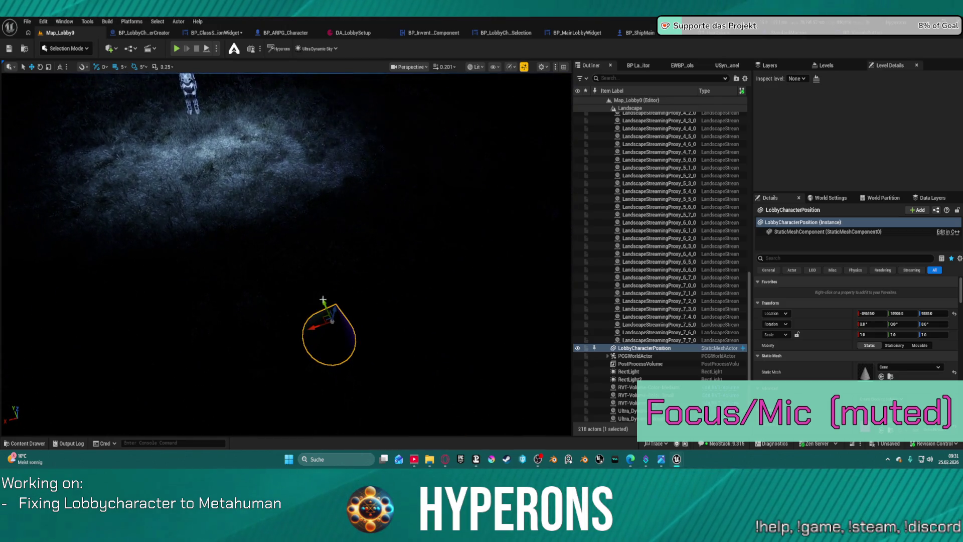
{"action": "mouse_move", "coordinate": [325, 331]}
{"action": "left_mouse_down"}
{"action": "mouse_move", "coordinate": [342, 375]}
{"action": "mouse_move", "coordinate": [328, 377]}
{"action": "left_mouse_up"}
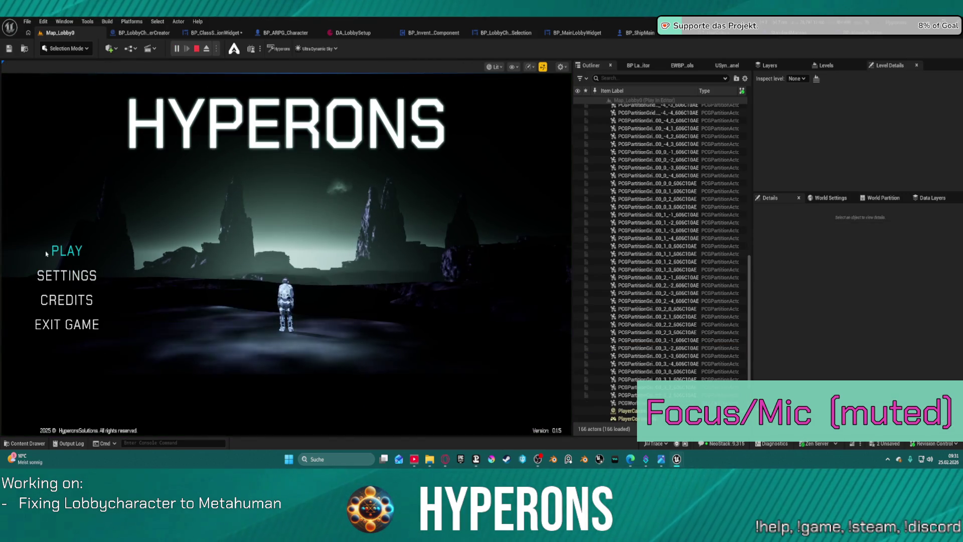
Step: Run a quick lobby play test, then nudge the LobbyCharacterPosition cone toward the camera and back
{"action": "left_click", "coordinate": [50, 250]}
{"action": "left_click", "coordinate": [166, 351]}
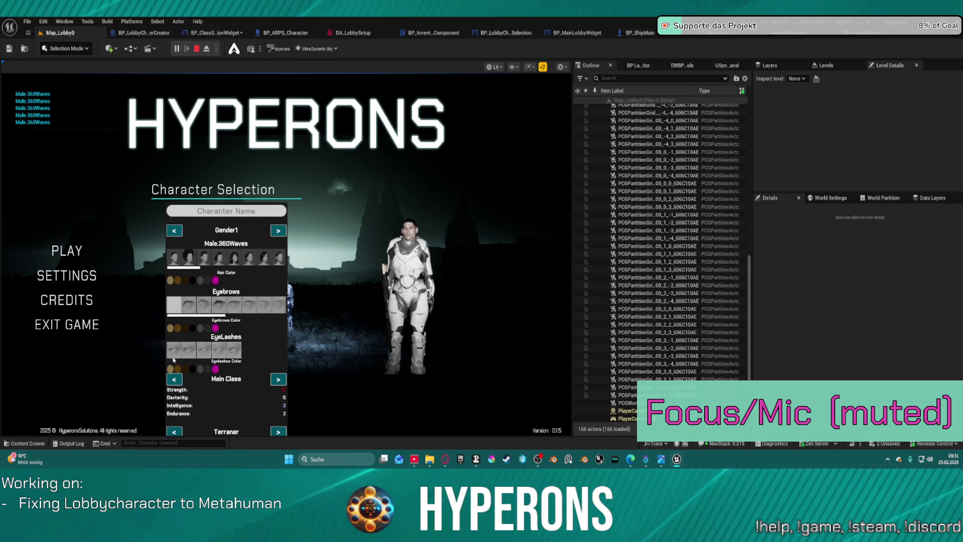
{"action": "key", "text": "Escape"}
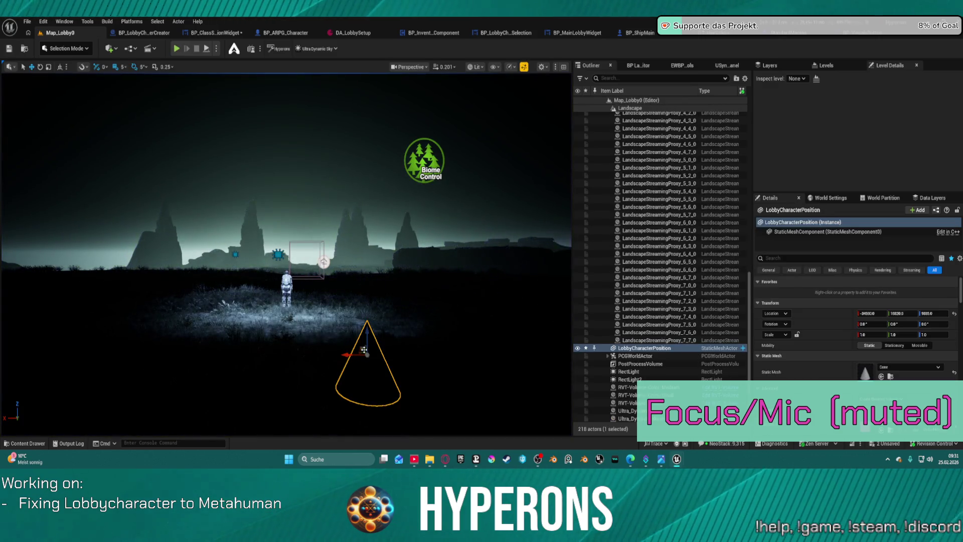
{"action": "left_click_drag", "start_coordinate": [364, 350], "coordinate": [394, 390]}
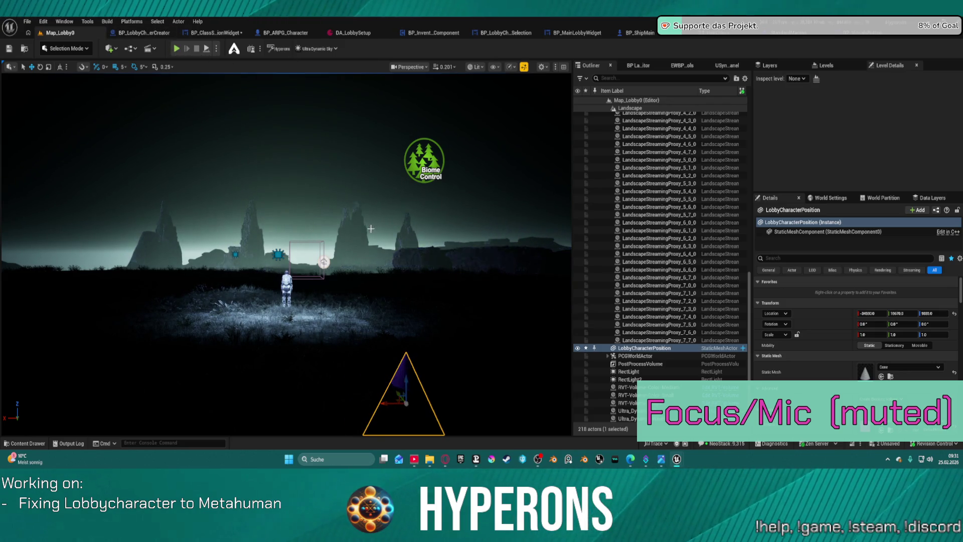
{"action": "left_click", "coordinate": [810, 313]}
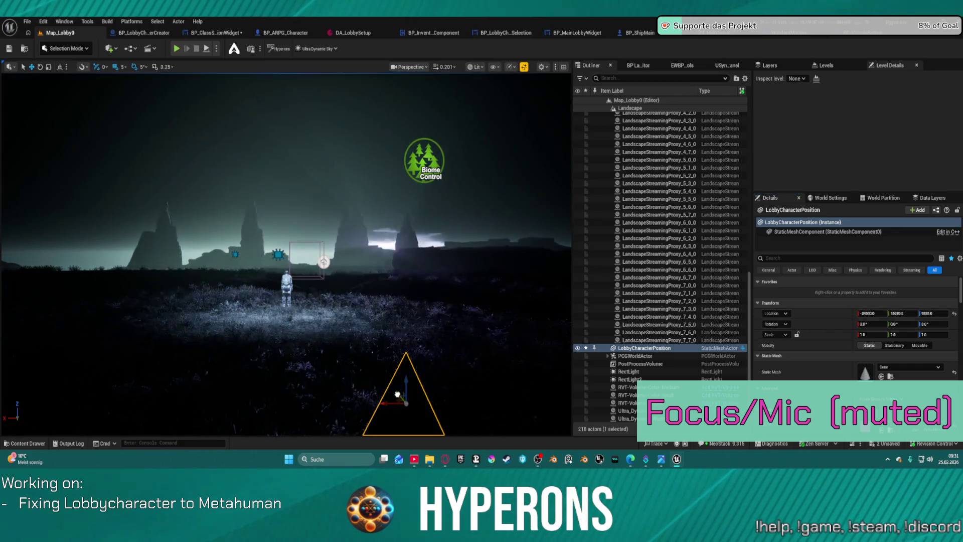
{"action": "left_click_drag", "start_coordinate": [400, 398], "coordinate": [390, 383]}
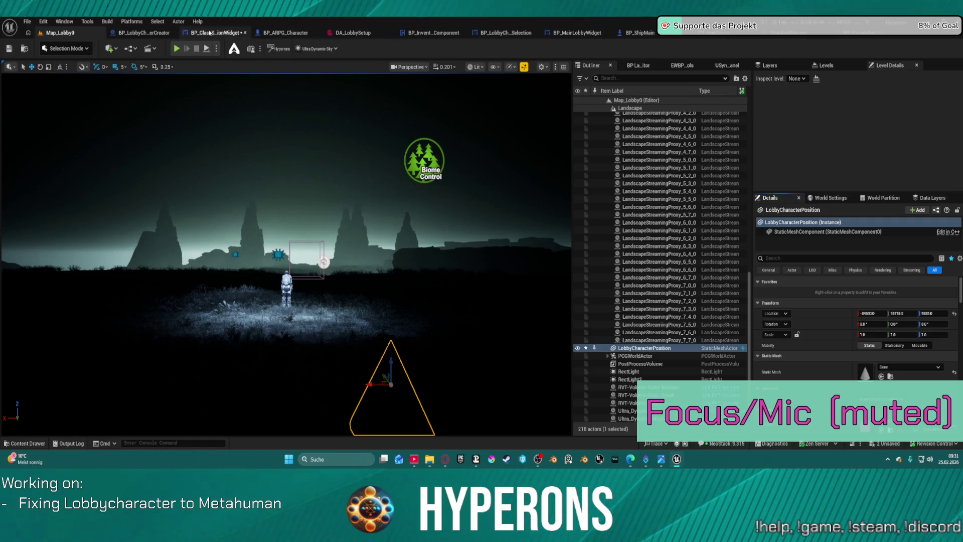
Step: Launch the game preview from BP_MainLobbyWidget's event graph
{"action": "left_click", "coordinate": [577, 33]}
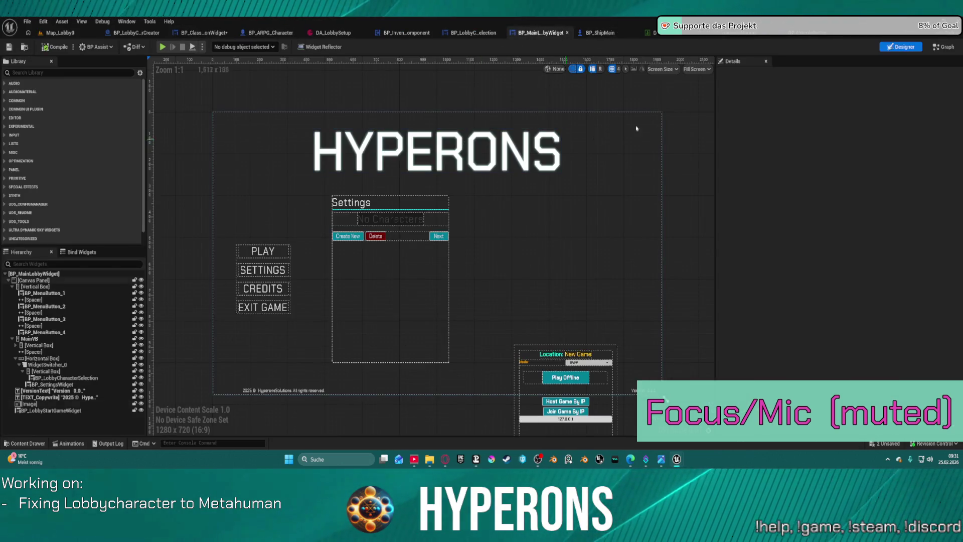
{"action": "left_click", "coordinate": [943, 47]}
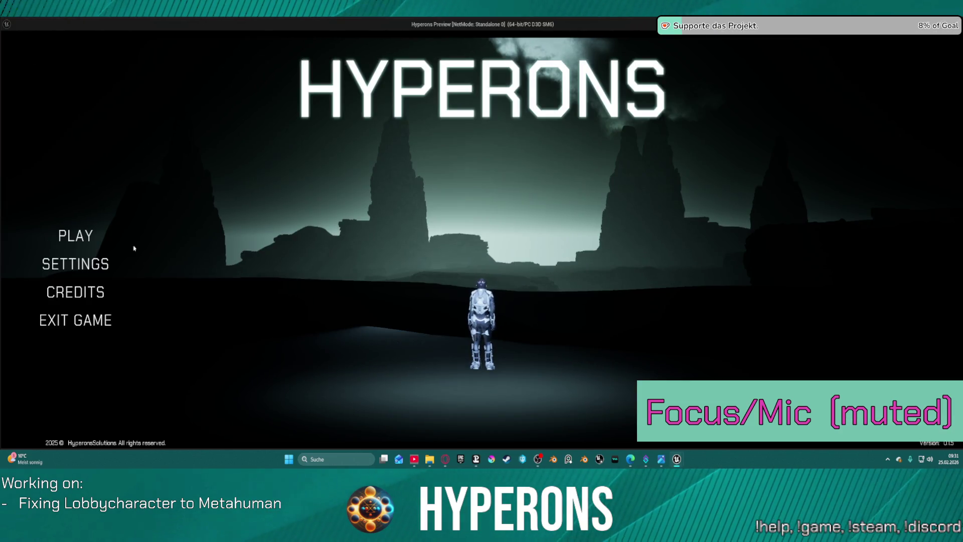
{"action": "left_click", "coordinate": [80, 235]}
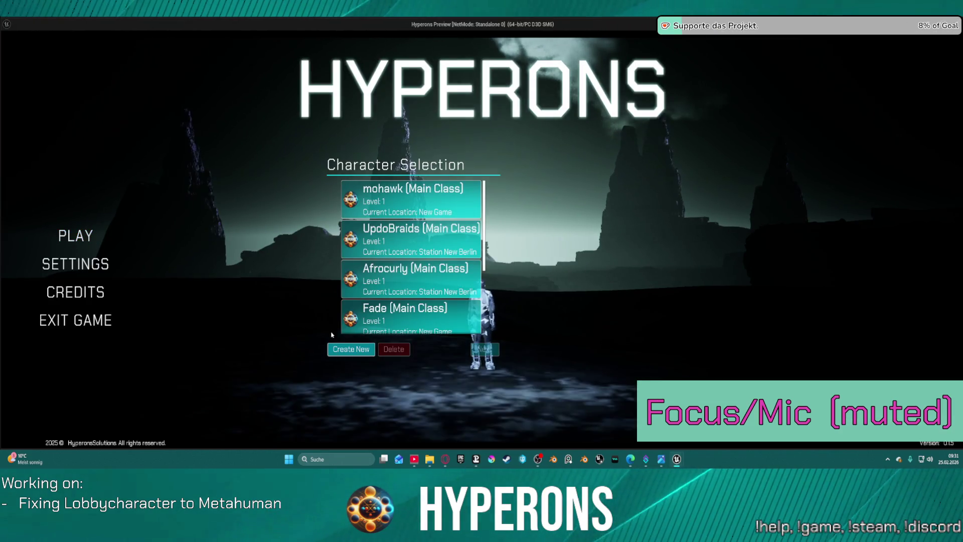
Step: Create a new character, try four eyelash styles and black eyebrows, then end the preview
{"action": "left_click", "coordinate": [342, 347]}
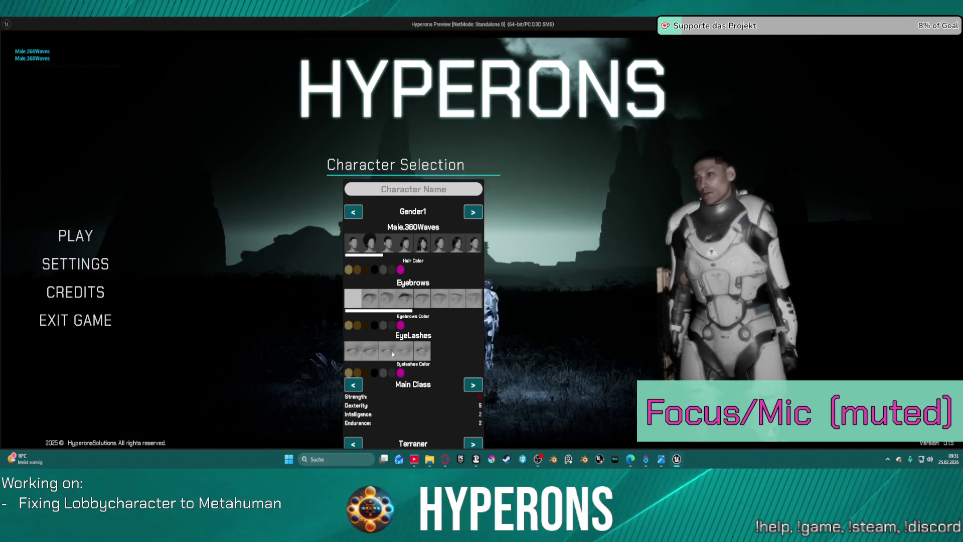
{"action": "left_click", "coordinate": [371, 354]}
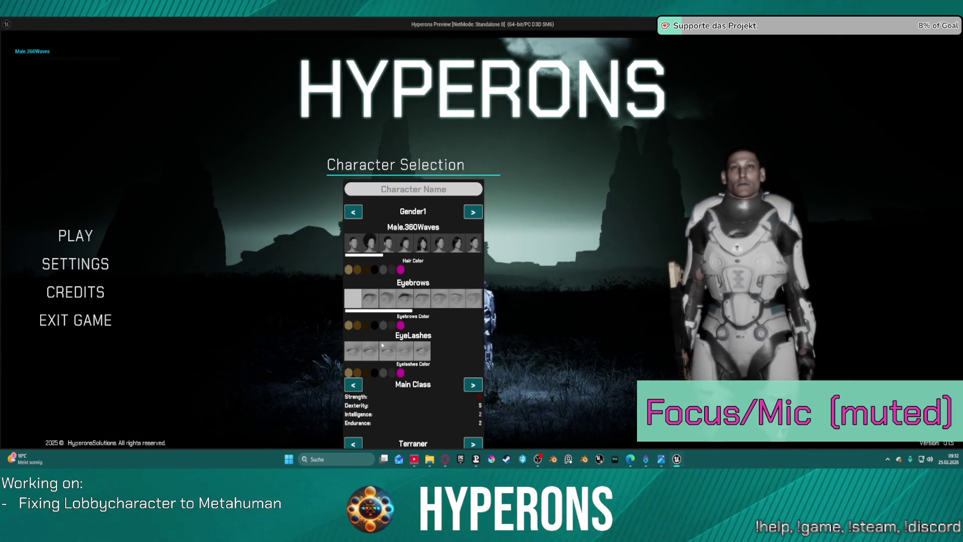
{"action": "left_click", "coordinate": [385, 347]}
{"action": "left_click", "coordinate": [373, 353]}
{"action": "left_click", "coordinate": [387, 351]}
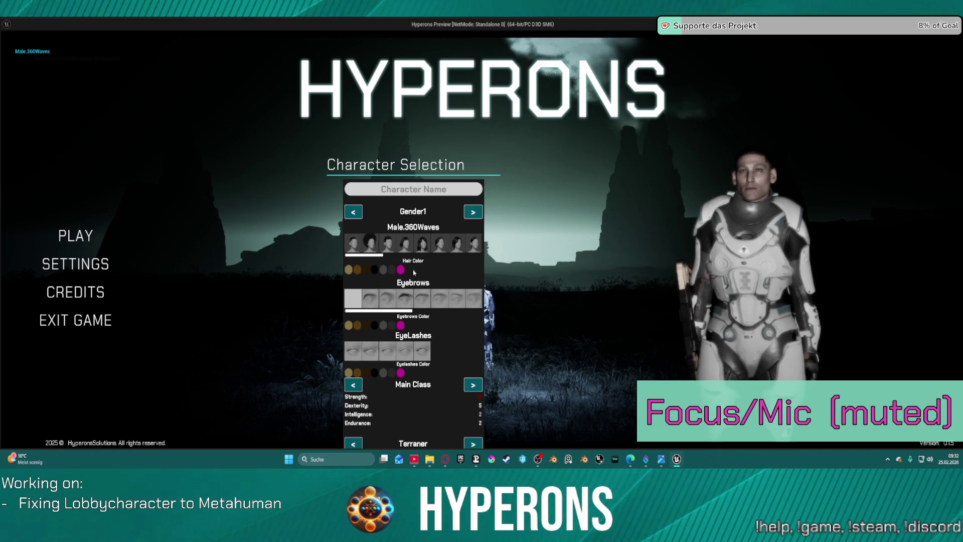
{"action": "left_click", "coordinate": [403, 327]}
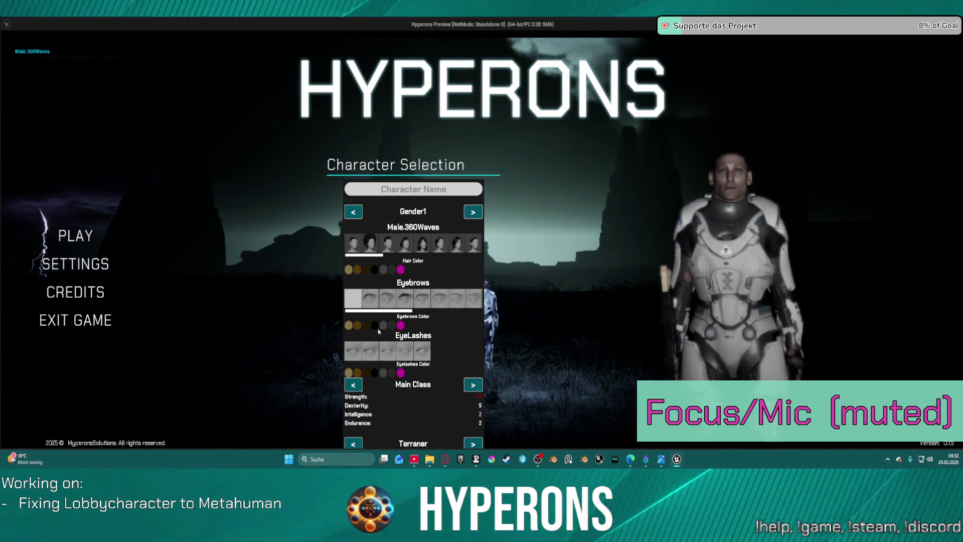
{"action": "left_click", "coordinate": [375, 324]}
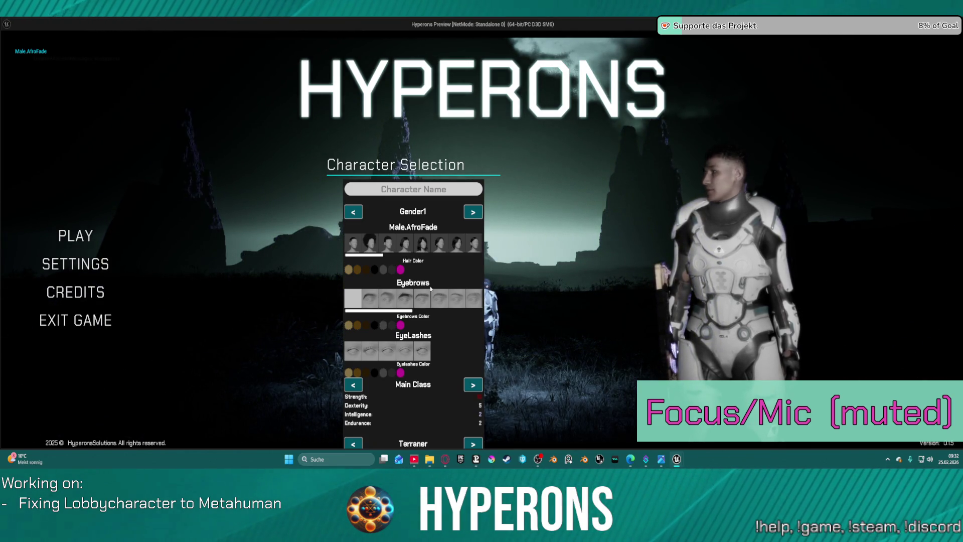
{"action": "key", "text": "Escape"}
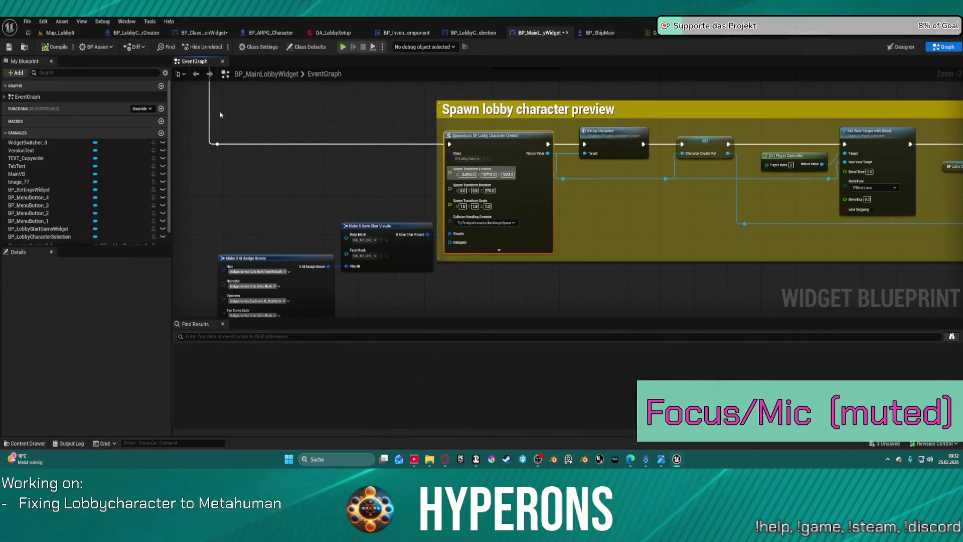
Step: Drag the LobbyCharacterPosition marker left in Map_Lobby0, then return to BP_MainLobbyWidget
{"action": "left_click", "coordinate": [57, 33]}
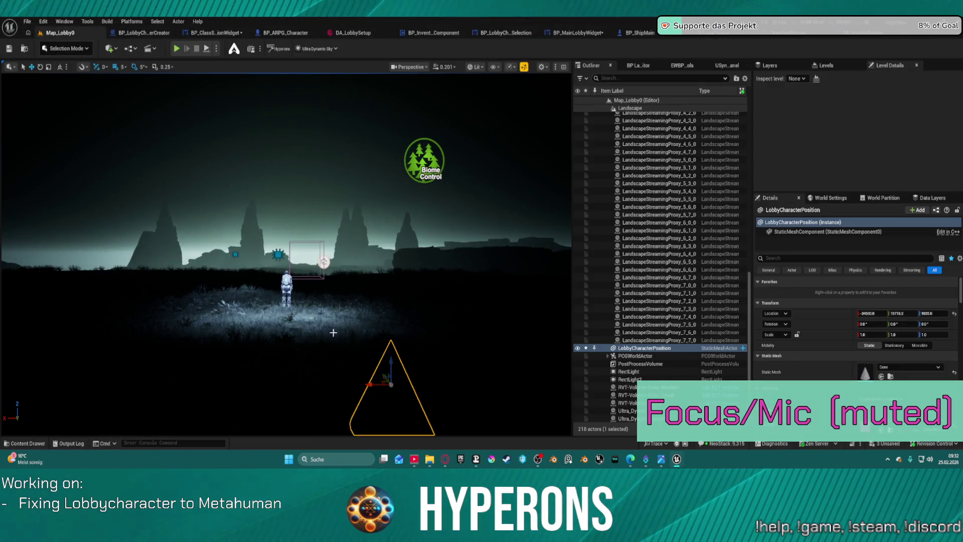
{"action": "mouse_move", "coordinate": [374, 386]}
{"action": "left_mouse_down"}
{"action": "mouse_move", "coordinate": [345, 377]}
{"action": "mouse_move", "coordinate": [374, 420]}
{"action": "left_mouse_up"}
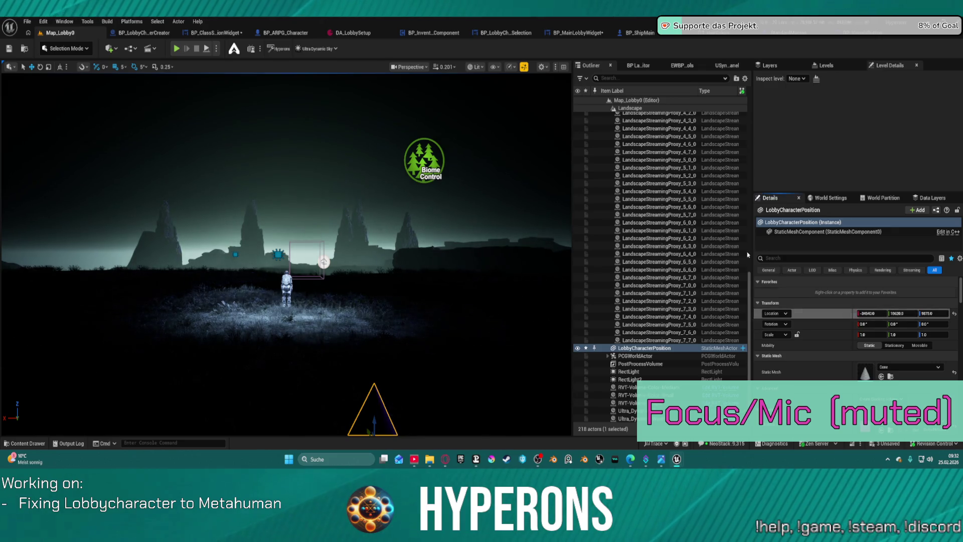
{"action": "left_click", "coordinate": [593, 33]}
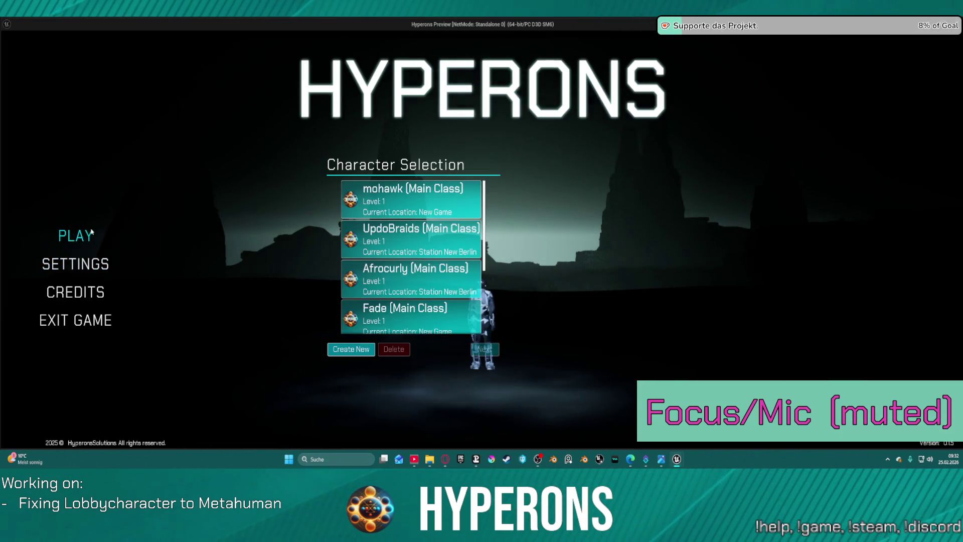
Step: View the repositioned character on the Create New screen, then end the preview
{"action": "left_click", "coordinate": [351, 349]}
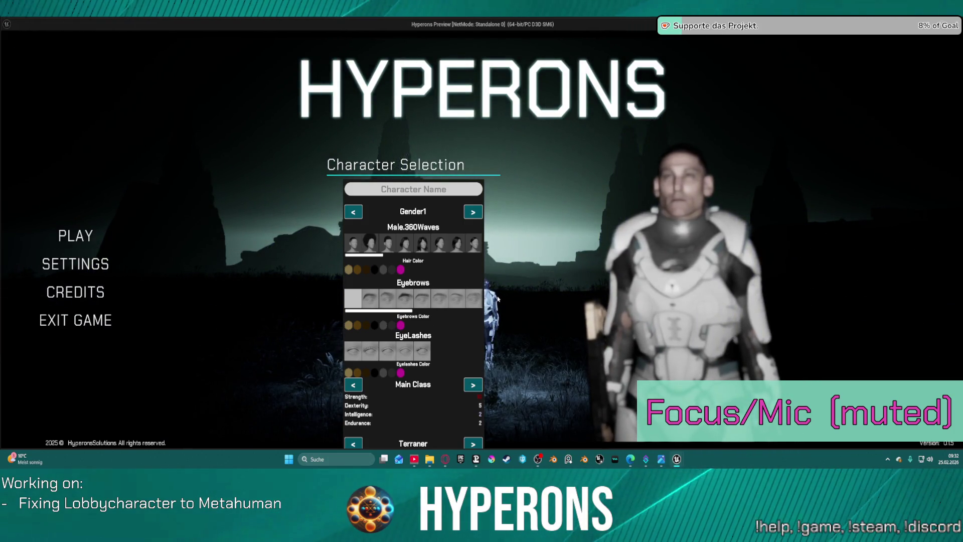
{"action": "key", "text": "Escape"}
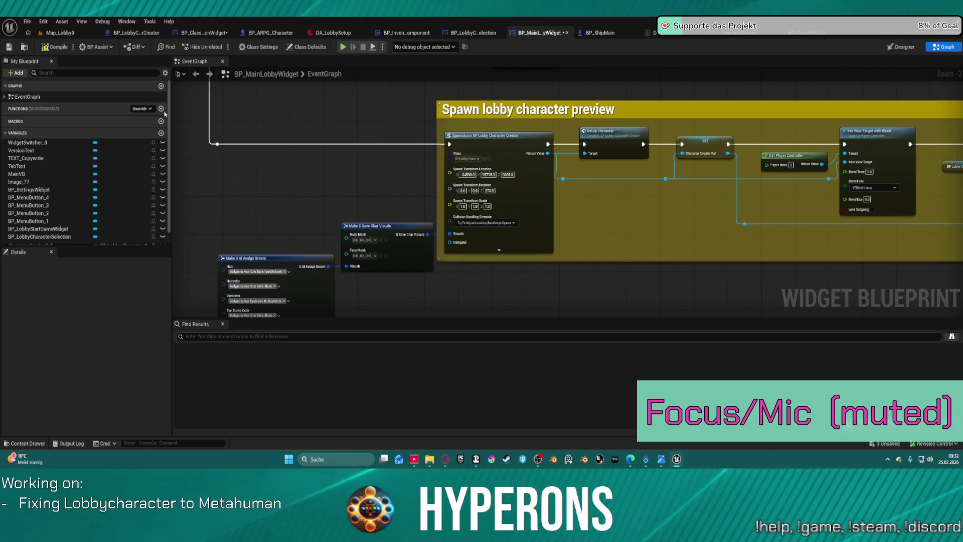
Step: In BP_ClassSelectionWidget's SetVisualsHair graph, add a breakpoint on the SET Eyelashes node
{"action": "left_click", "coordinate": [60, 33]}
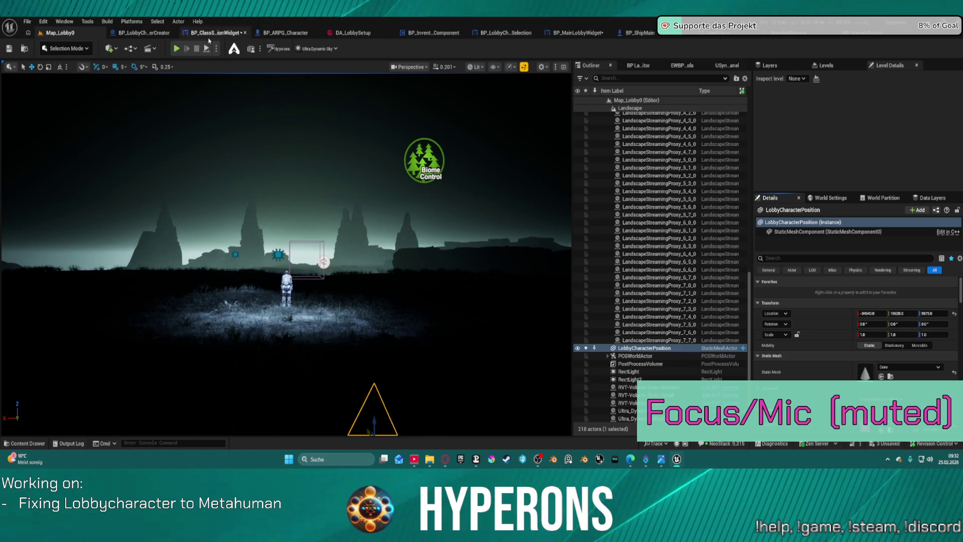
{"action": "left_click", "coordinate": [213, 33]}
{"action": "mouse_move", "coordinate": [245, 106]}
{"action": "left_mouse_down"}
{"action": "mouse_move", "coordinate": [346, 117]}
{"action": "mouse_move", "coordinate": [531, 160]}
{"action": "mouse_move", "coordinate": [788, 170]}
{"action": "mouse_move", "coordinate": [779, 180]}
{"action": "left_mouse_up"}
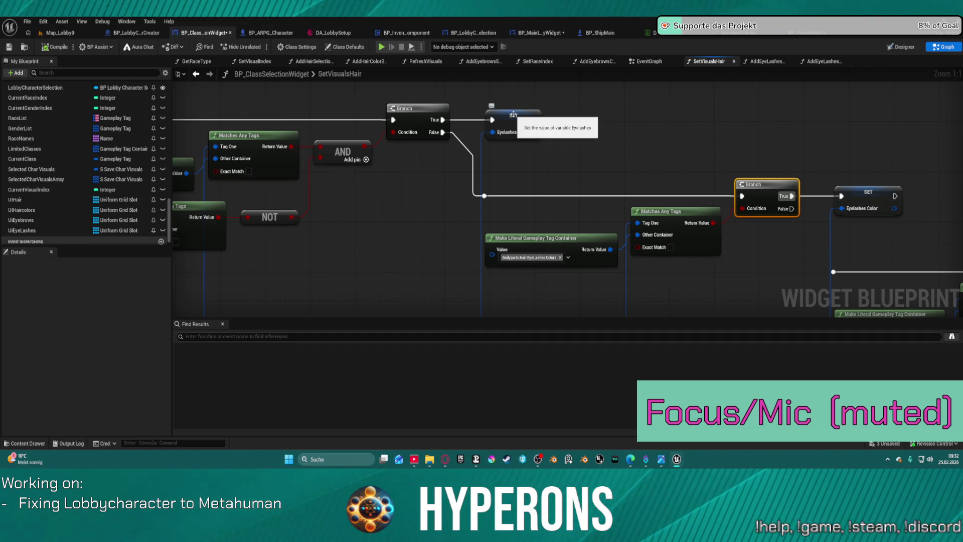
{"action": "left_click_drag", "start_coordinate": [522, 153], "coordinate": [519, 153]}
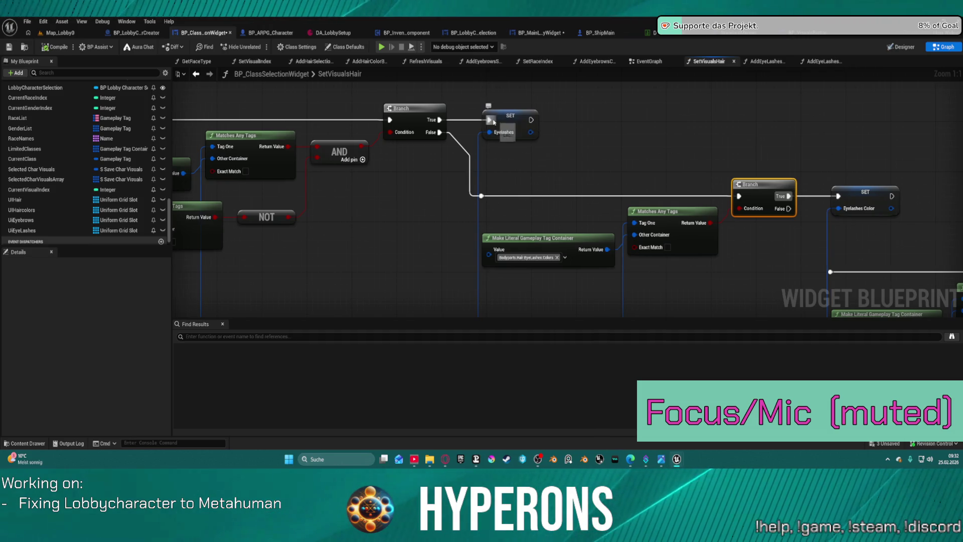
{"action": "right_click", "coordinate": [514, 117]}
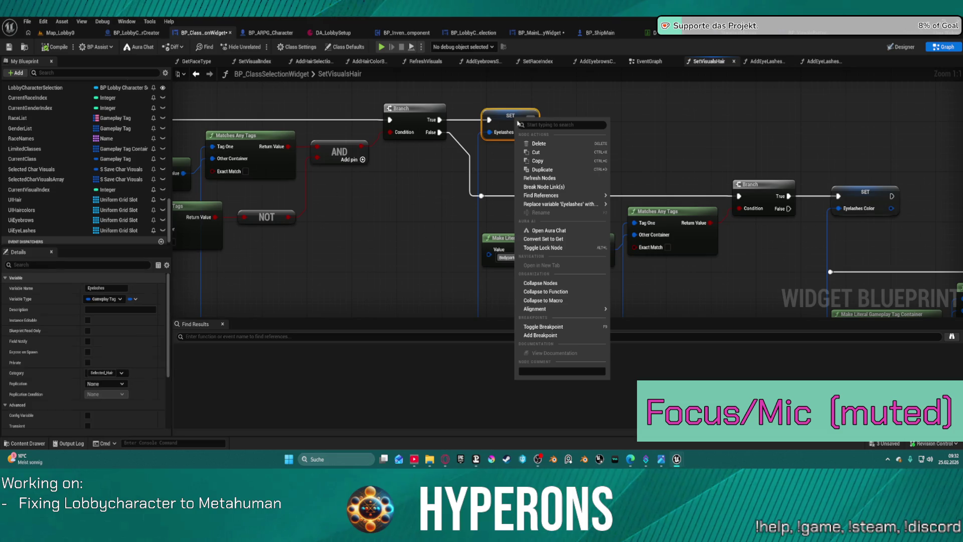
{"action": "left_click", "coordinate": [564, 335]}
Step: Add a breakpoint on the Eyelashes Color SET node and start the game preview
{"action": "right_click", "coordinate": [750, 184]}
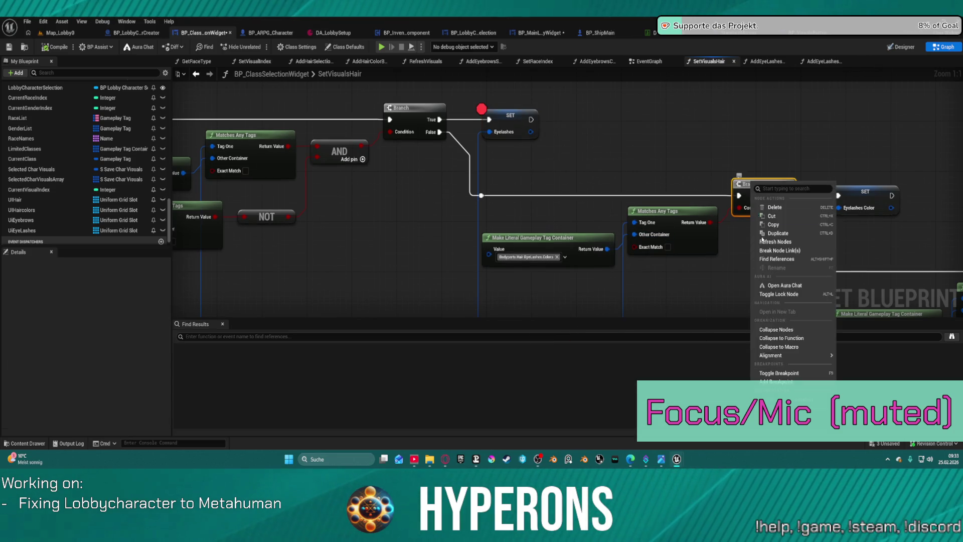
{"action": "right_click", "coordinate": [853, 201]}
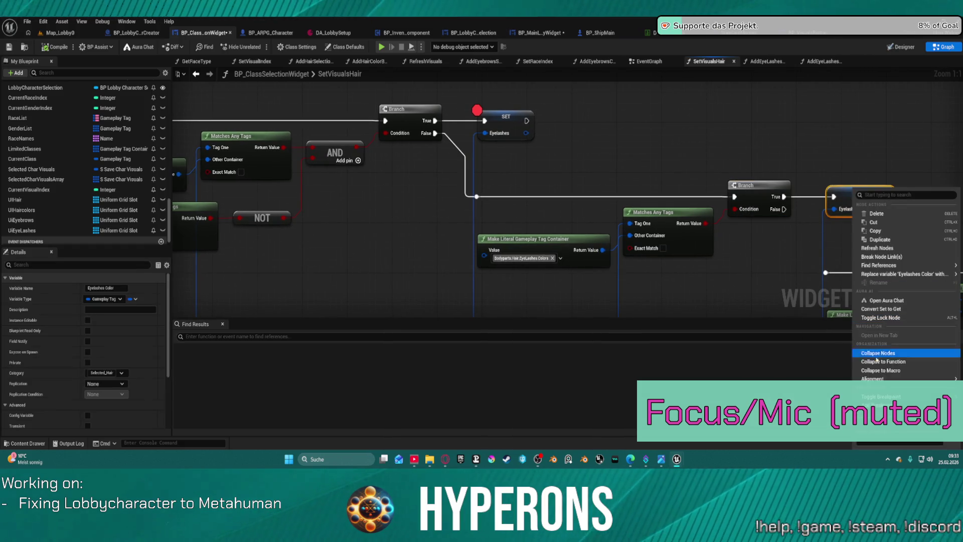
{"action": "left_click", "coordinate": [881, 396]}
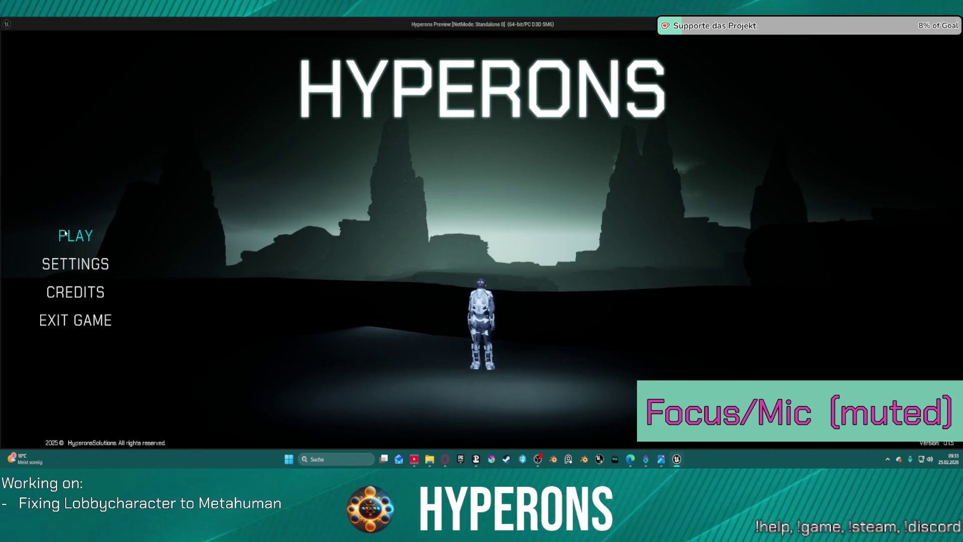
{"action": "left_click", "coordinate": [178, 234]}
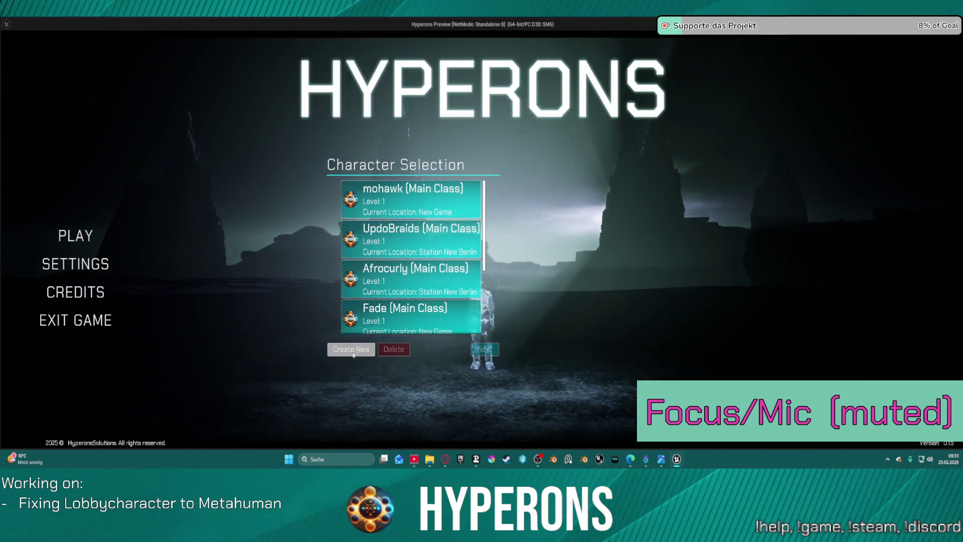
Step: On a new character, pick three eyelash options to hit the SetVisualsHair breakpoints, resuming after each
{"action": "left_click", "coordinate": [351, 349]}
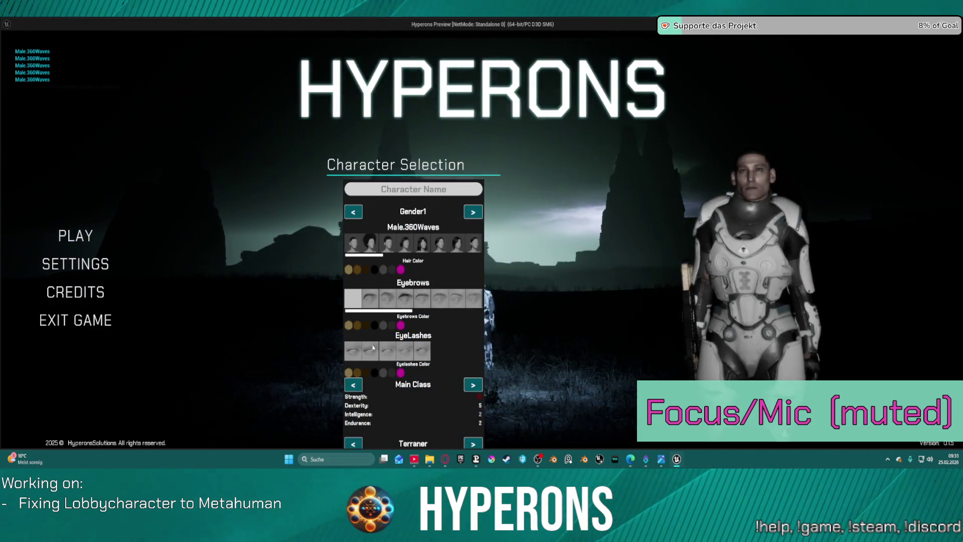
{"action": "left_click", "coordinate": [402, 372]}
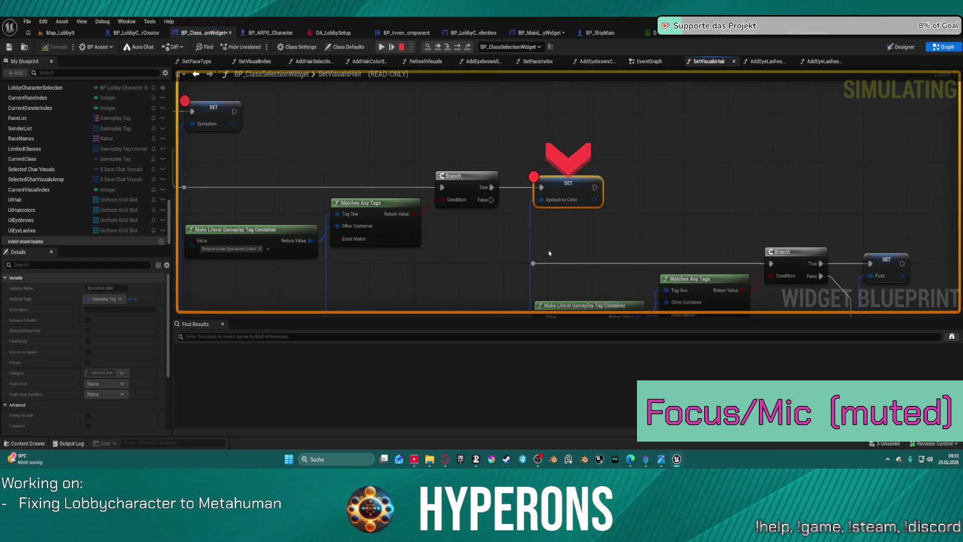
{"action": "mouse_move", "coordinate": [563, 200]}
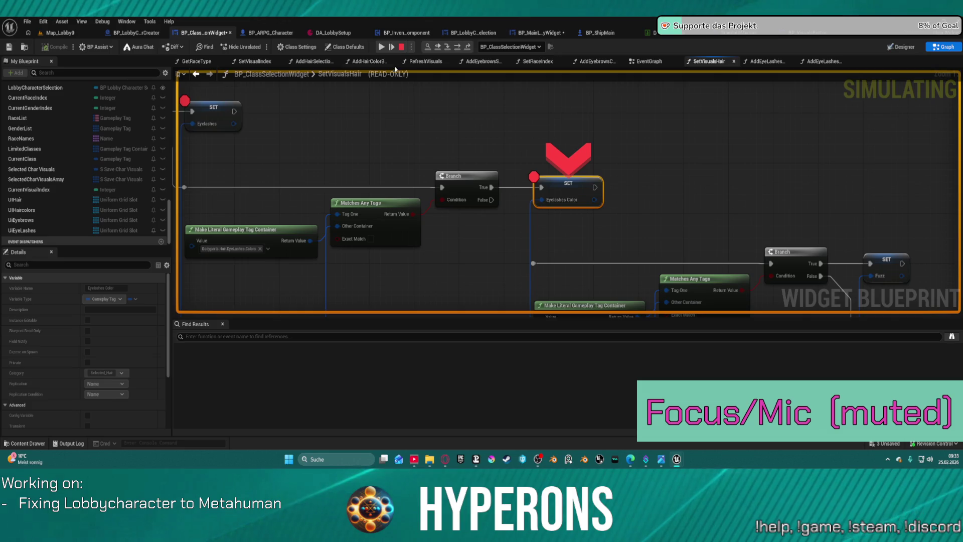
{"action": "left_click", "coordinate": [387, 52]}
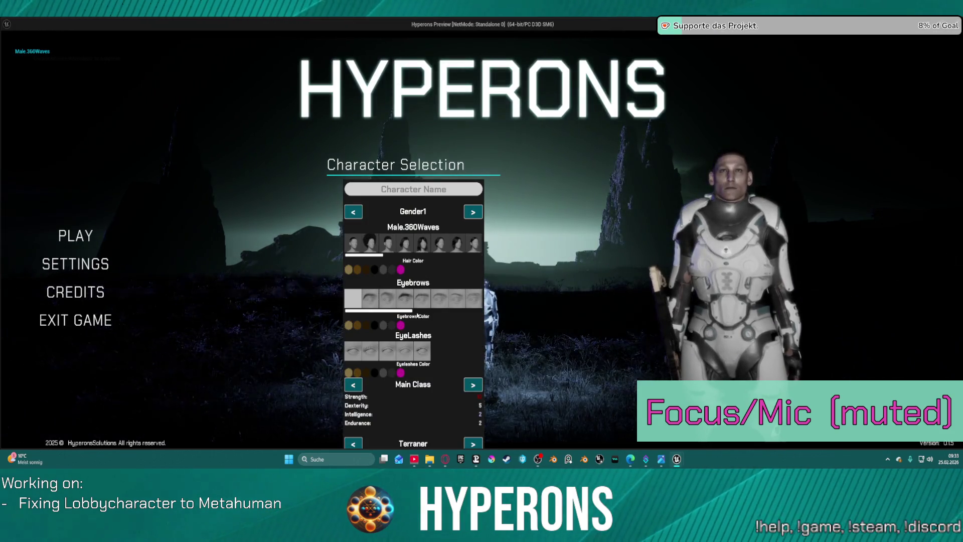
{"action": "left_click", "coordinate": [386, 350]}
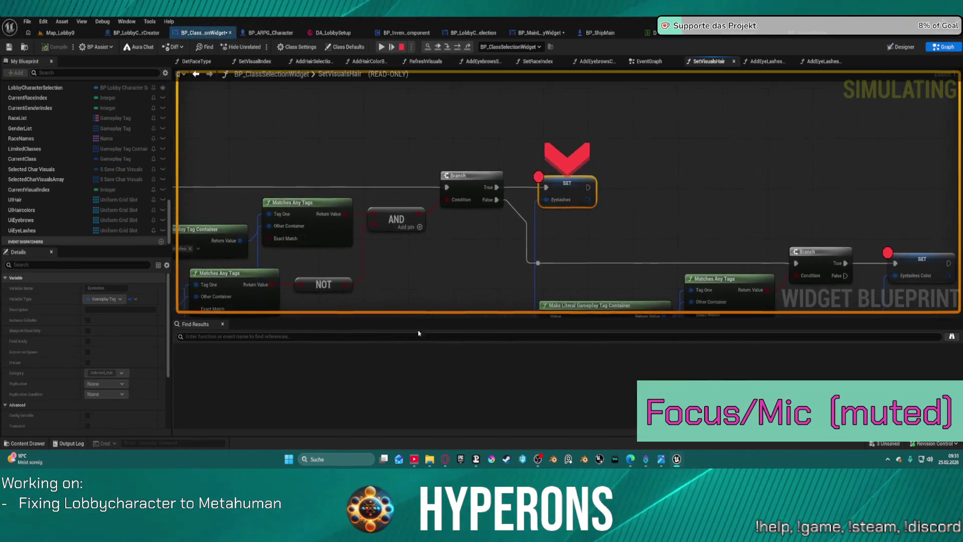
{"action": "mouse_move", "coordinate": [573, 203]}
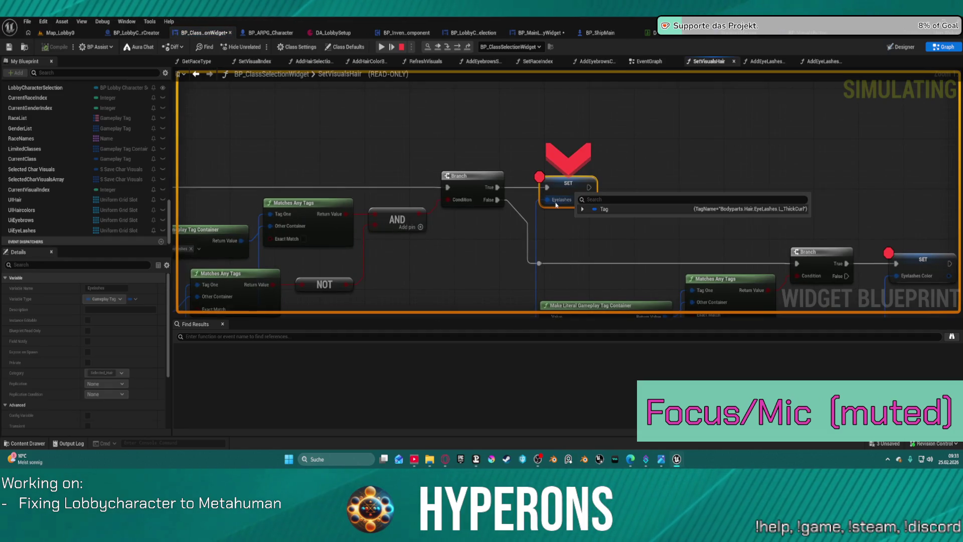
{"action": "left_click", "coordinate": [390, 44]}
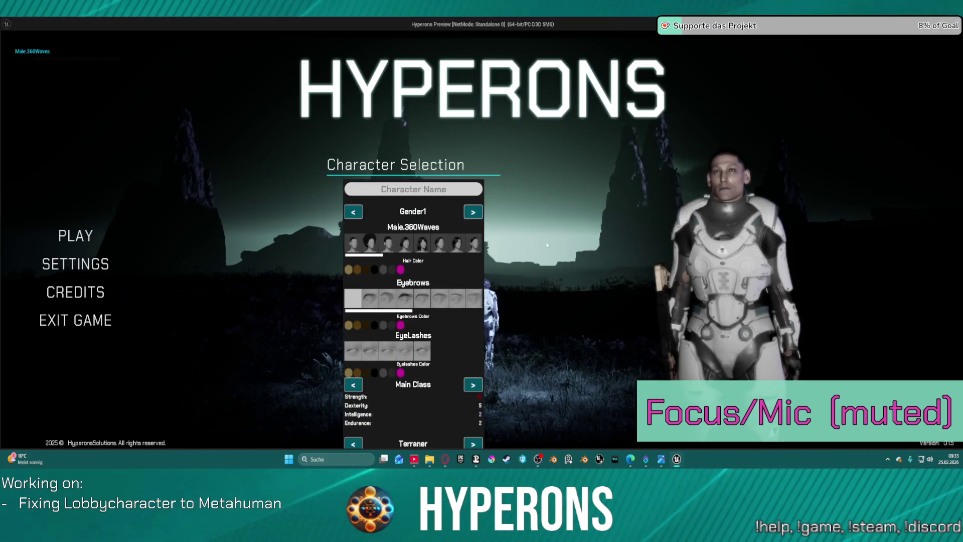
{"action": "left_click", "coordinate": [404, 353]}
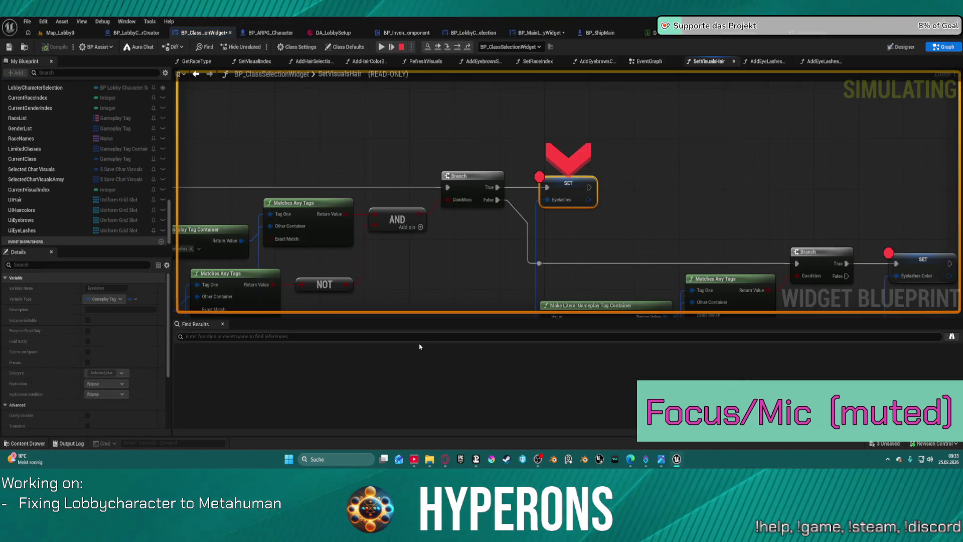
{"action": "mouse_move", "coordinate": [560, 202]}
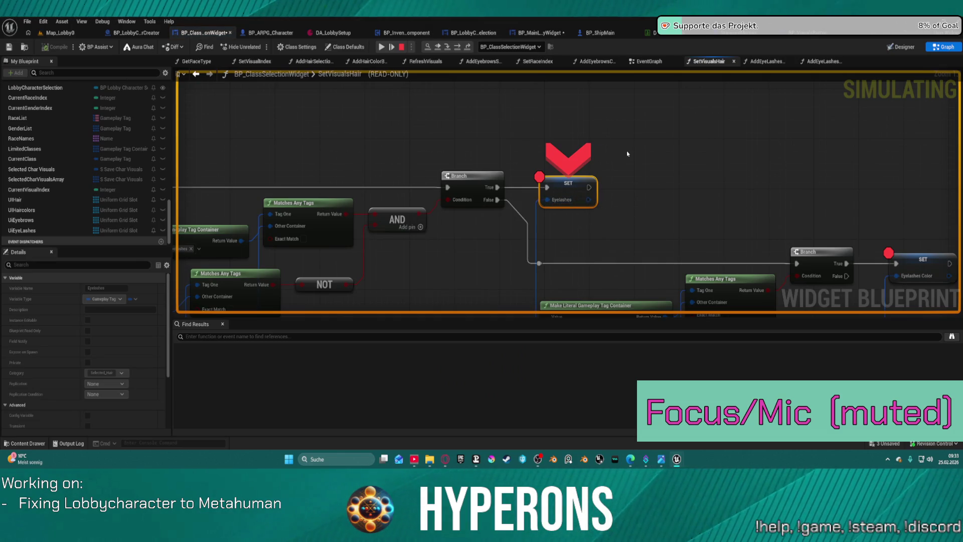
Step: Inspect the eyebrow colour tag values and tag-matching nodes, then stop the Play-In-Editor session
{"action": "scroll", "coordinate": [540, 107], "scroll_direction": "down", "scroll_amount": 2}
{"action": "mouse_move", "coordinate": [540, 107]}
{"action": "left_mouse_down"}
{"action": "mouse_move", "coordinate": [540, 210]}
{"action": "mouse_move", "coordinate": [682, 209]}
{"action": "mouse_move", "coordinate": [546, 234]}
{"action": "mouse_move", "coordinate": [626, 273]}
{"action": "mouse_move", "coordinate": [537, 264]}
{"action": "left_mouse_up"}
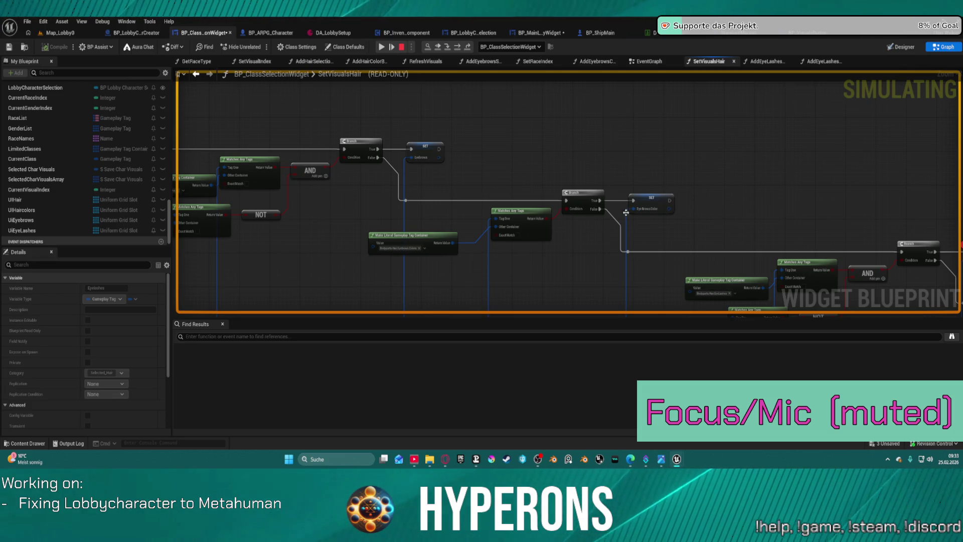
{"action": "scroll", "coordinate": [434, 224], "scroll_direction": "up", "scroll_amount": 2}
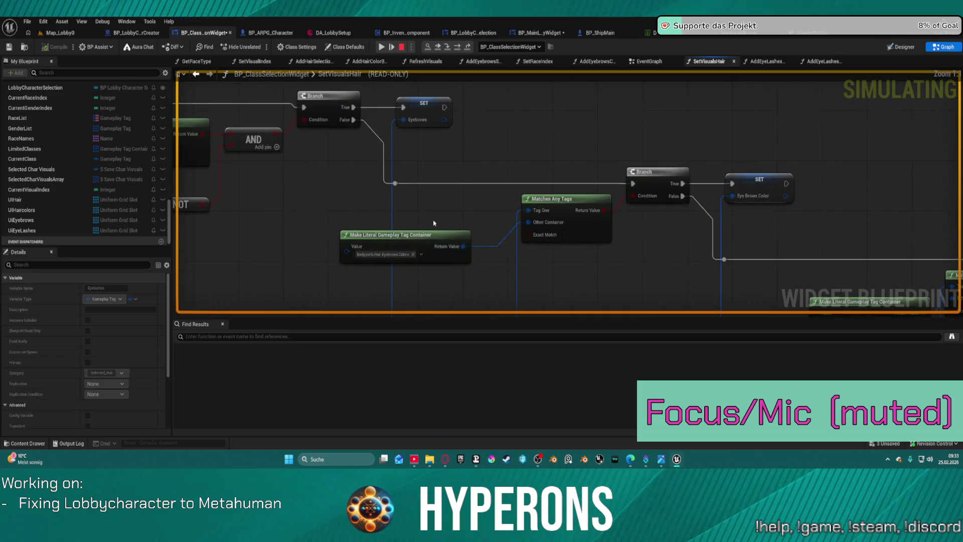
{"action": "left_click", "coordinate": [380, 255]}
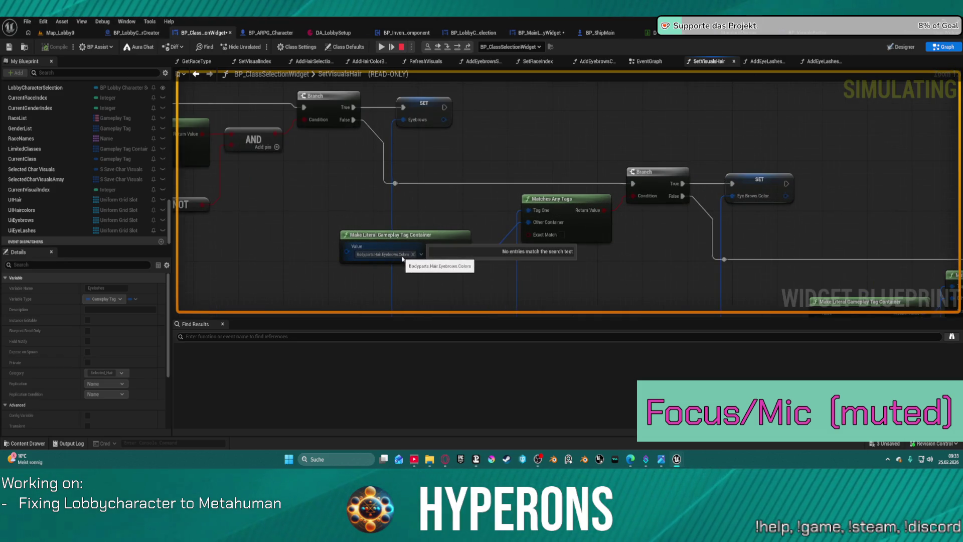
{"action": "mouse_move", "coordinate": [388, 211]}
{"action": "left_mouse_down"}
{"action": "mouse_move", "coordinate": [781, 209]}
{"action": "mouse_move", "coordinate": [832, 108]}
{"action": "left_mouse_up"}
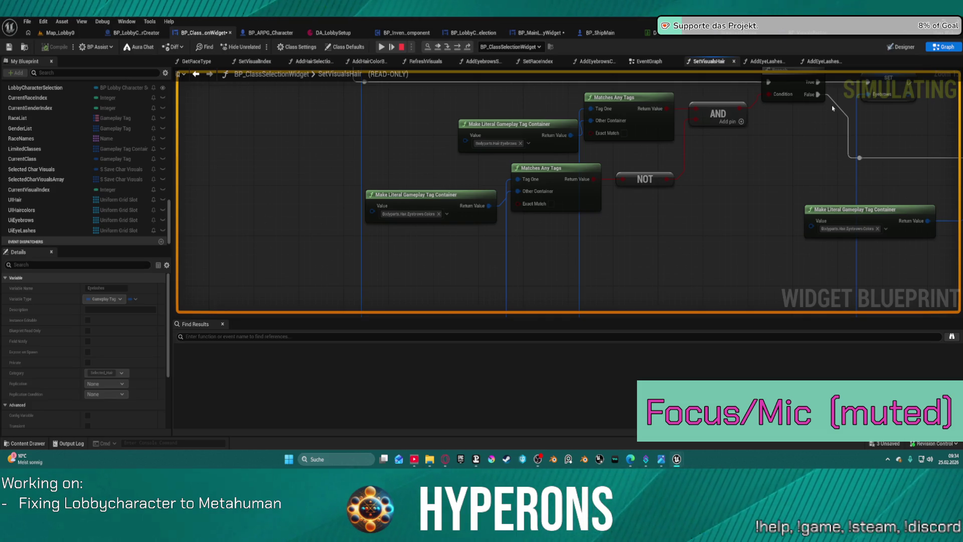
{"action": "left_click", "coordinate": [401, 47]}
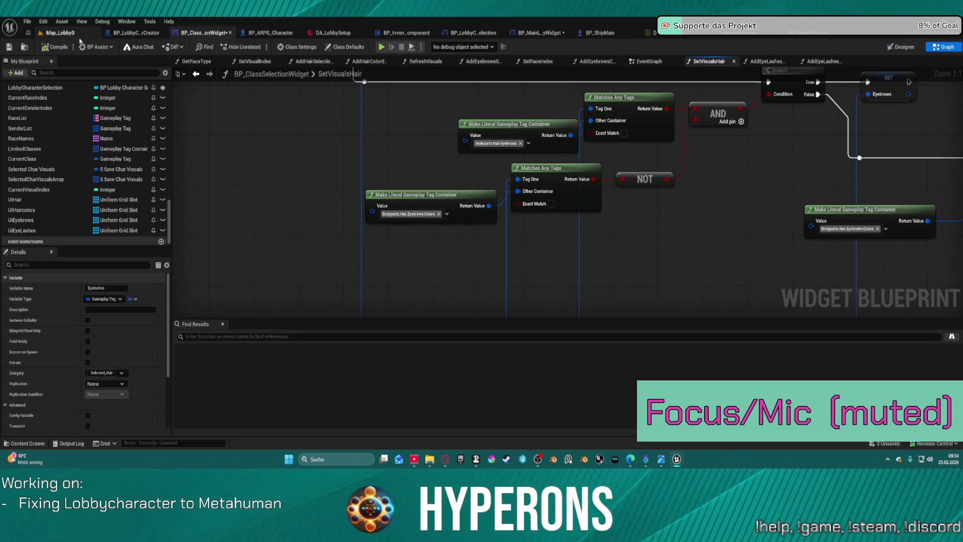
{"action": "left_click", "coordinate": [139, 35]}
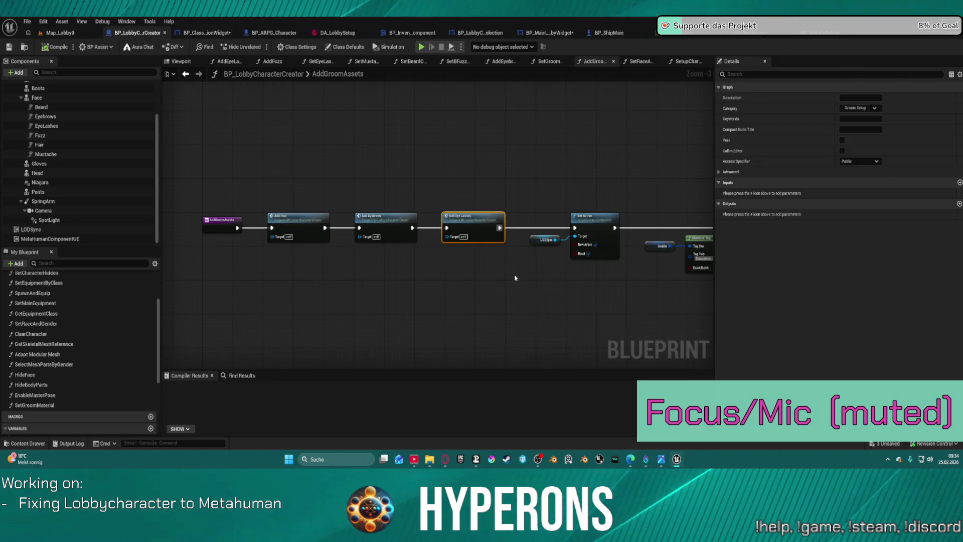
Step: Look over AddGroomAssets' beard, mustache and Set Active nodes, then return to Map_Lobby0
{"action": "scroll", "coordinate": [515, 279], "scroll_direction": "up", "scroll_amount": 2}
{"action": "mouse_move", "coordinate": [527, 266]}
{"action": "left_mouse_down"}
{"action": "mouse_move", "coordinate": [217, 281]}
{"action": "mouse_move", "coordinate": [628, 287]}
{"action": "left_mouse_up"}
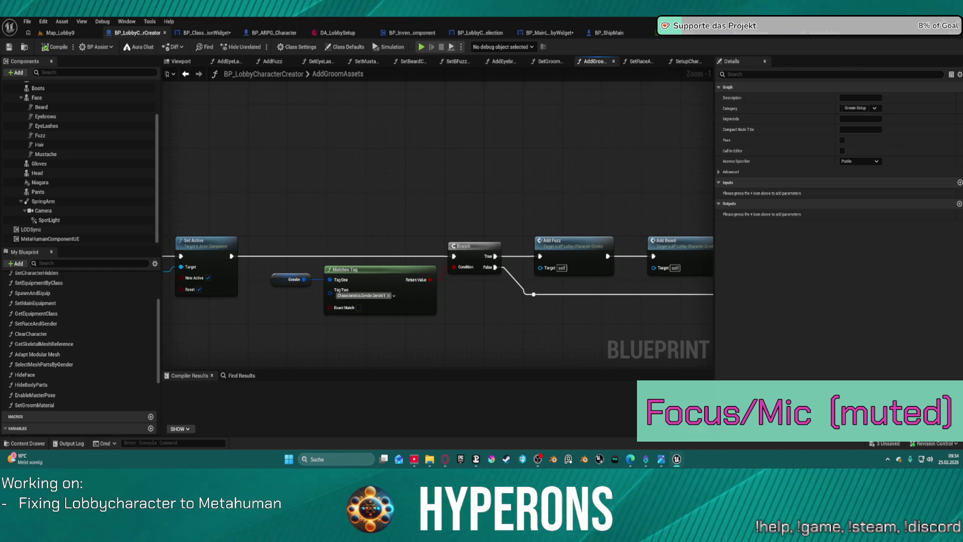
{"action": "left_click_drag", "start_coordinate": [162, 300], "coordinate": [167, 293]}
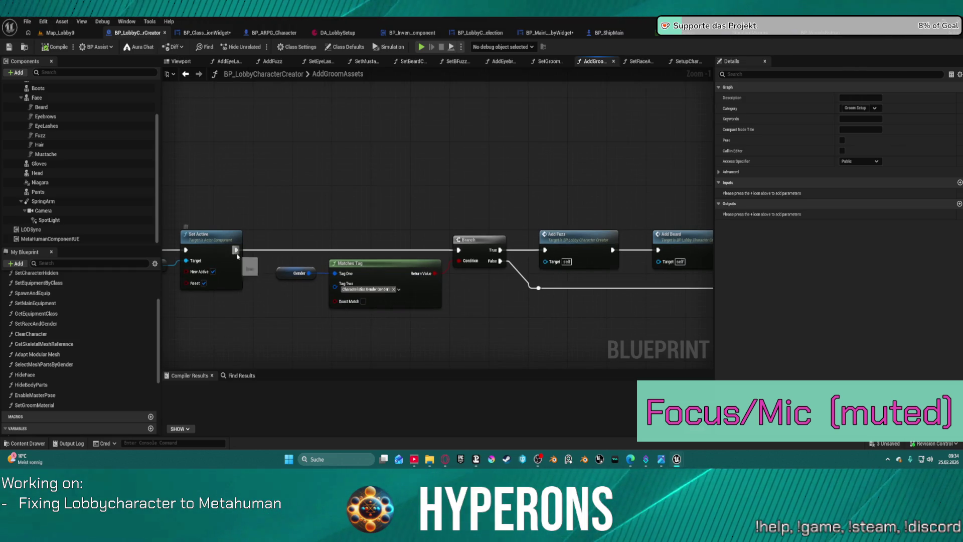
{"action": "mouse_move", "coordinate": [238, 253]}
{"action": "left_mouse_down"}
{"action": "mouse_move", "coordinate": [509, 295]}
{"action": "mouse_move", "coordinate": [540, 289]}
{"action": "left_mouse_up"}
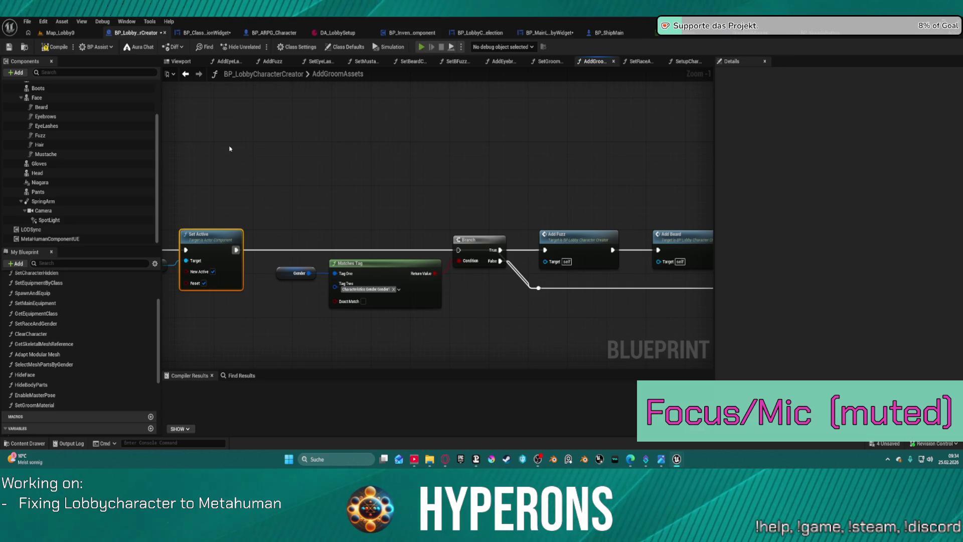
{"action": "key", "text": "alt+p"}
{"action": "key", "text": "Escape"}
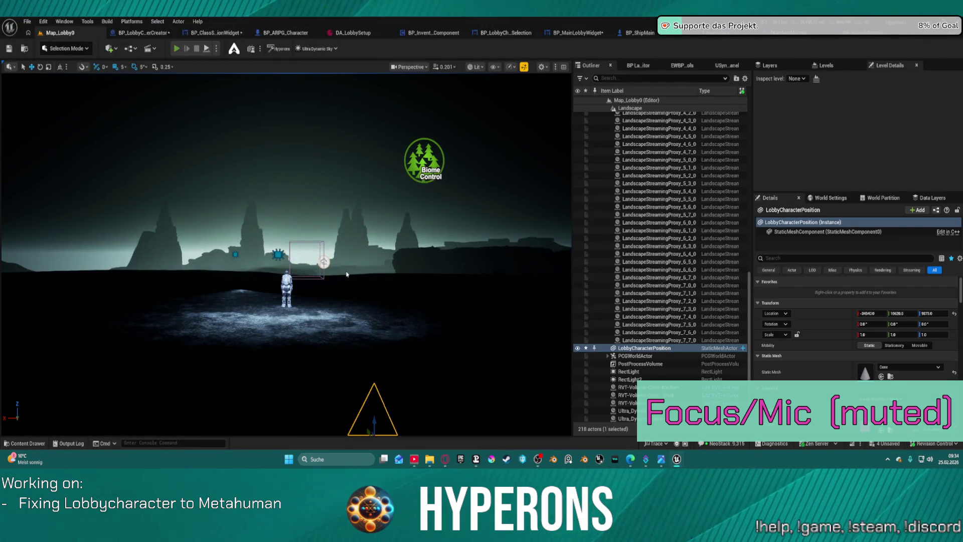
Step: Launch the lobby in Play-In-Editor, start a new character, eject with F8, and pick an eyelash option to hit the breakpoint
{"action": "key", "text": "alt+p"}
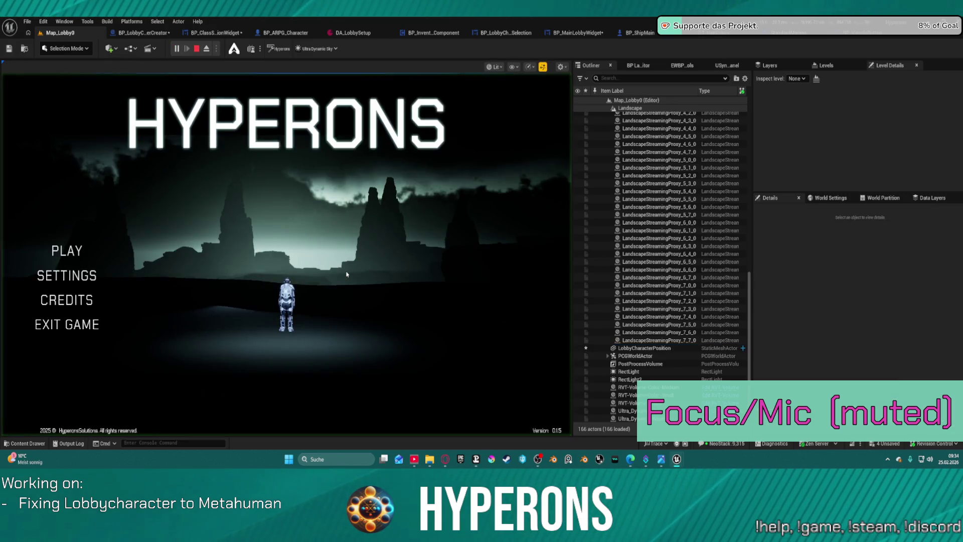
{"action": "left_click", "coordinate": [55, 250]}
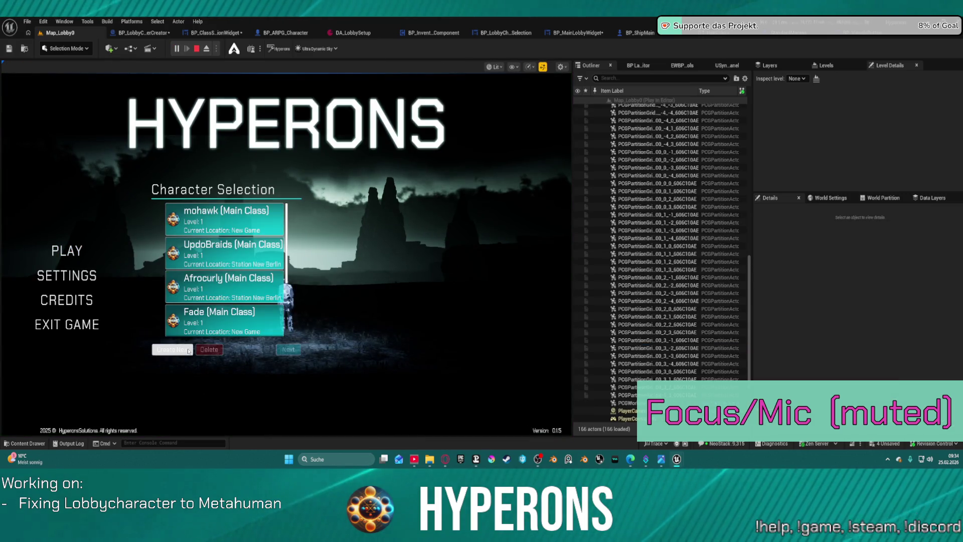
{"action": "left_click", "coordinate": [172, 349]}
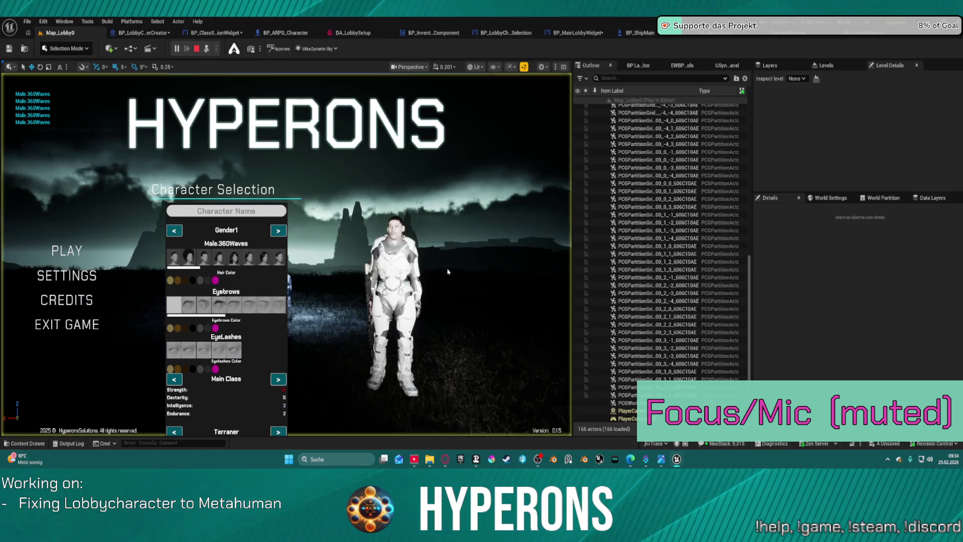
{"action": "key", "text": "F8"}
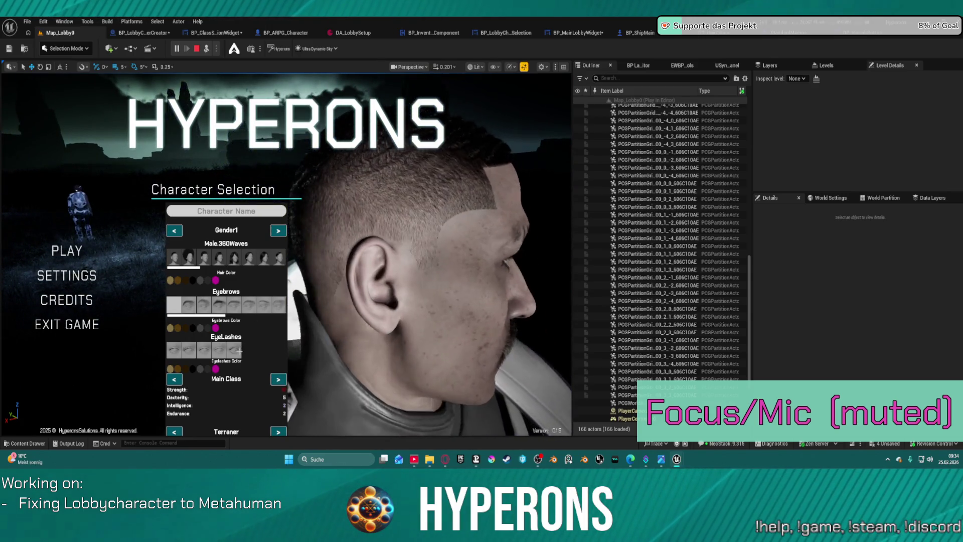
{"action": "left_click", "coordinate": [217, 372]}
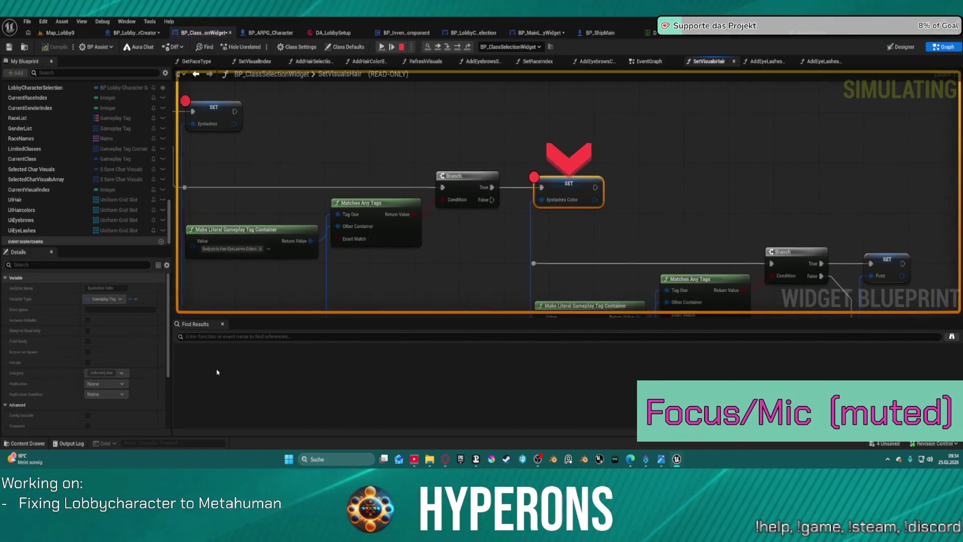
Step: Remove the breakpoints from the SET Eyelashes Color and SET Eyelashes nodes
{"action": "right_click", "coordinate": [564, 193]}
{"action": "left_click", "coordinate": [591, 288]}
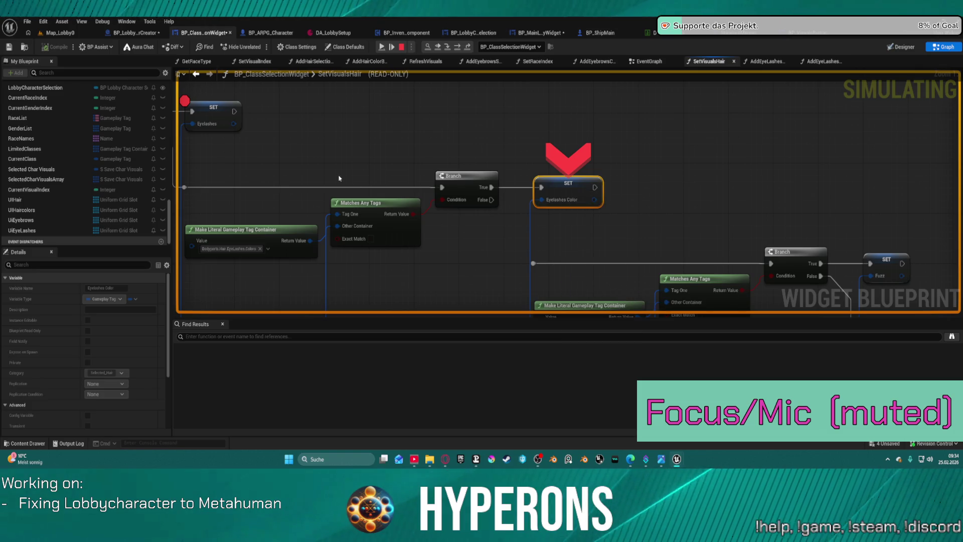
{"action": "right_click", "coordinate": [222, 116]}
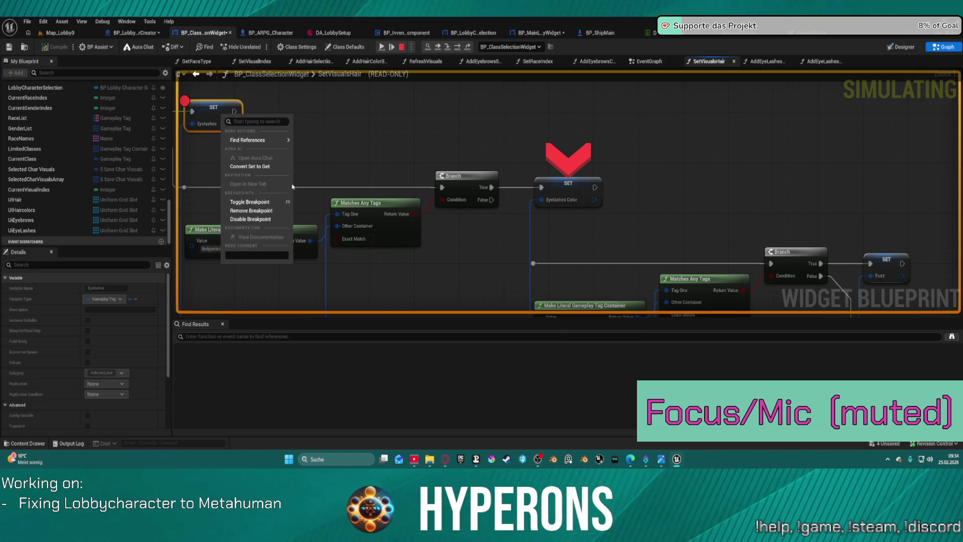
{"action": "left_click", "coordinate": [281, 183]}
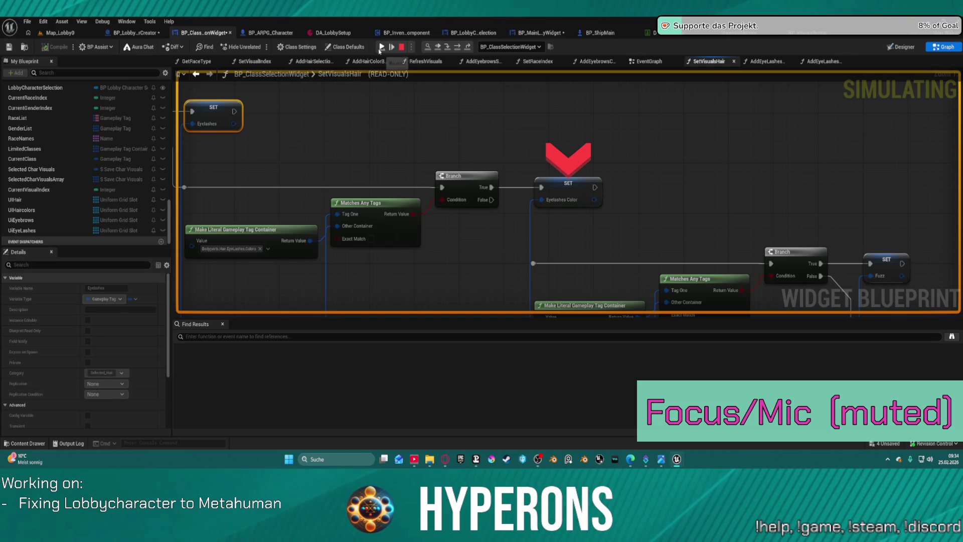
Step: Resume the game, then bring SET Eye Brows Color into view in BP_ClassSelectionWidget
{"action": "left_click", "coordinate": [381, 49]}
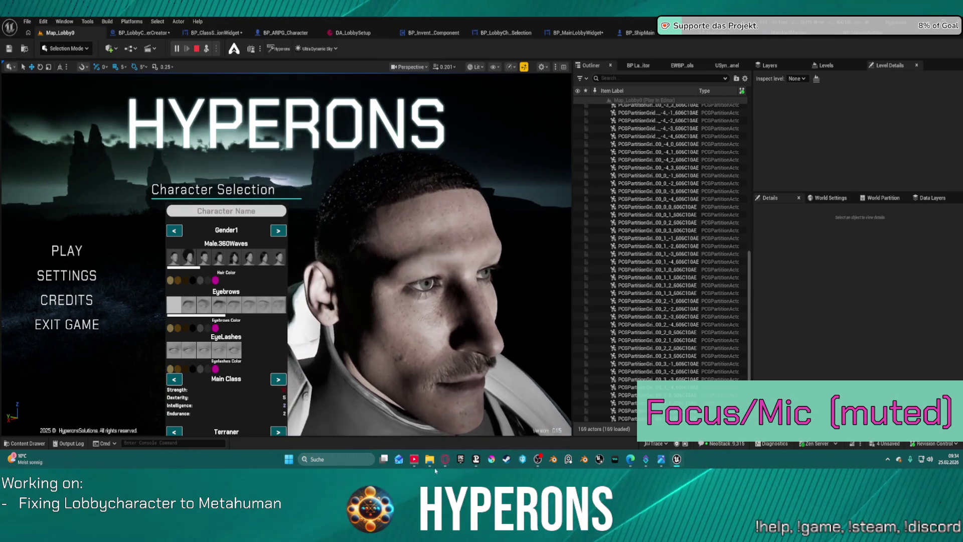
{"action": "mouse_move", "coordinate": [436, 470]}
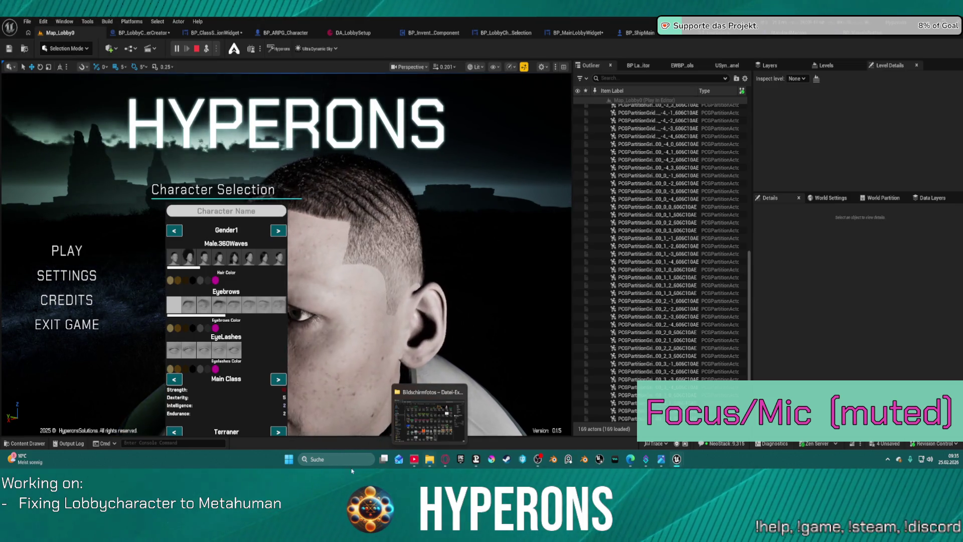
{"action": "left_click", "coordinate": [195, 32]}
{"action": "mouse_move", "coordinate": [255, 105]}
{"action": "left_mouse_down"}
{"action": "mouse_move", "coordinate": [516, 280]}
{"action": "mouse_move", "coordinate": [898, 280]}
{"action": "left_mouse_up"}
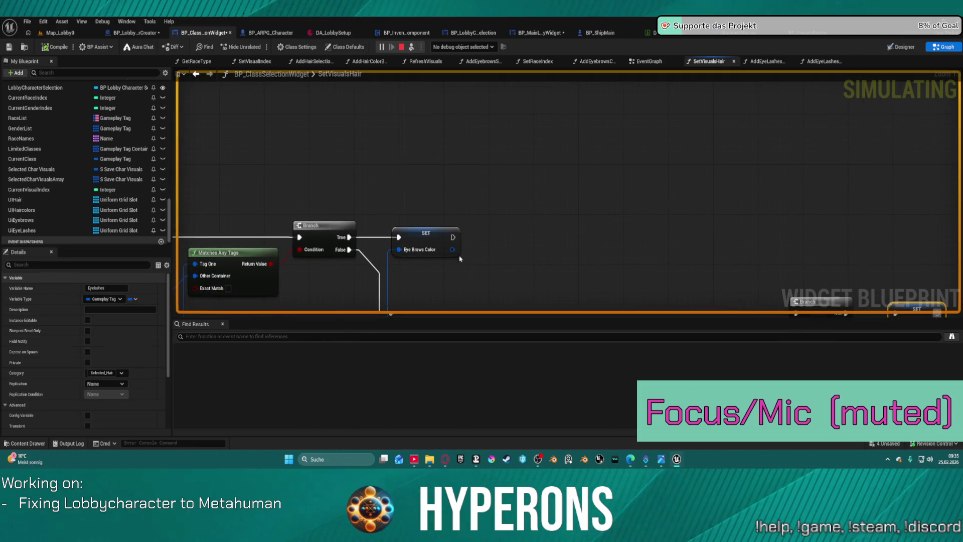
Step: Add breakpoints on the SET Eye Brows Color and SET Eyebrows nodes
{"action": "right_click", "coordinate": [411, 231]}
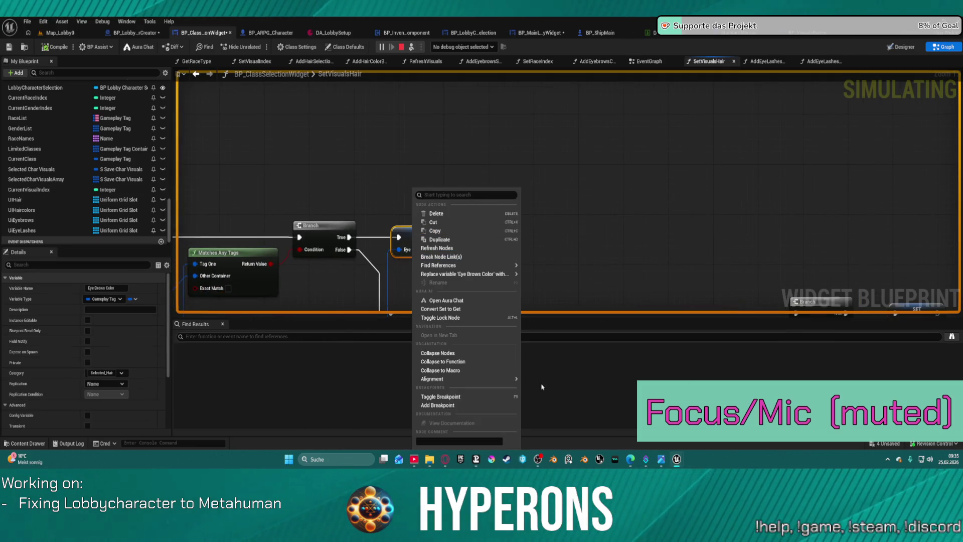
{"action": "left_click", "coordinate": [480, 405]}
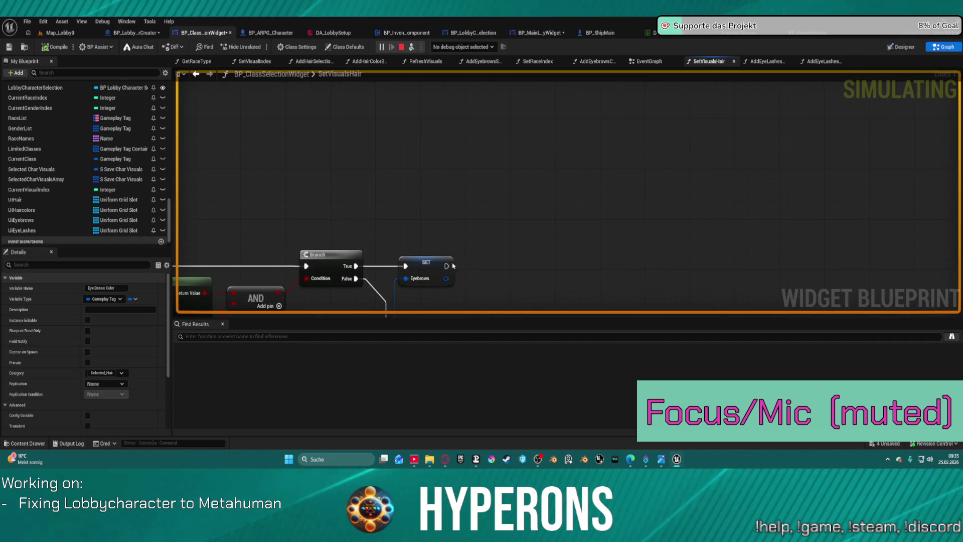
{"action": "right_click", "coordinate": [430, 266]}
{"action": "left_click", "coordinate": [477, 407]}
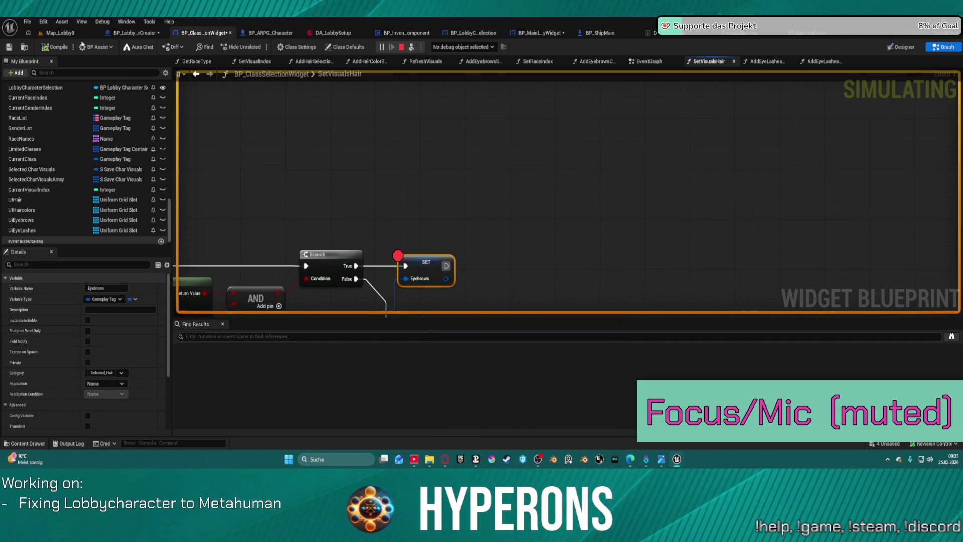
Step: Back in the game, pick a style and an eyebrow option to hit the Eyebrows breakpoint, then resume
{"action": "left_click", "coordinate": [42, 36]}
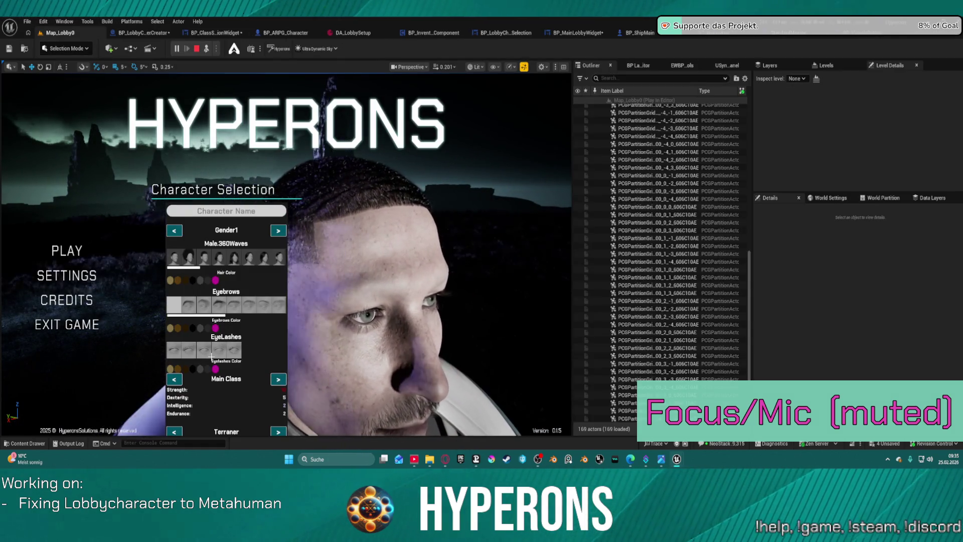
{"action": "left_click", "coordinate": [235, 353]}
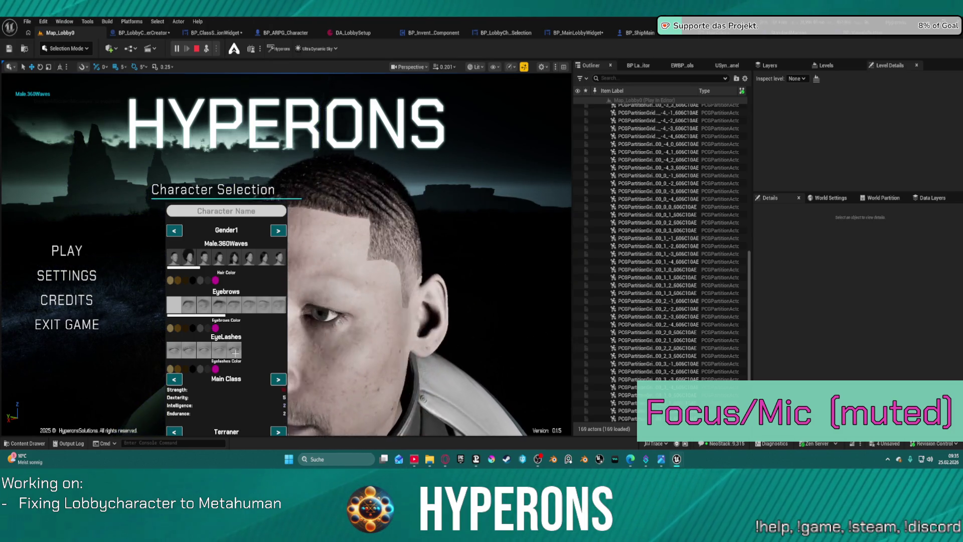
{"action": "left_click", "coordinate": [242, 300]}
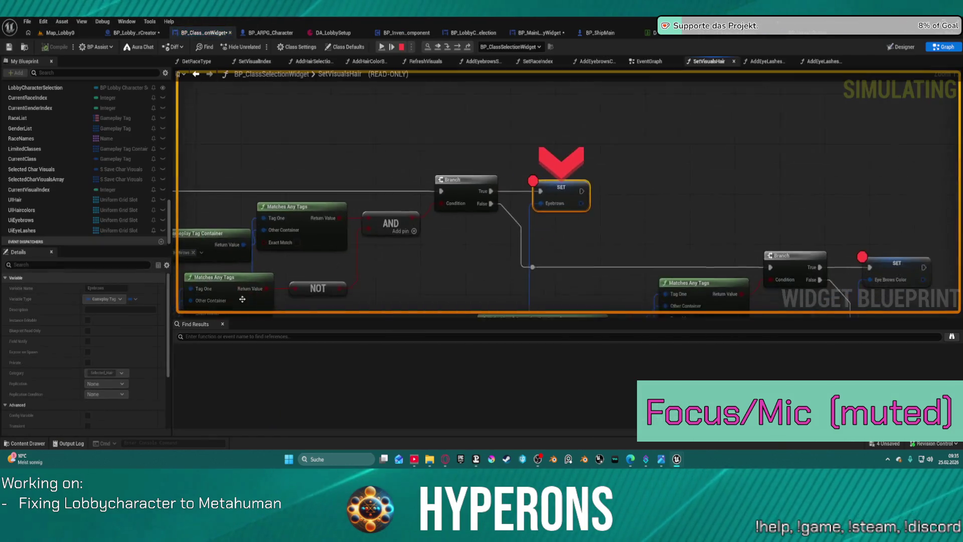
{"action": "left_click", "coordinate": [382, 48]}
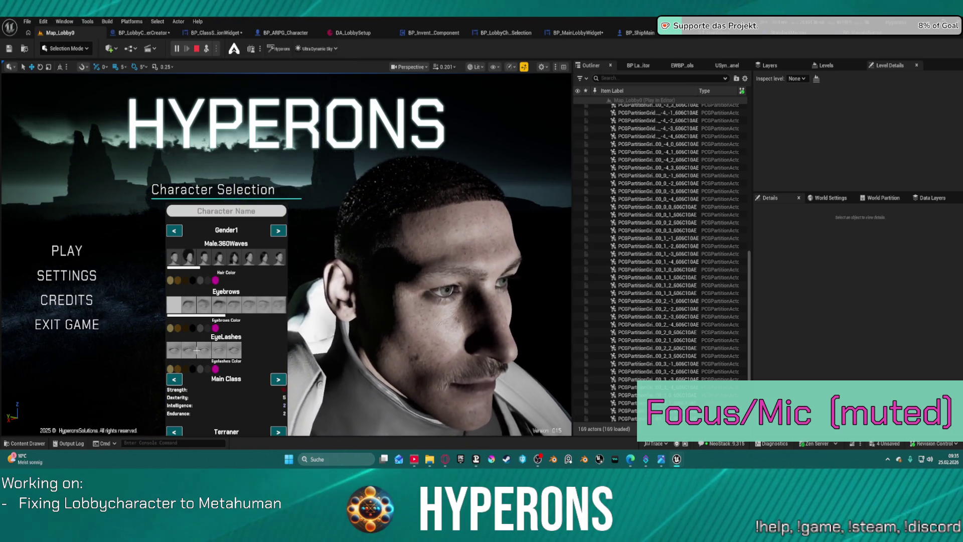
Step: Try eyelash options, hit the eyebrow-colour breakpoint, remove it from SET Eye Brows Color, and resume
{"action": "left_click", "coordinate": [170, 347]}
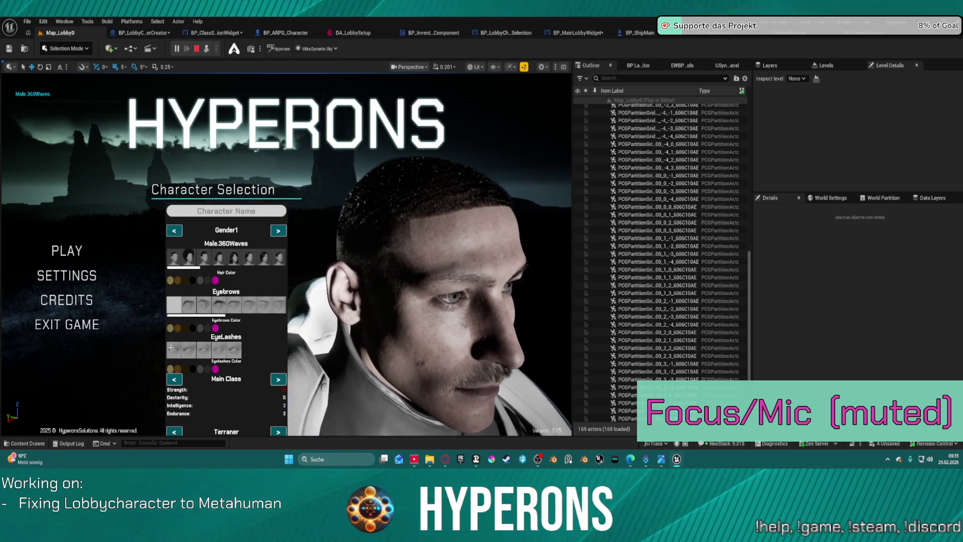
{"action": "left_click", "coordinate": [231, 347]}
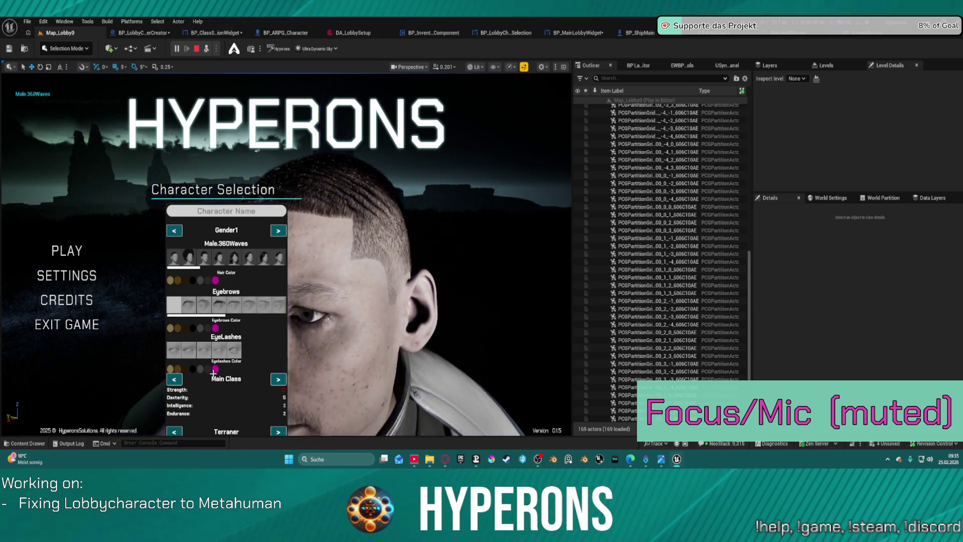
{"action": "left_click", "coordinate": [217, 327]}
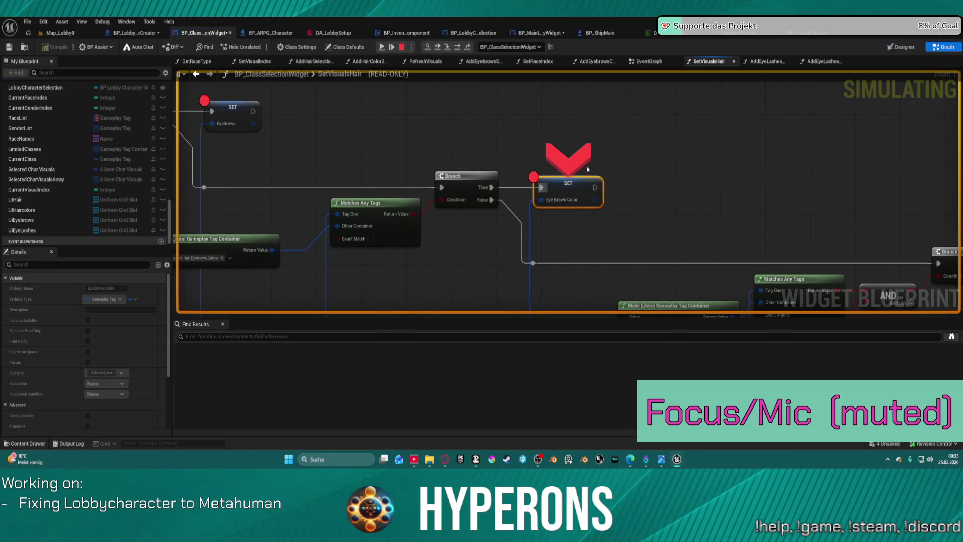
{"action": "right_click", "coordinate": [562, 179]}
{"action": "left_click", "coordinate": [565, 249]}
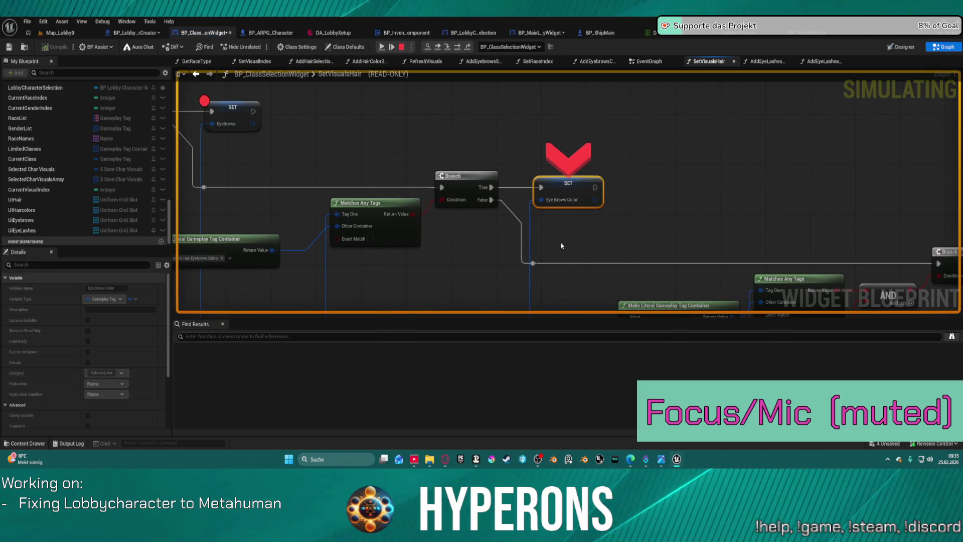
{"action": "left_click", "coordinate": [385, 46]}
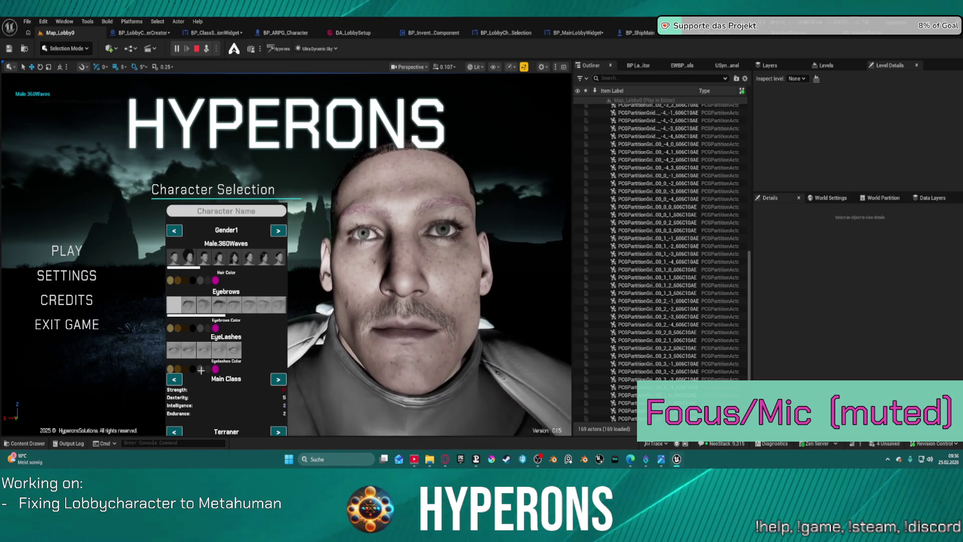
Step: Hit the Eyebrows breakpoint again, stop play, clear it, and open BP_LobbyCharacterCreator's AddGroomAssets graph
{"action": "left_click", "coordinate": [170, 369]}
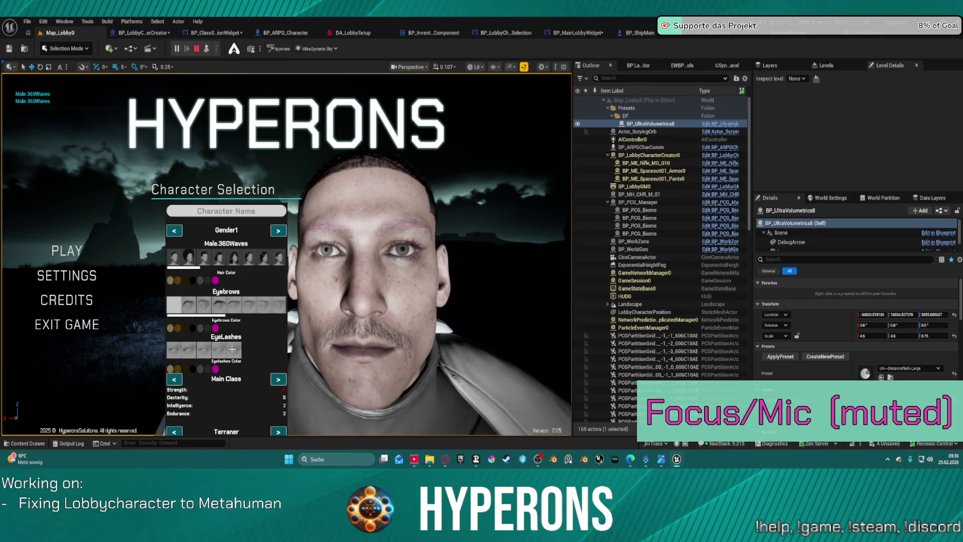
{"action": "left_click", "coordinate": [229, 318]}
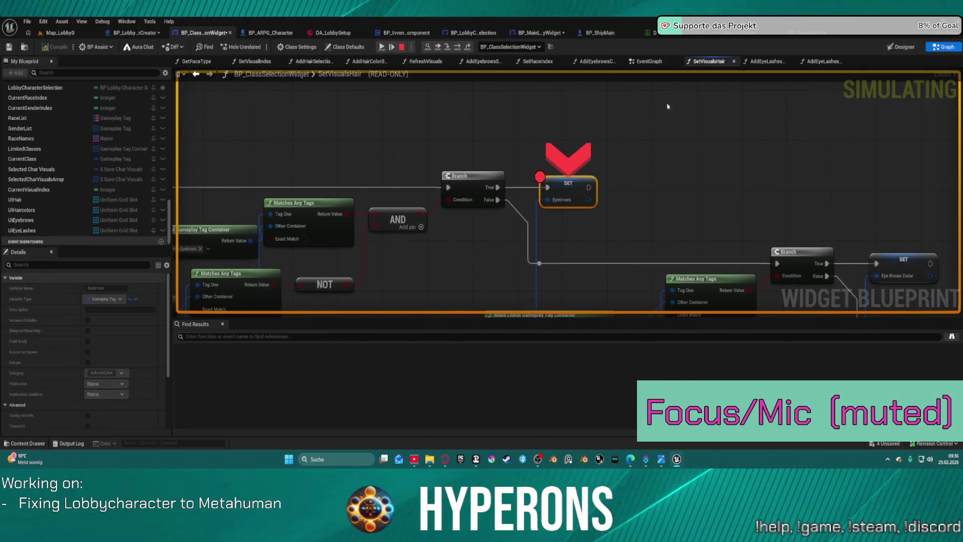
{"action": "left_click", "coordinate": [401, 47]}
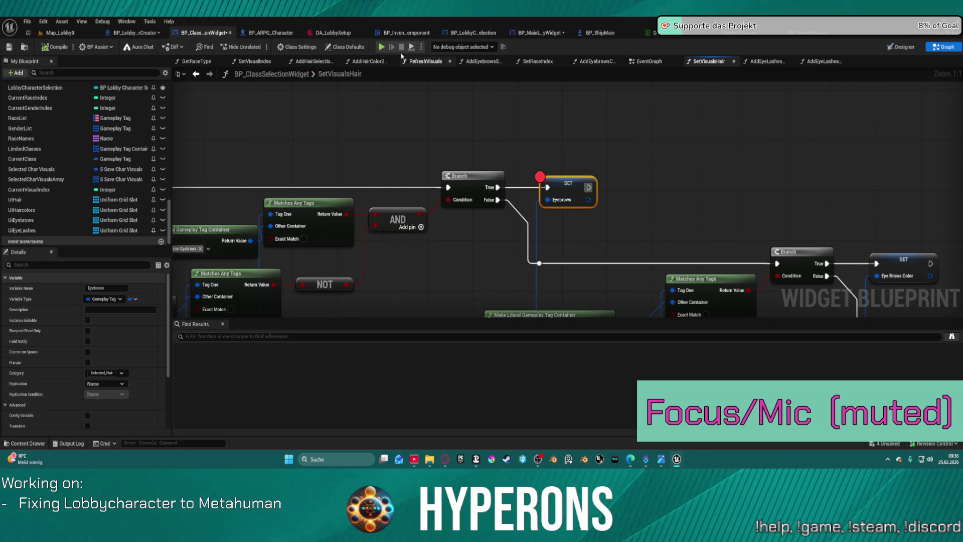
{"action": "right_click", "coordinate": [576, 180]}
{"action": "left_click", "coordinate": [627, 401]}
{"action": "scroll", "coordinate": [468, 200], "scroll_direction": "down", "scroll_amount": 3}
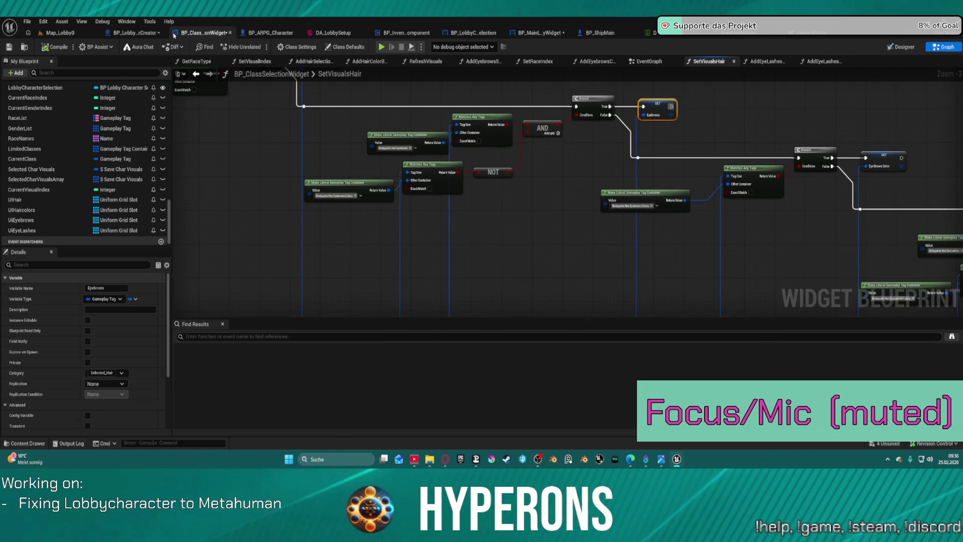
{"action": "left_click", "coordinate": [133, 33]}
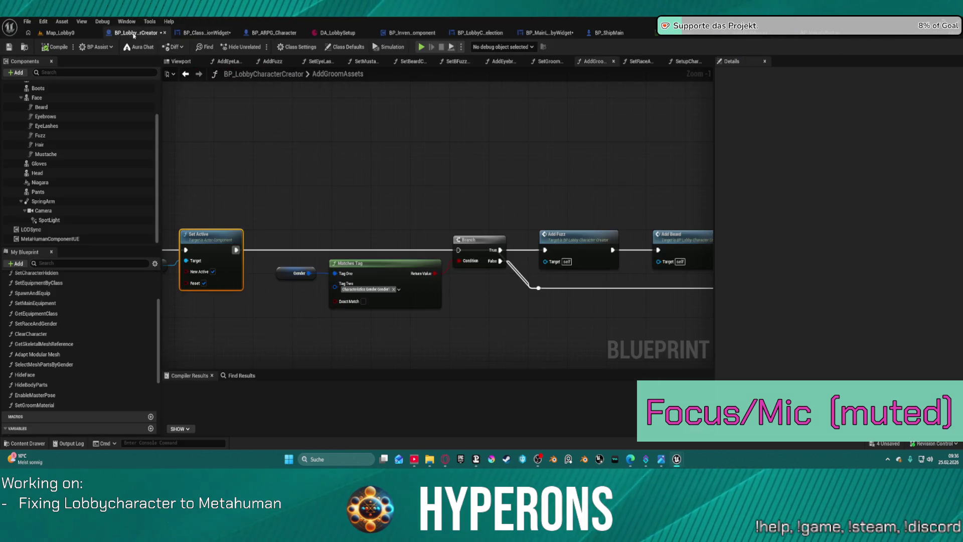
Step: Pan through the AddGroomAssets graph back to the Add Hair node at the chain's start
{"action": "left_click_drag", "start_coordinate": [326, 215], "coordinate": [540, 168]}
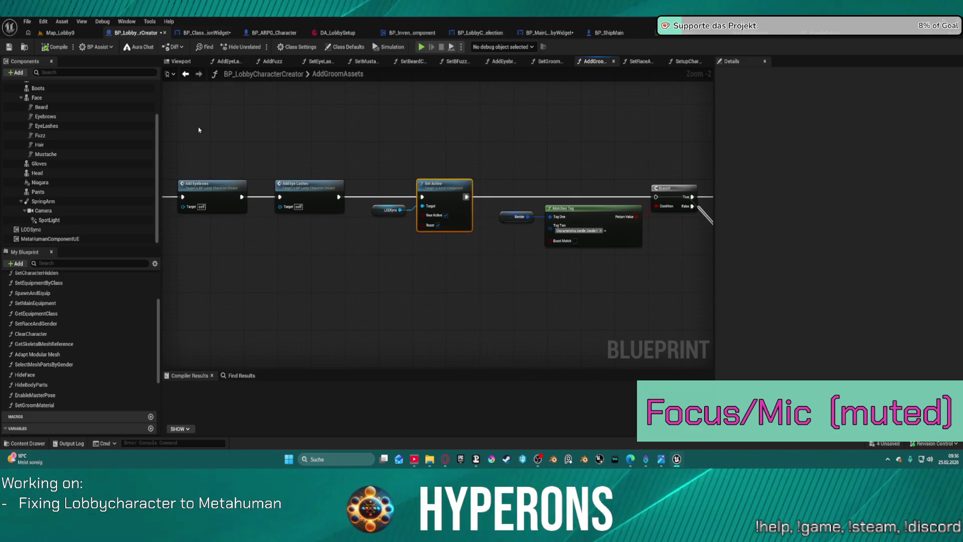
{"action": "scroll", "coordinate": [107, 333], "scroll_direction": "down", "scroll_amount": 2}
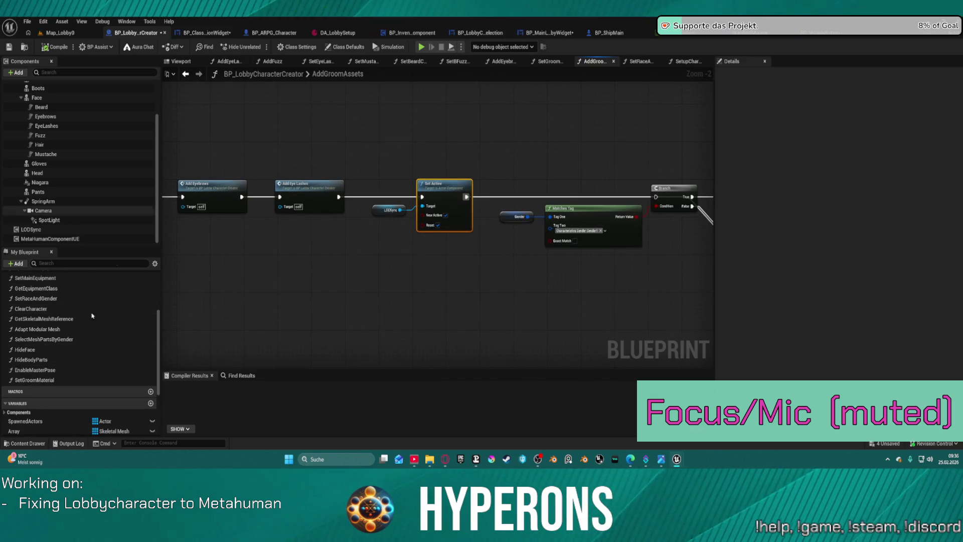
{"action": "scroll", "coordinate": [103, 289], "scroll_direction": "down", "scroll_amount": 6}
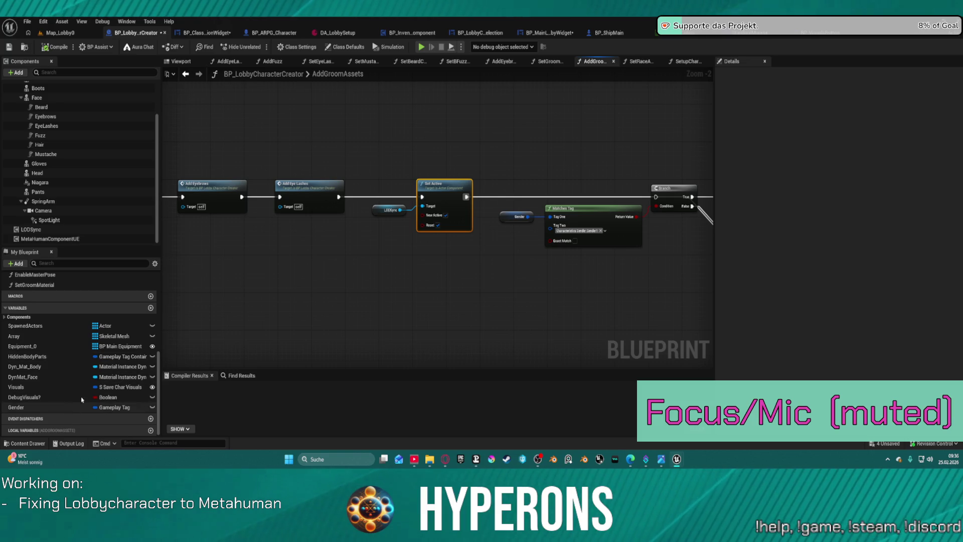
{"action": "left_click_drag", "start_coordinate": [472, 113], "coordinate": [545, 116]}
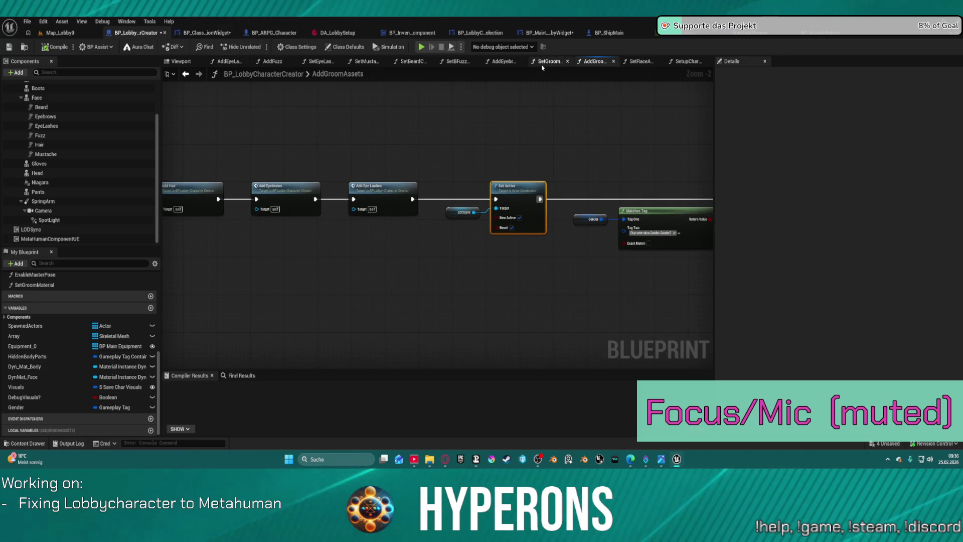
Step: Look over the SetupCharacter function graph, then move on to BP_MainLobbyWidget's event graph
{"action": "left_click", "coordinate": [685, 62]}
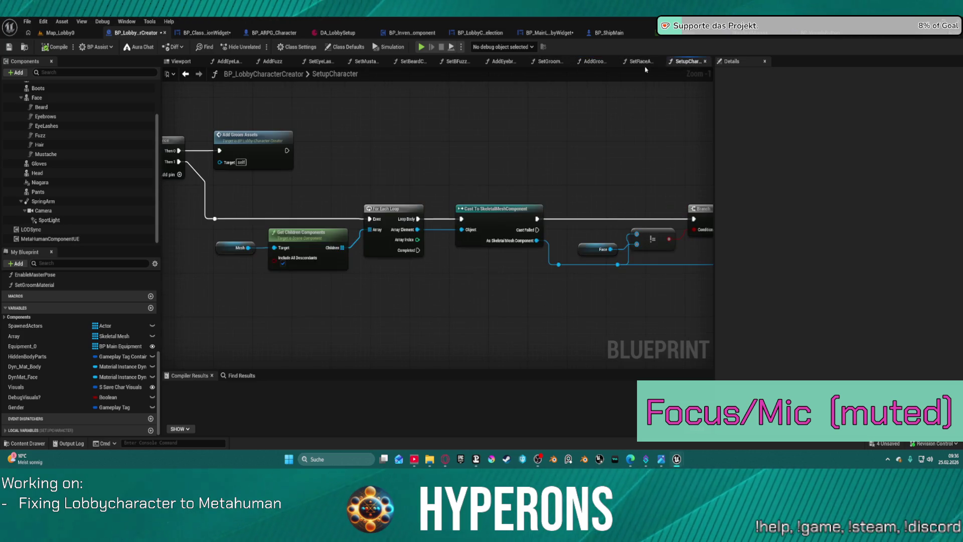
{"action": "scroll", "coordinate": [411, 190], "scroll_direction": "down", "scroll_amount": 4}
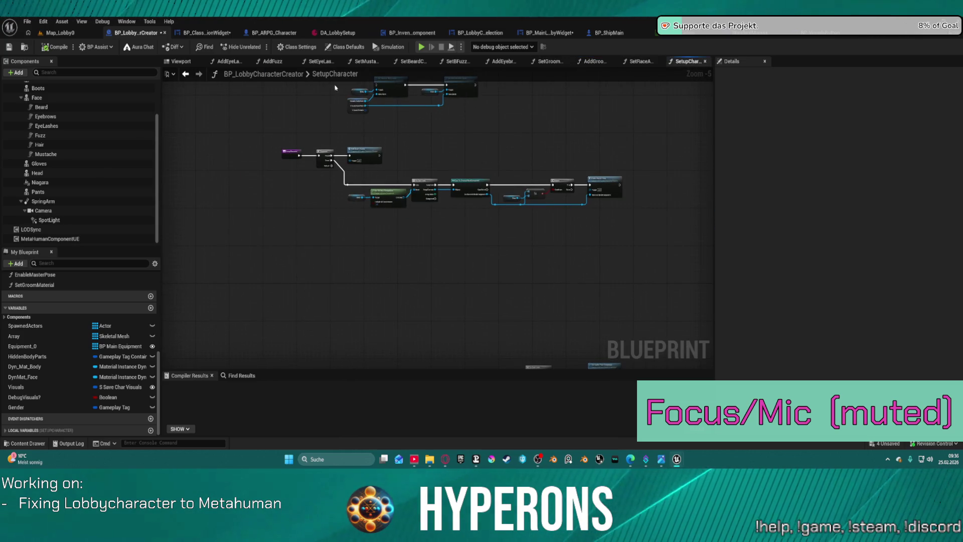
{"action": "scroll", "coordinate": [295, 107], "scroll_direction": "up", "scroll_amount": 1}
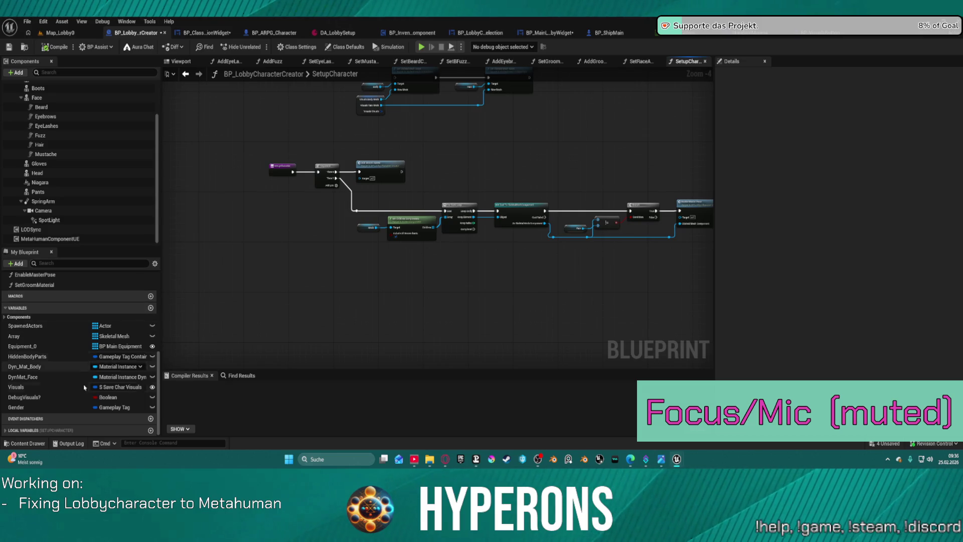
{"action": "scroll", "coordinate": [88, 369], "scroll_direction": "up", "scroll_amount": 2}
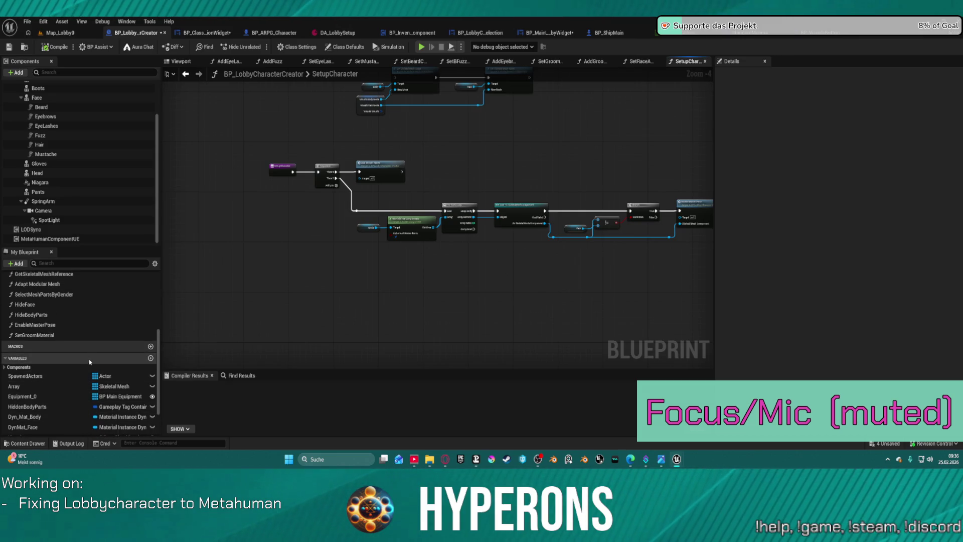
{"action": "scroll", "coordinate": [89, 362], "scroll_direction": "up", "scroll_amount": 5}
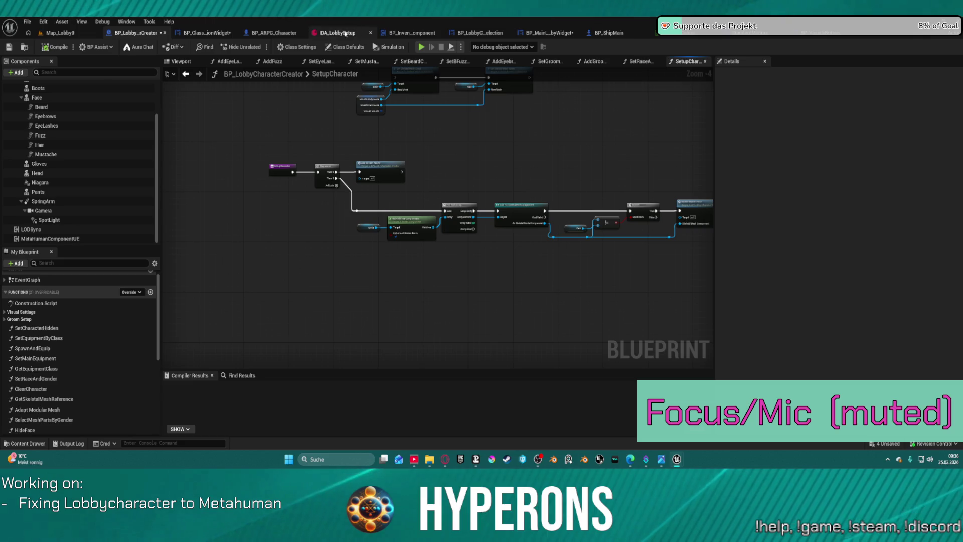
{"action": "left_click", "coordinate": [205, 37]}
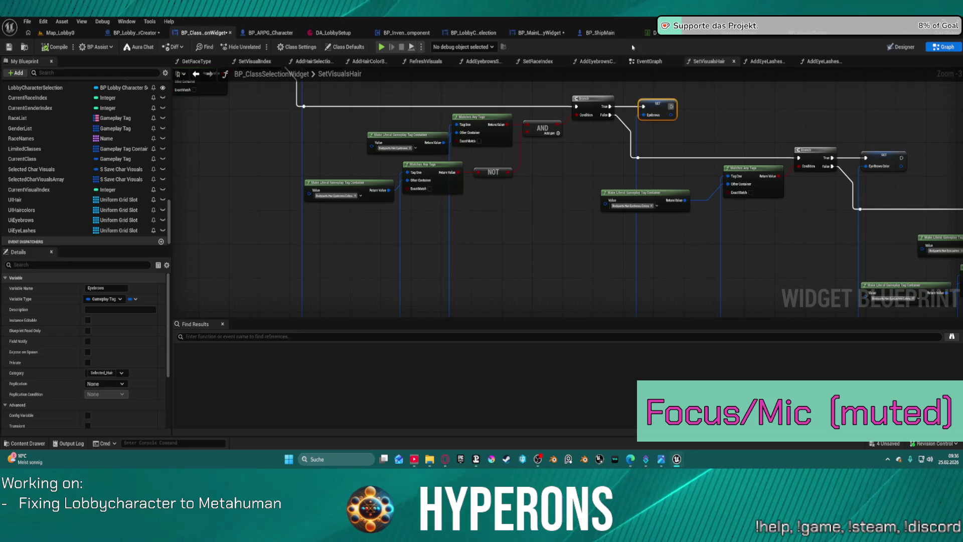
{"action": "left_click", "coordinate": [544, 33]}
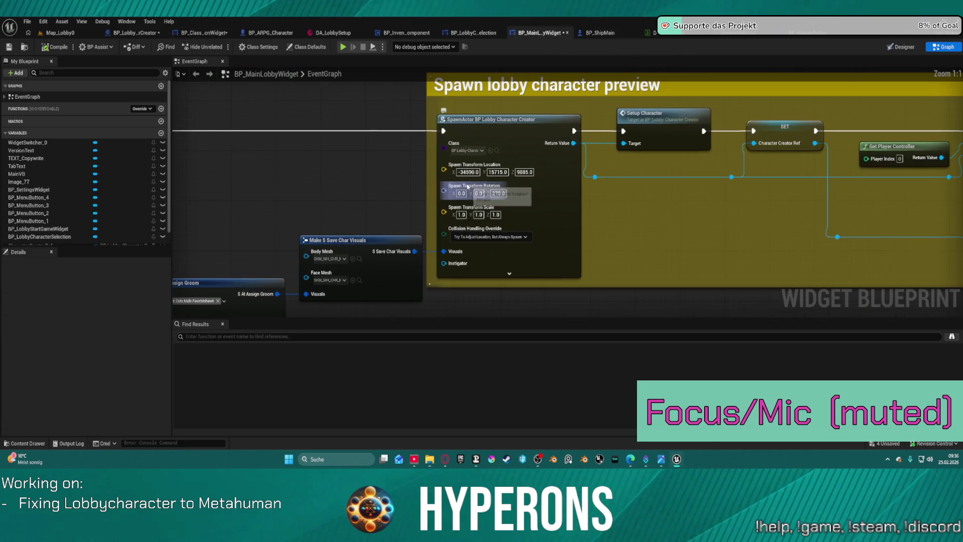
Step: In the Make S AI Assign Groom node, set the Eye Brows Color tag to Brown
{"action": "left_click", "coordinate": [386, 226]}
{"action": "scroll", "coordinate": [386, 236], "scroll_direction": "up", "scroll_amount": 3}
{"action": "left_click_drag", "start_coordinate": [574, 150], "coordinate": [501, 212]}
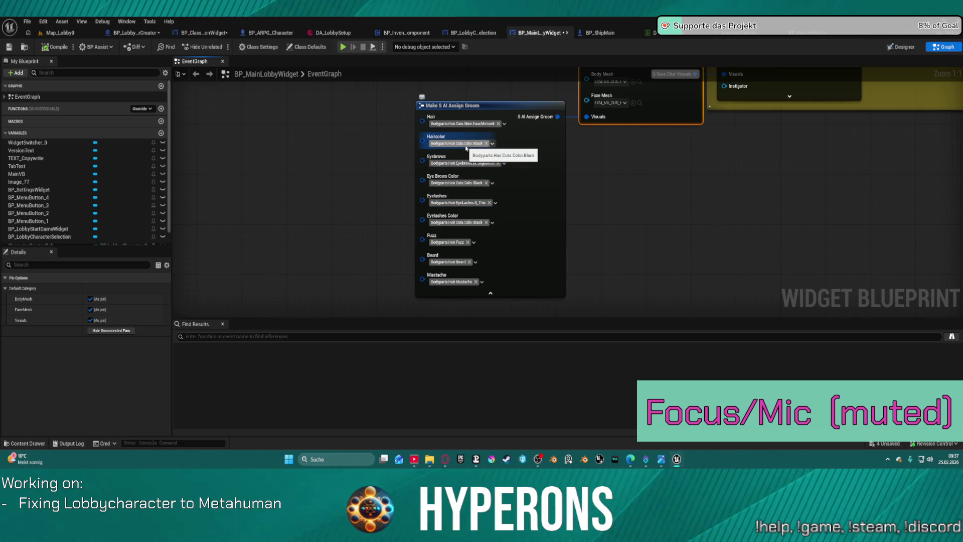
{"action": "left_click", "coordinate": [492, 183]}
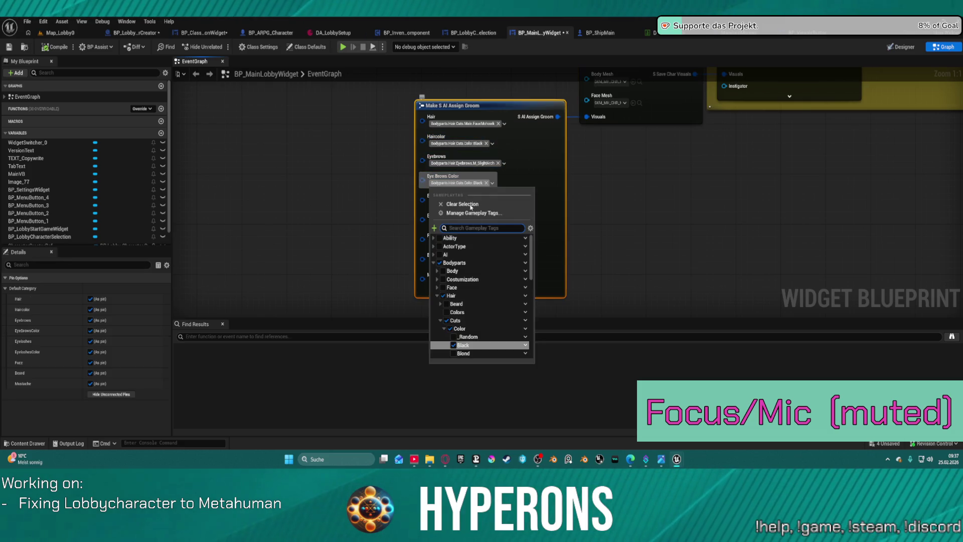
{"action": "scroll", "coordinate": [479, 308], "scroll_direction": "down", "scroll_amount": 5}
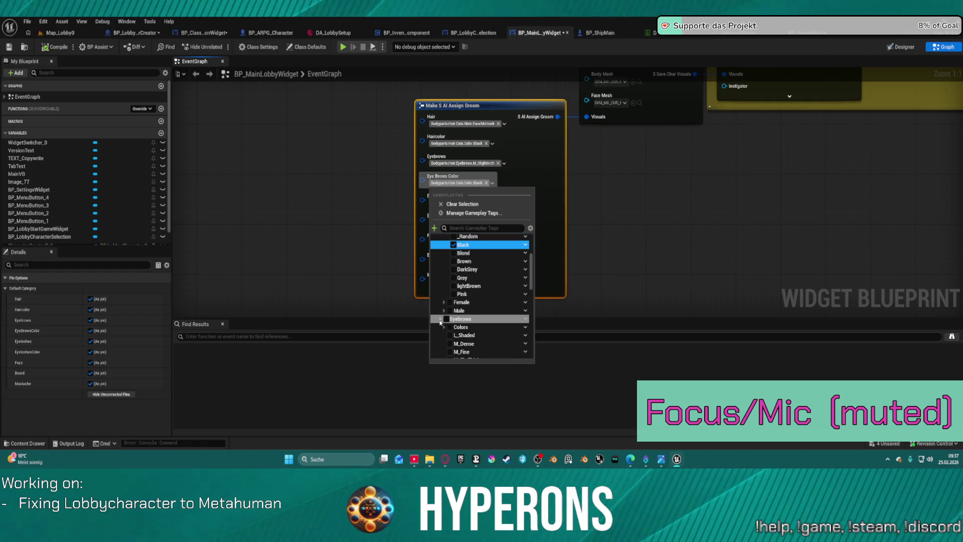
{"action": "left_click", "coordinate": [440, 319]}
{"action": "left_click", "coordinate": [444, 327]}
{"action": "scroll", "coordinate": [458, 326], "scroll_direction": "down", "scroll_amount": 2}
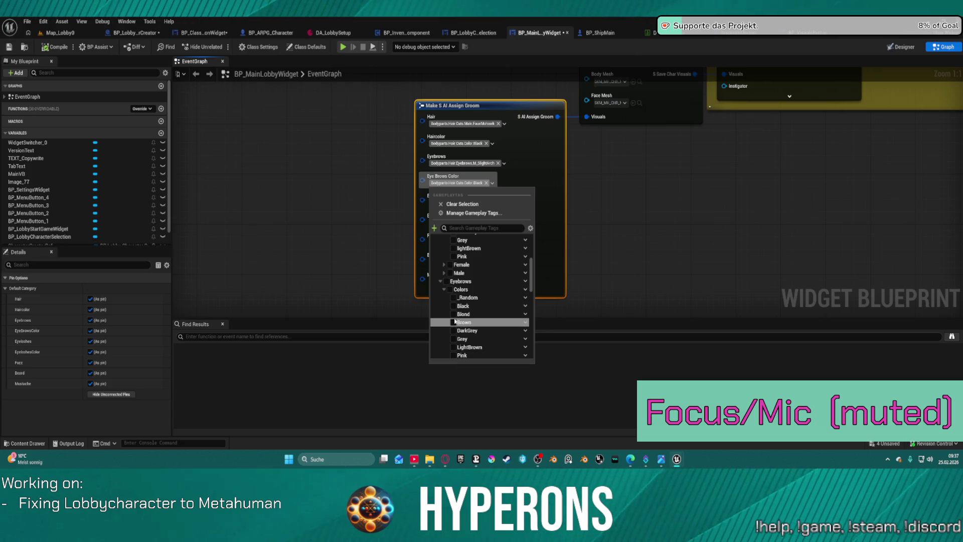
{"action": "left_click", "coordinate": [456, 322]}
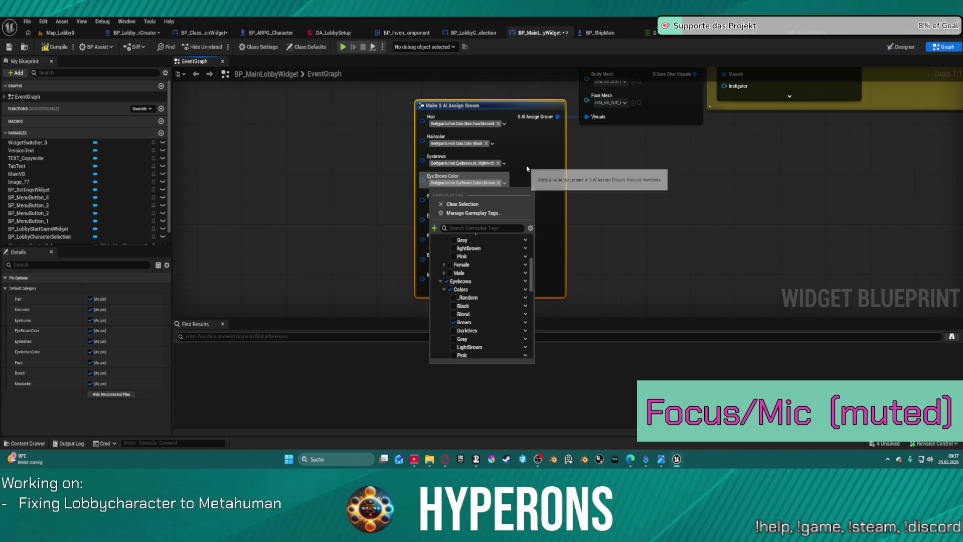
{"action": "left_click", "coordinate": [527, 166]}
Step: Set the Eyelashes Color tag to EyeLashes.Colors.Blond and return to the Map_Lobby0 level
{"action": "left_click", "coordinate": [492, 222]}
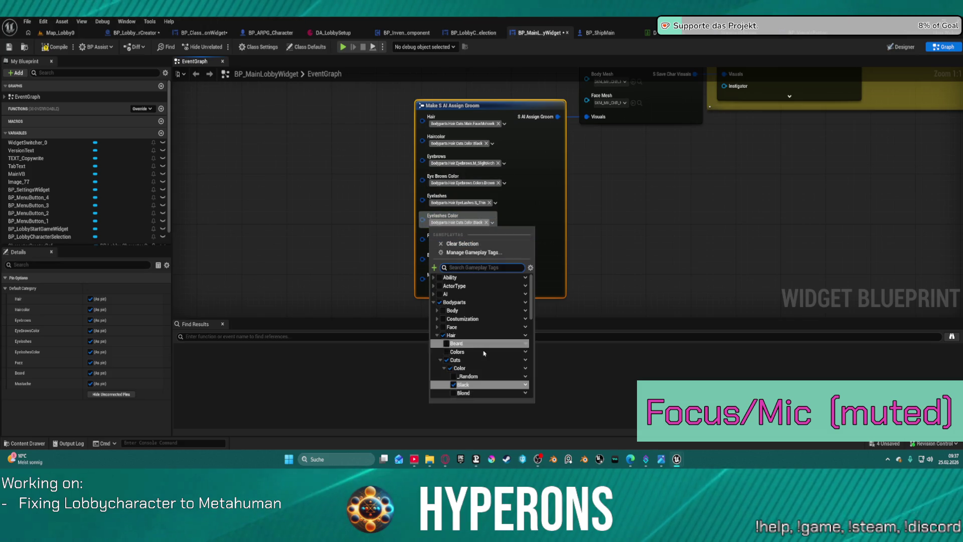
{"action": "scroll", "coordinate": [482, 351], "scroll_direction": "down", "scroll_amount": 3}
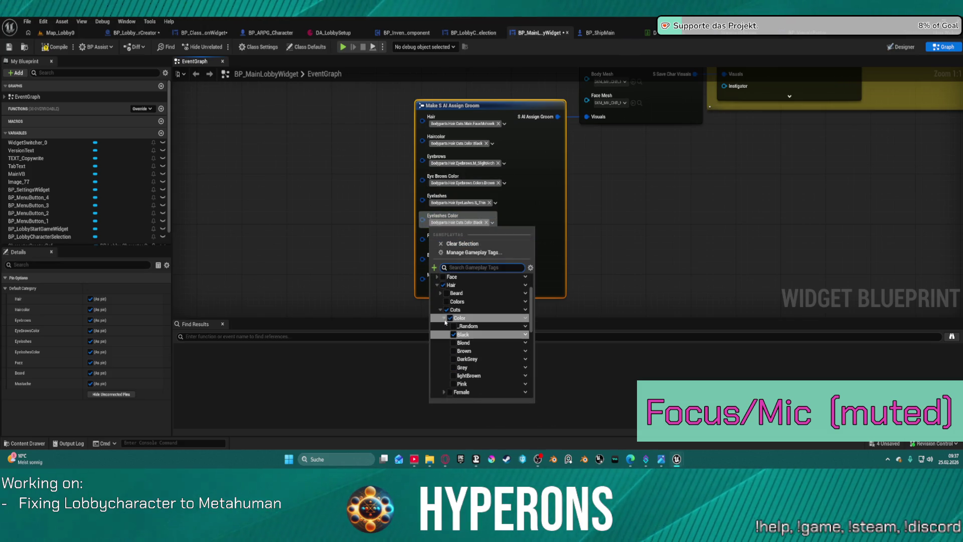
{"action": "left_click", "coordinate": [444, 319]}
{"action": "left_click", "coordinate": [441, 352]}
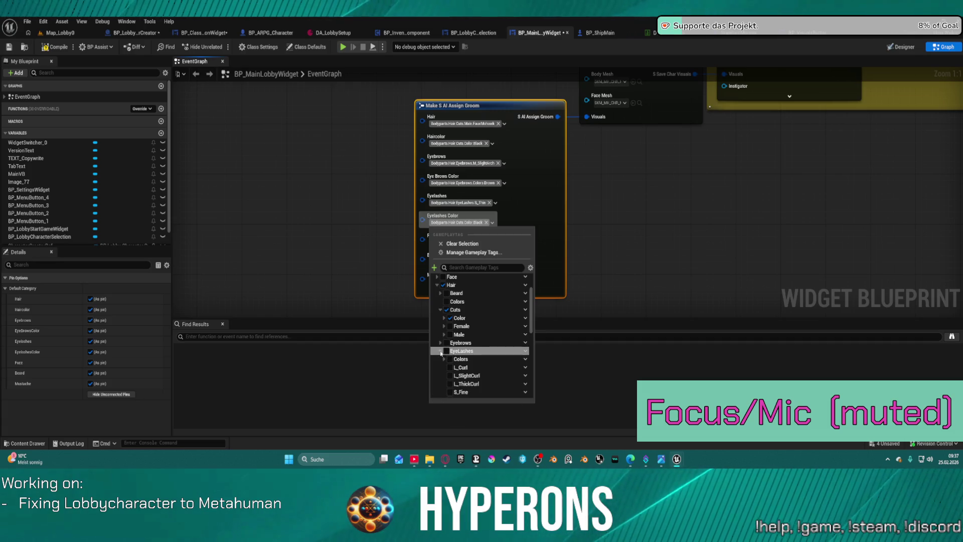
{"action": "left_click", "coordinate": [444, 359]}
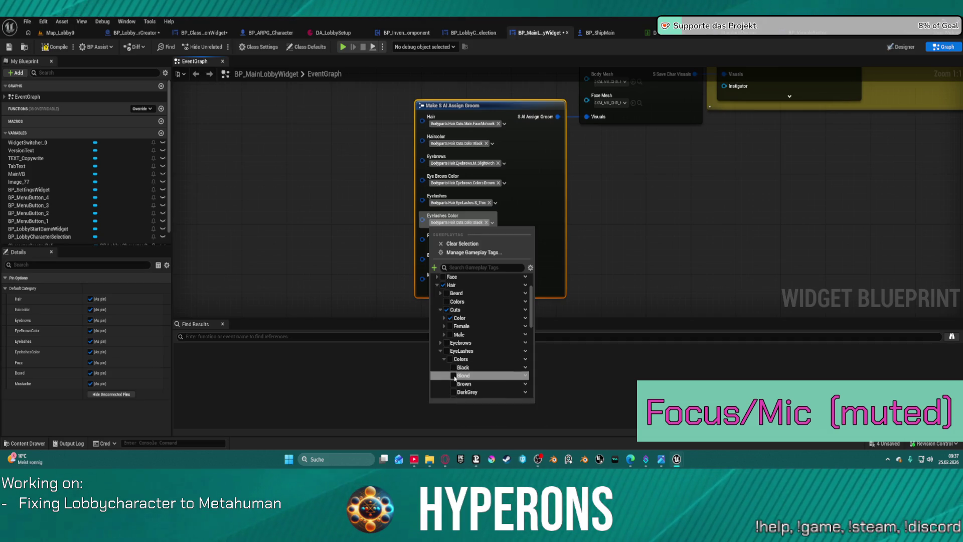
{"action": "left_click", "coordinate": [455, 377]}
{"action": "left_click", "coordinate": [605, 230]}
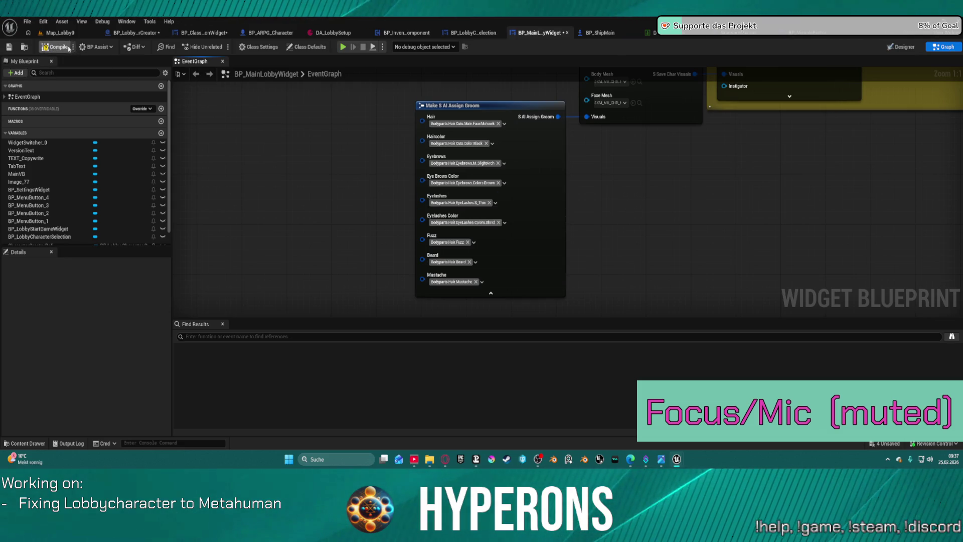
{"action": "left_click", "coordinate": [53, 35]}
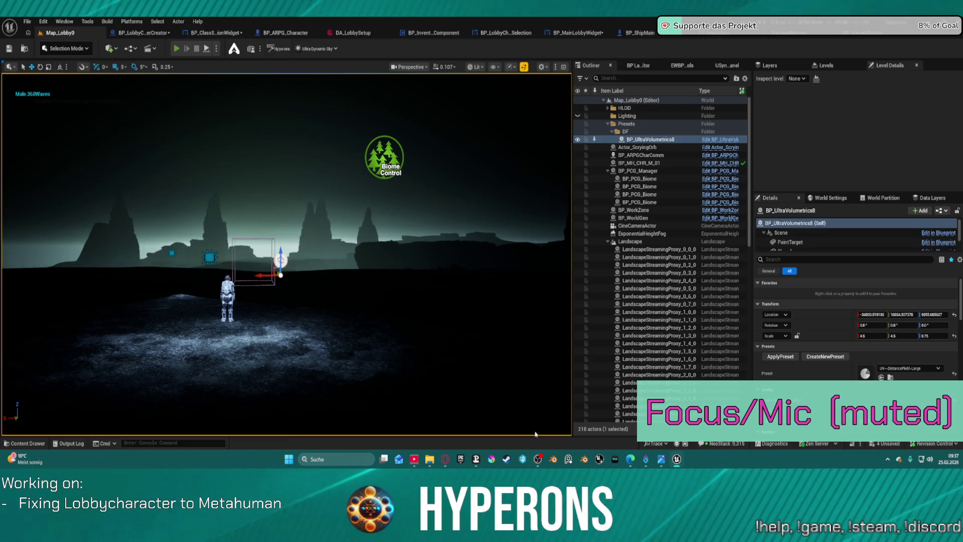
Step: Start a Play-In-Editor session, begin creating a new character, and eject with F8
{"action": "key", "text": "alt+p"}
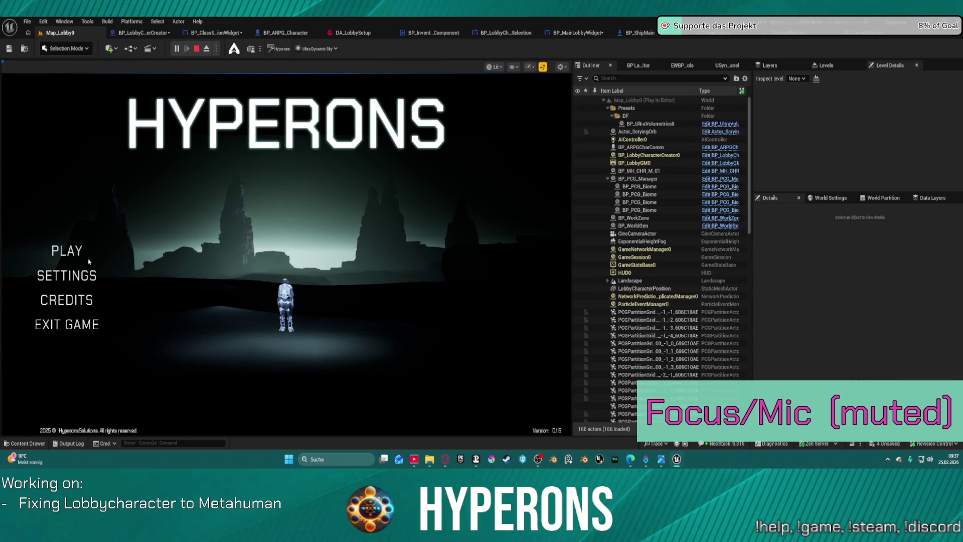
{"action": "left_click", "coordinate": [67, 253]}
{"action": "left_click", "coordinate": [169, 351]}
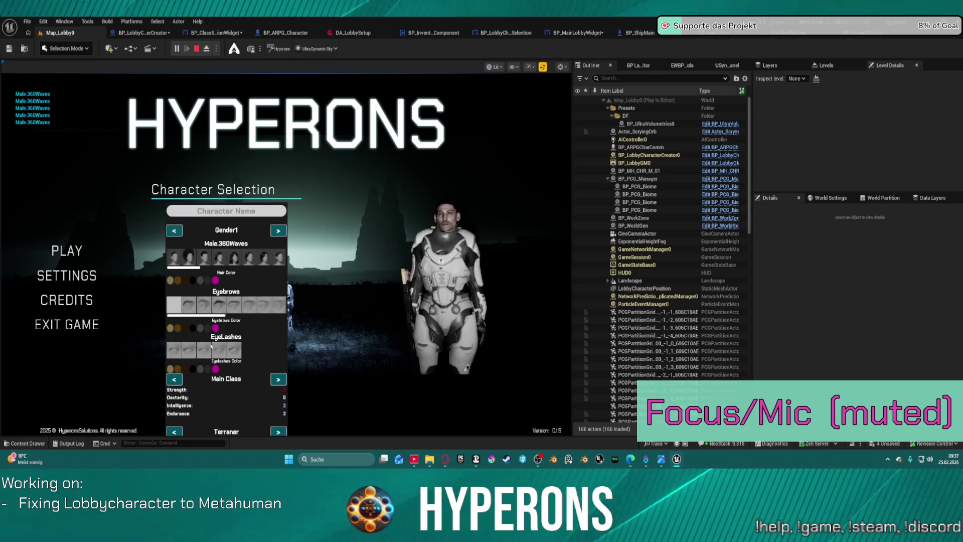
{"action": "key", "text": "F8"}
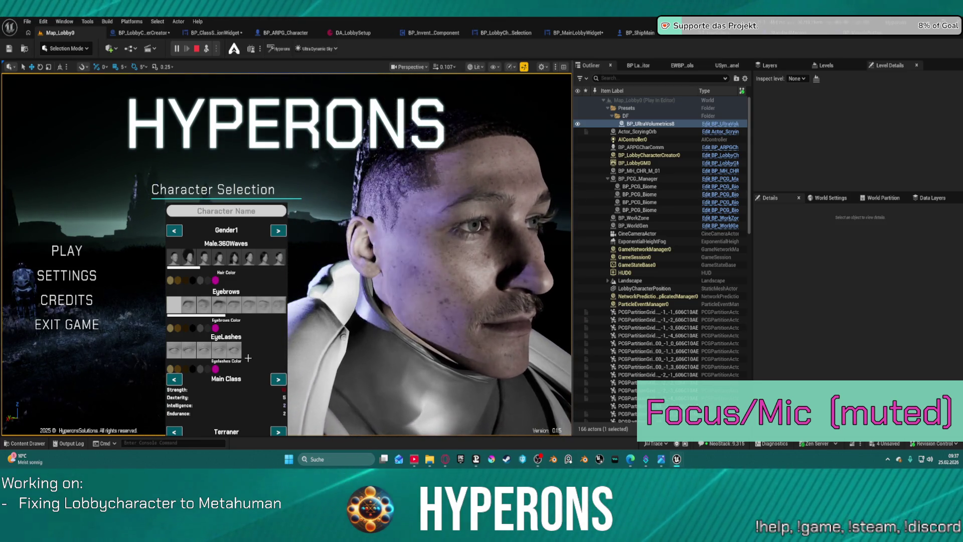
Step: Try eyelash and eyebrow styles, magenta eyelash colour and AfroCurly hair, then stop play
{"action": "left_click", "coordinate": [205, 351]}
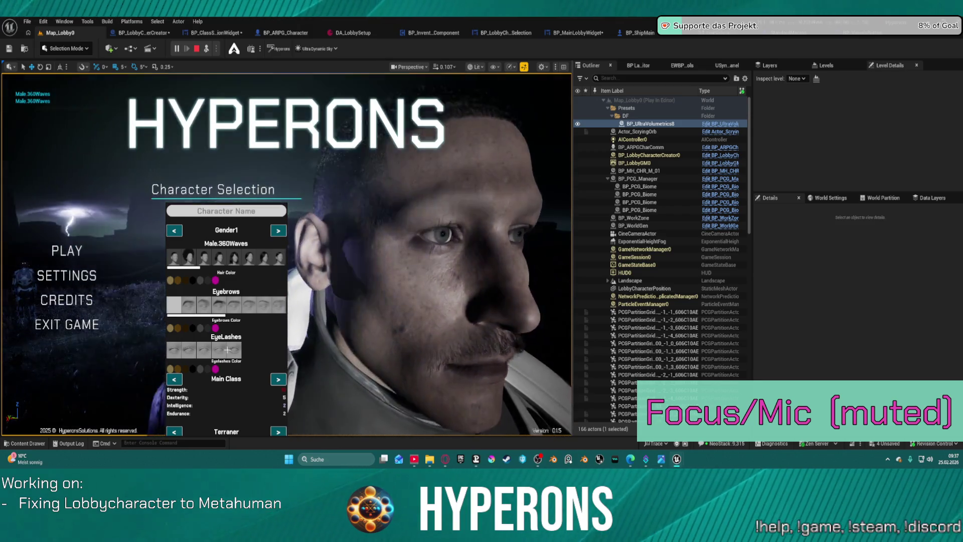
{"action": "left_click", "coordinate": [229, 346]}
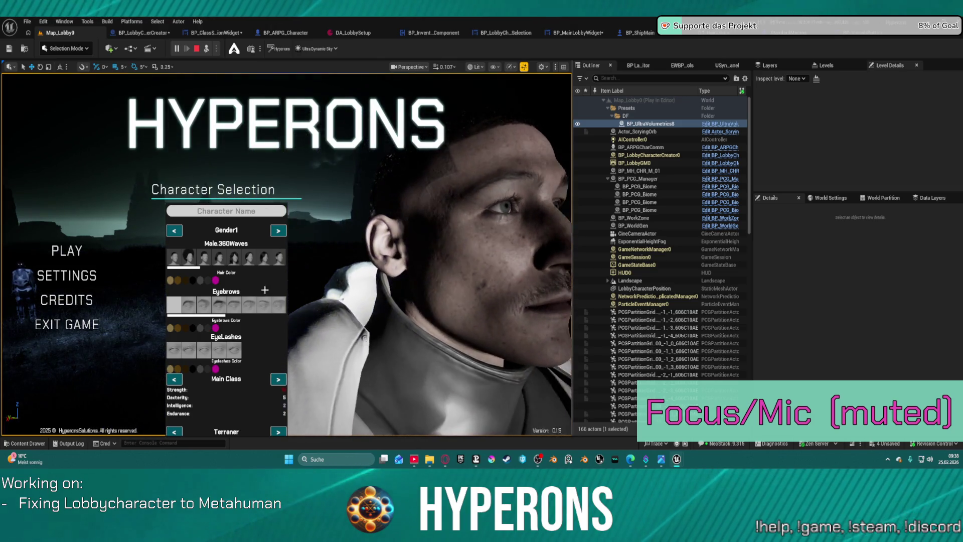
{"action": "left_click", "coordinate": [224, 307]}
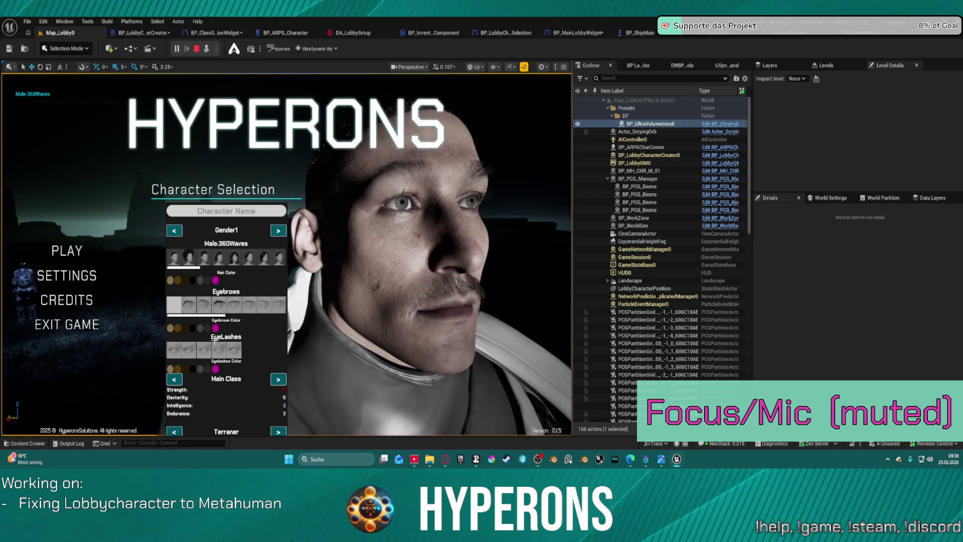
{"action": "left_click", "coordinate": [215, 368]}
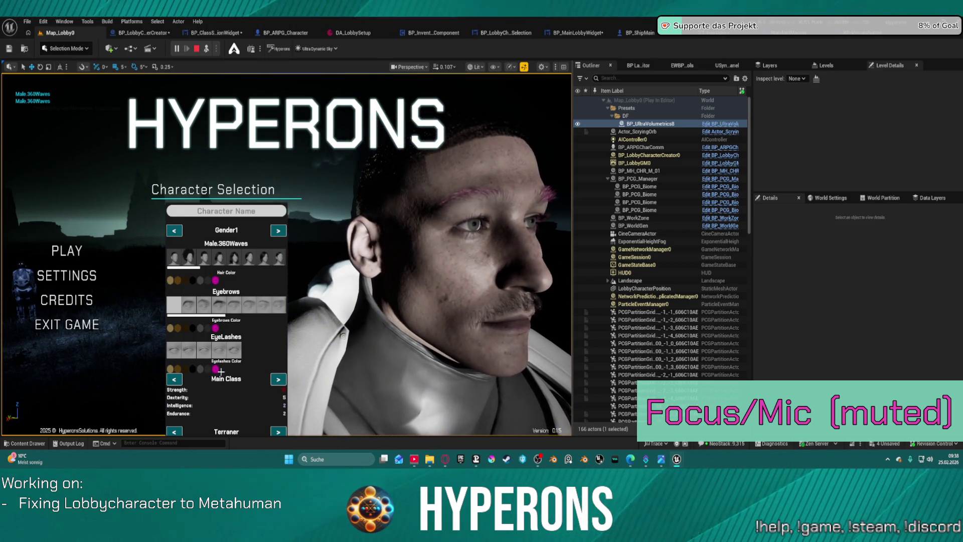
{"action": "left_click", "coordinate": [216, 368]}
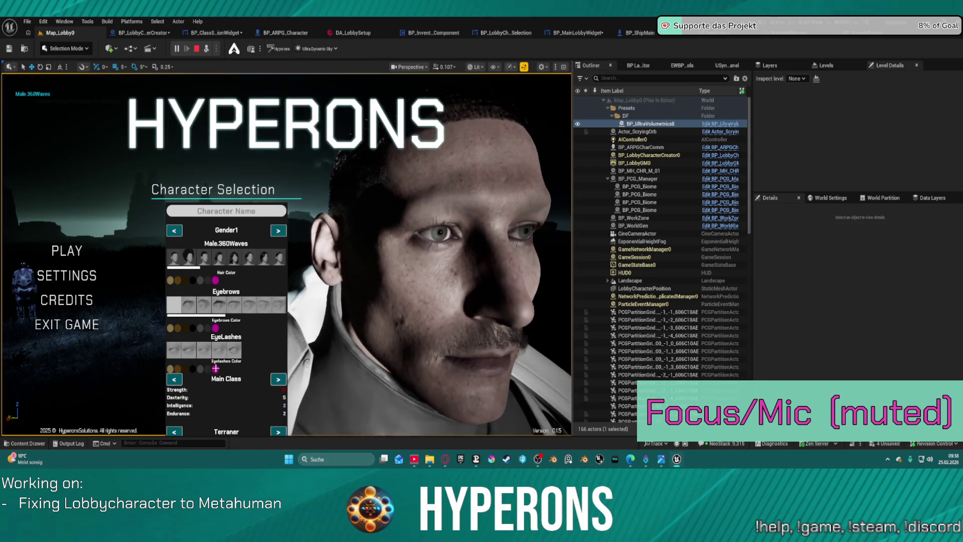
{"action": "left_click", "coordinate": [216, 368]}
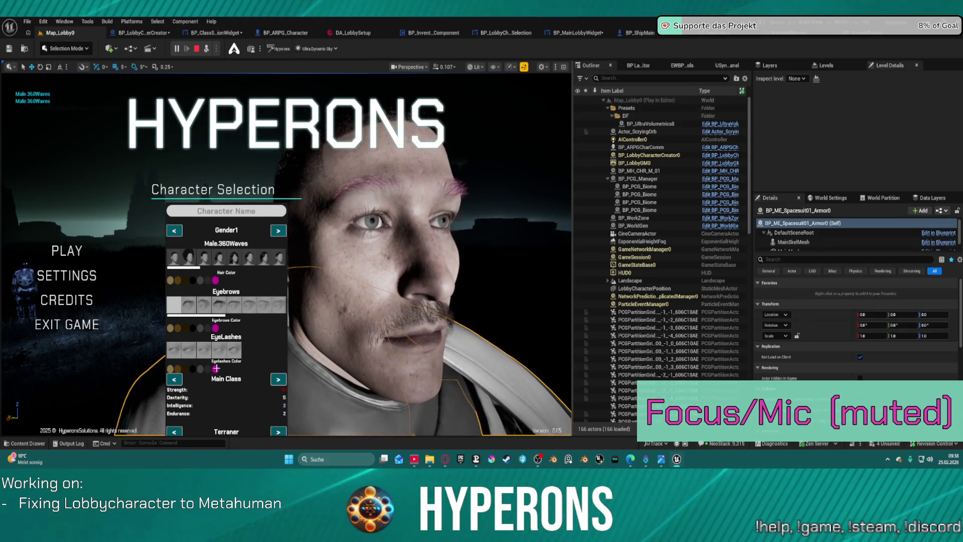
{"action": "left_click", "coordinate": [215, 368]}
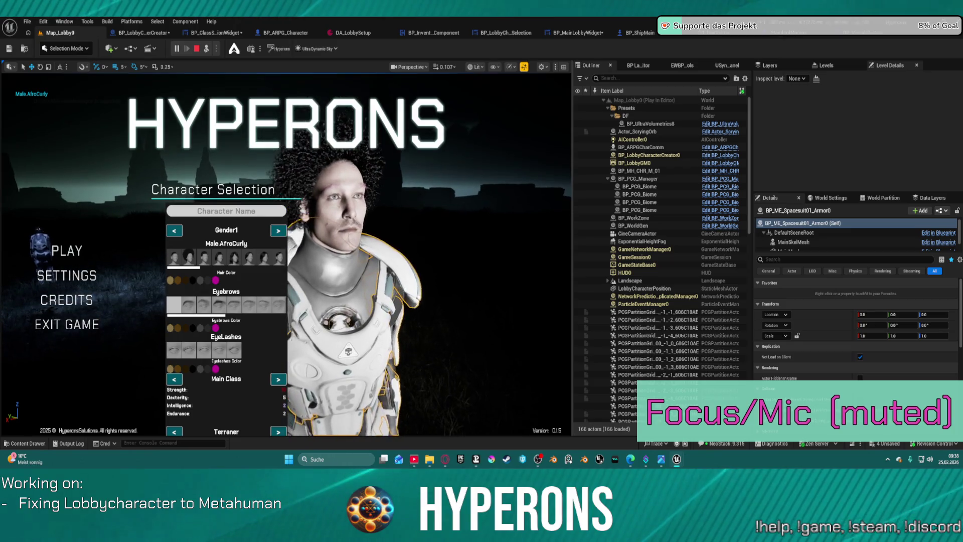
{"action": "left_click", "coordinate": [173, 280]}
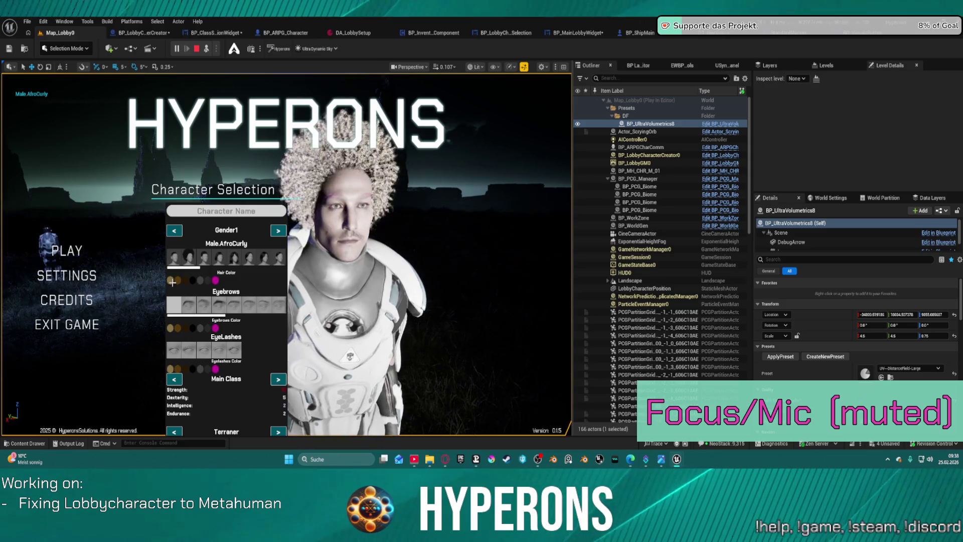
{"action": "key", "text": "Escape"}
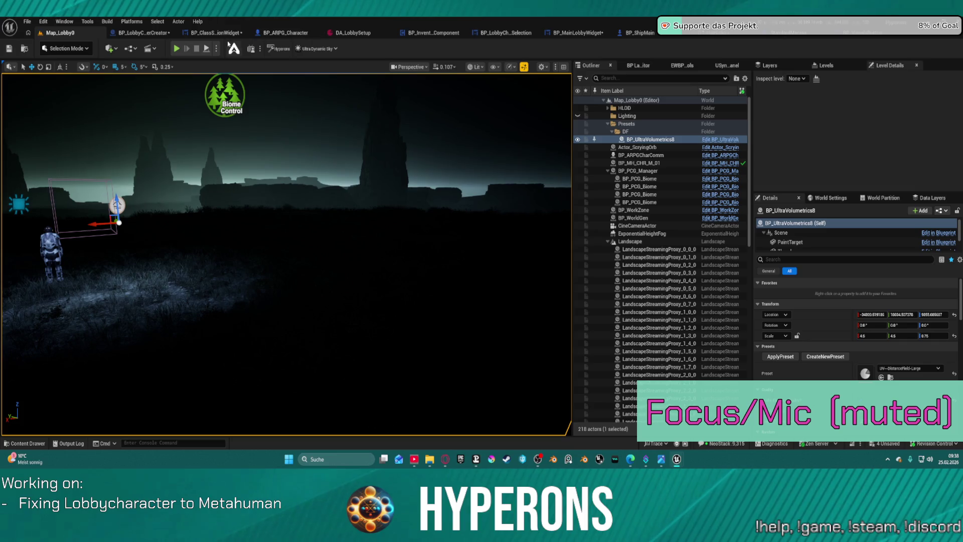
{"action": "left_click", "coordinate": [228, 35]}
Step: Set DA_LobbySetup's Index[0] PoseAnimation to A_Stand_Idle, then launch play from Map_Lobby0
{"action": "scroll", "coordinate": [568, 312], "scroll_direction": "down", "scroll_amount": 5}
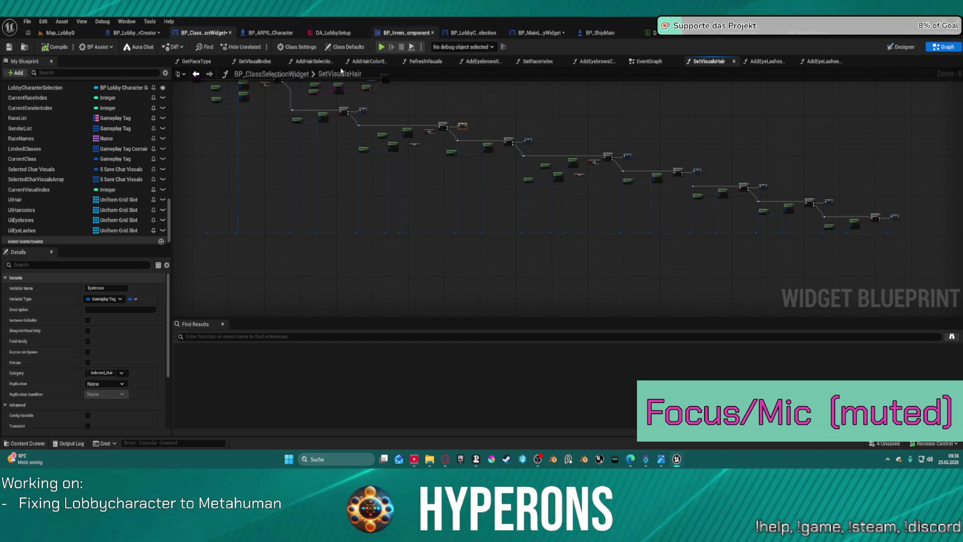
{"action": "left_click", "coordinate": [326, 34]}
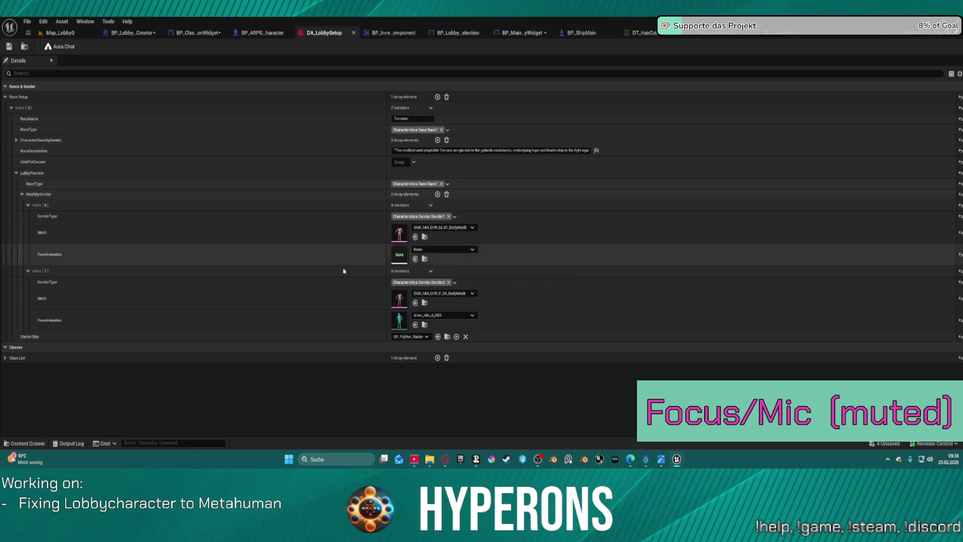
{"action": "left_click", "coordinate": [444, 250]}
{"action": "scroll", "coordinate": [486, 354], "scroll_direction": "down", "scroll_amount": 10}
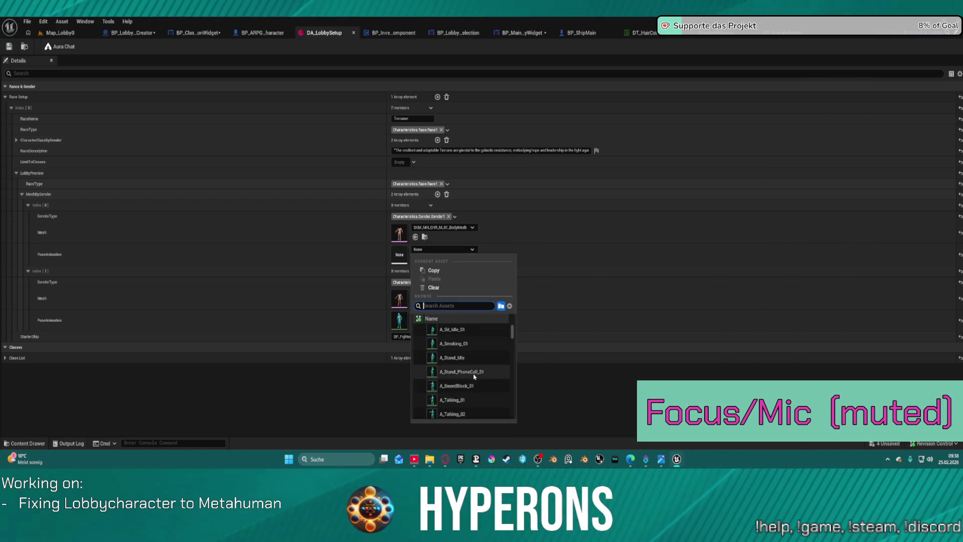
{"action": "left_click", "coordinate": [473, 357]}
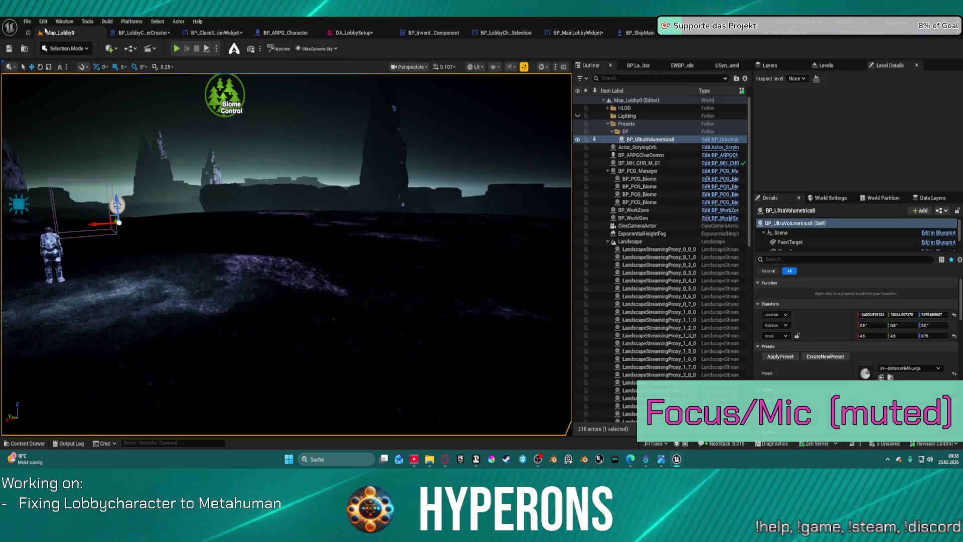
{"action": "left_click", "coordinate": [59, 33]}
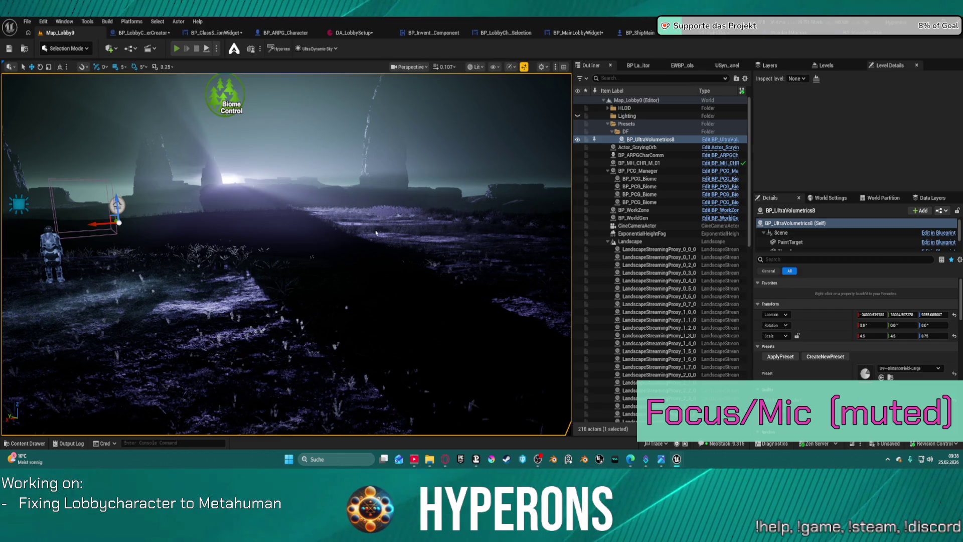
{"action": "key", "text": "alt+p"}
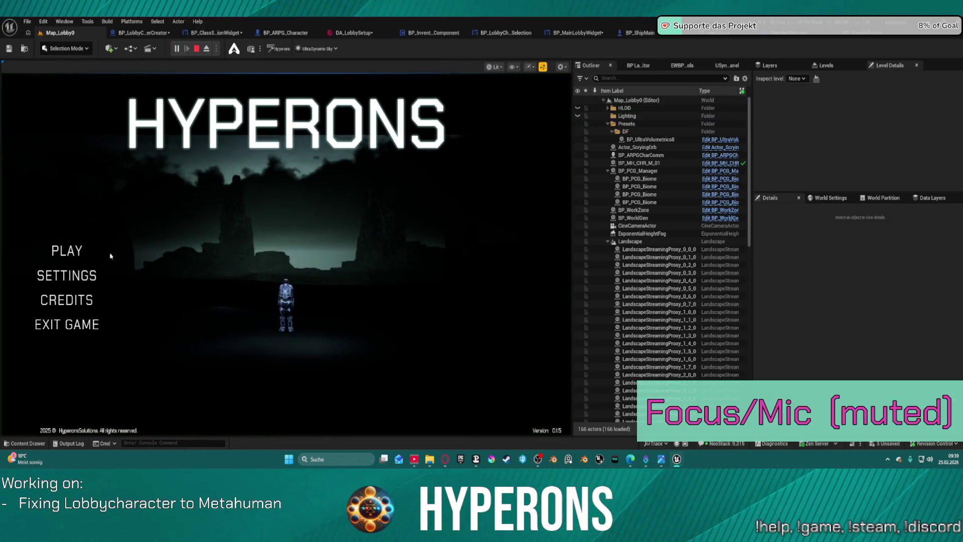
Step: Preview the new character through PLAY and Create New, then end the play session with Esc
{"action": "left_click", "coordinate": [78, 251]}
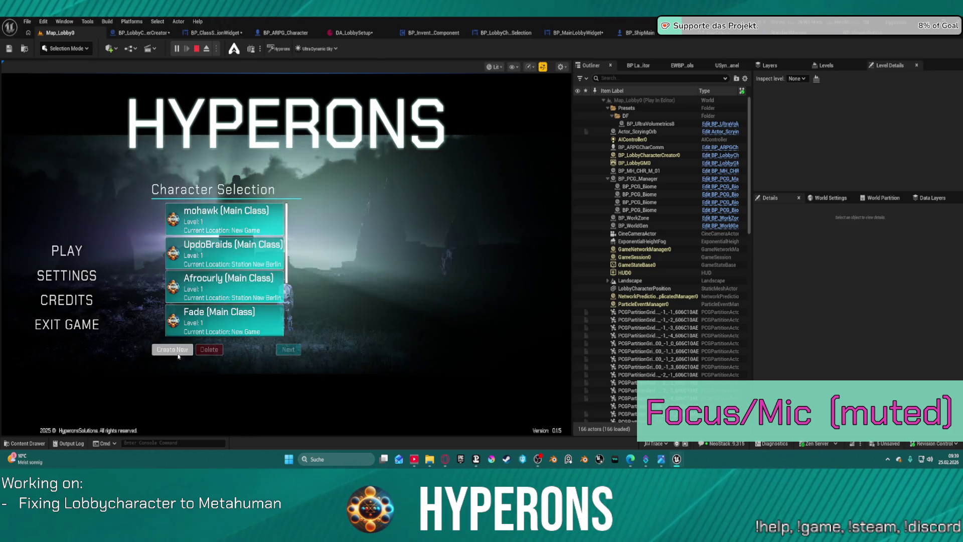
{"action": "left_click", "coordinate": [177, 349]}
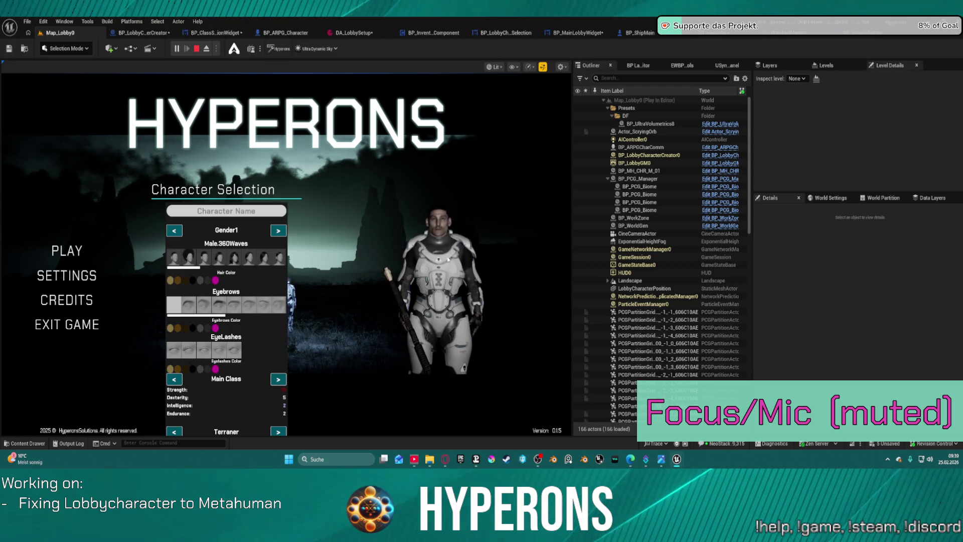
{"action": "key", "text": "Escape"}
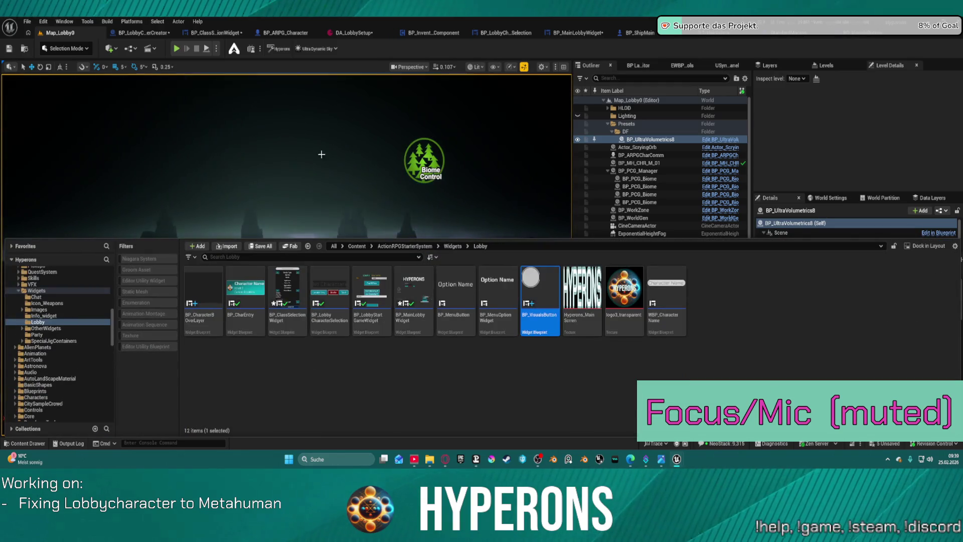
Step: Browse the pose animations and set DA_LobbySetup's first PoseAnimation to Ability_E_Targeting_Loop
{"action": "left_click", "coordinate": [373, 32]}
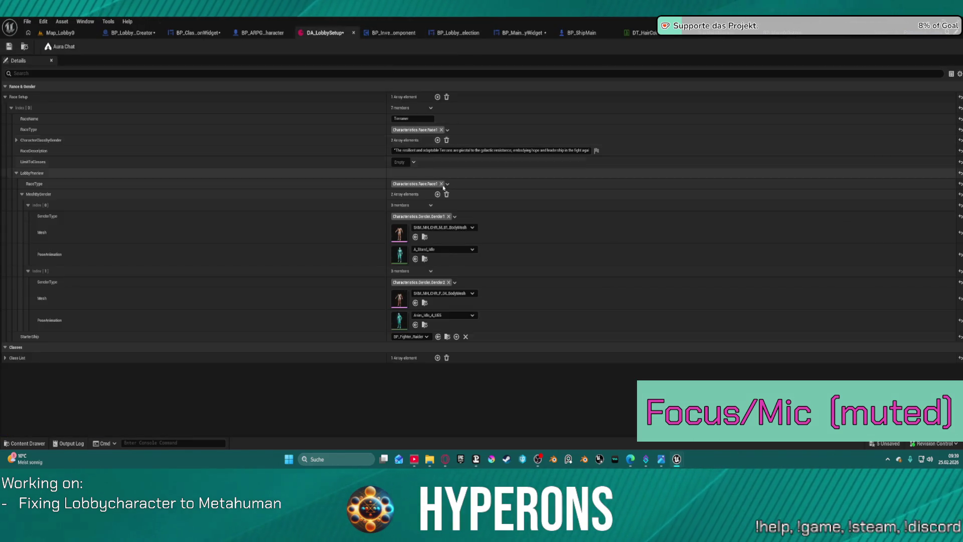
{"action": "left_click", "coordinate": [449, 250]}
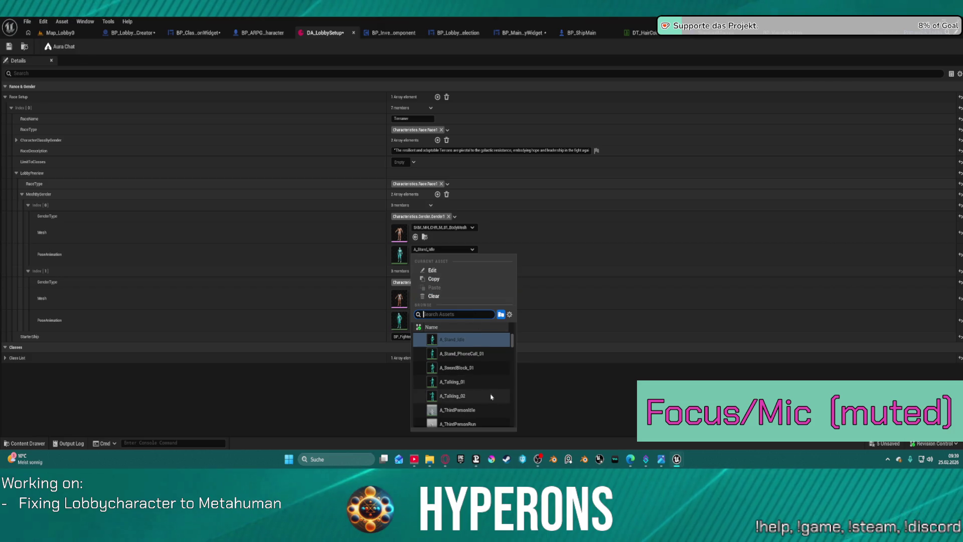
{"action": "scroll", "coordinate": [476, 381], "scroll_direction": "up", "scroll_amount": 3}
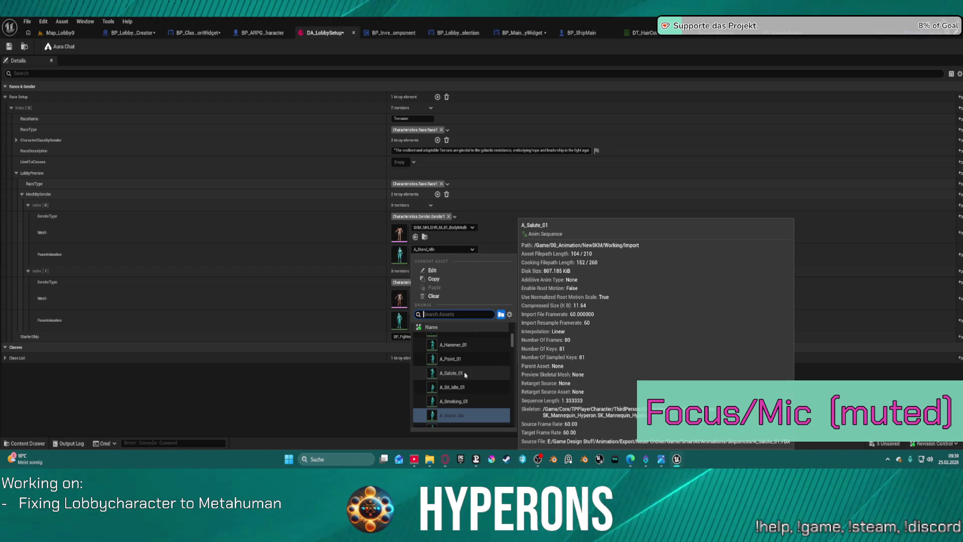
{"action": "scroll", "coordinate": [466, 374], "scroll_direction": "up", "scroll_amount": 2}
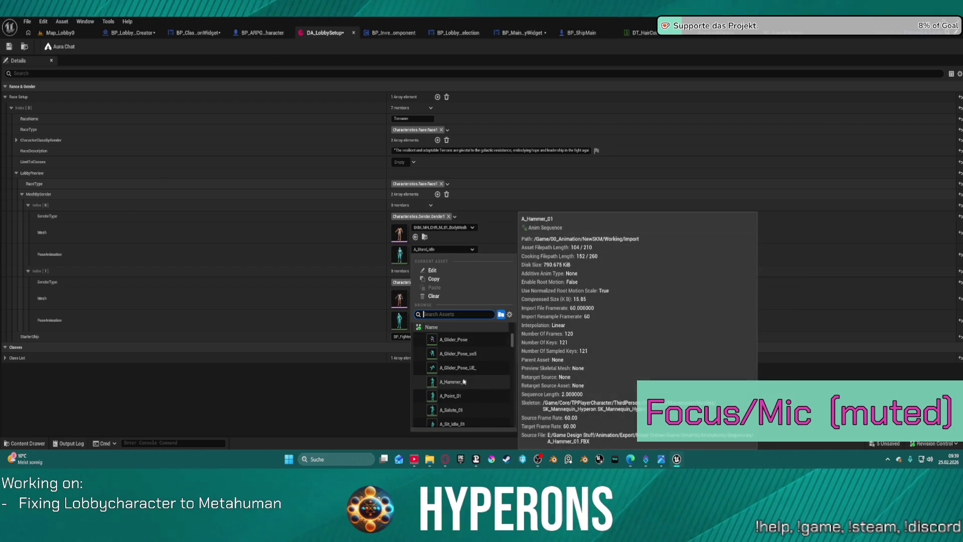
{"action": "scroll", "coordinate": [465, 374], "scroll_direction": "down", "scroll_amount": 5}
{"action": "scroll", "coordinate": [467, 368], "scroll_direction": "down", "scroll_amount": 5}
{"action": "scroll", "coordinate": [467, 376], "scroll_direction": "down", "scroll_amount": 5}
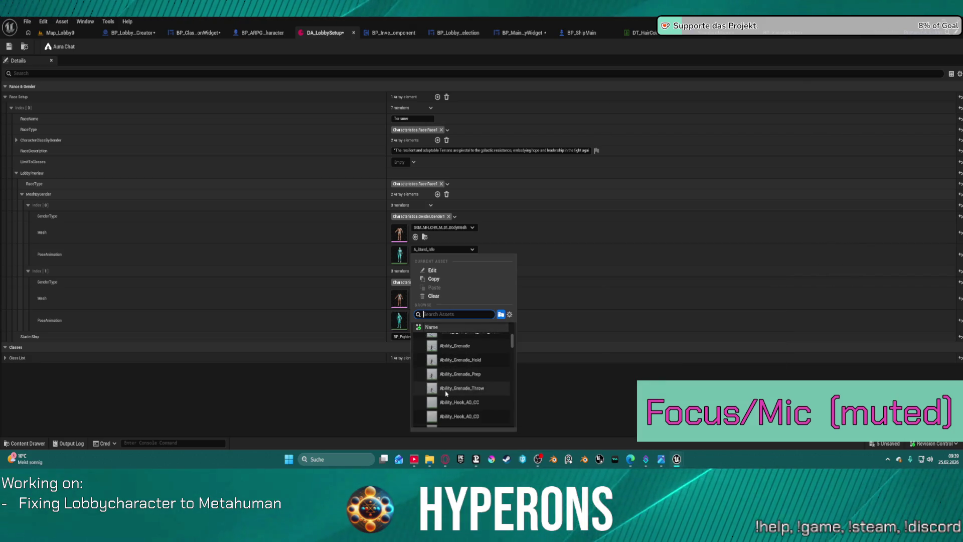
{"action": "mouse_move", "coordinate": [446, 394]}
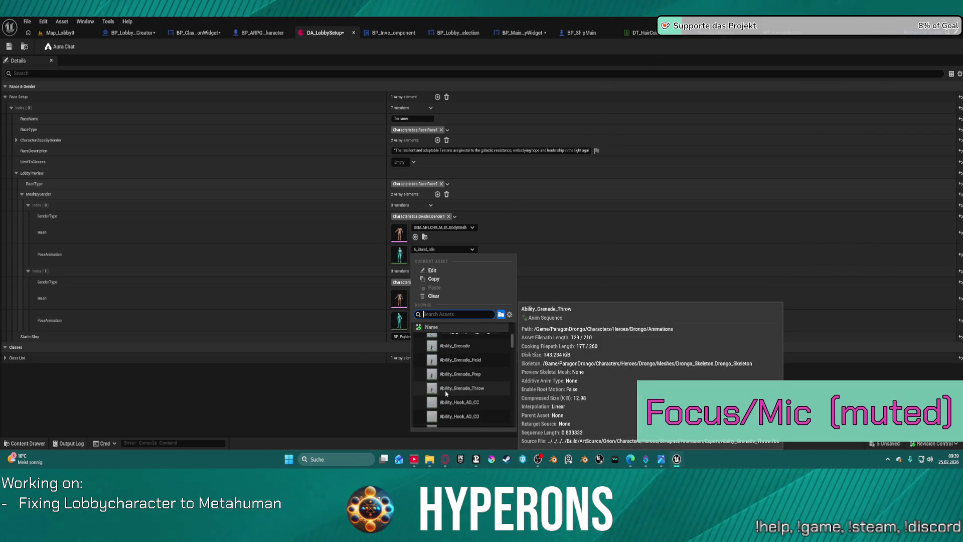
{"action": "scroll", "coordinate": [467, 361], "scroll_direction": "up", "scroll_amount": 5}
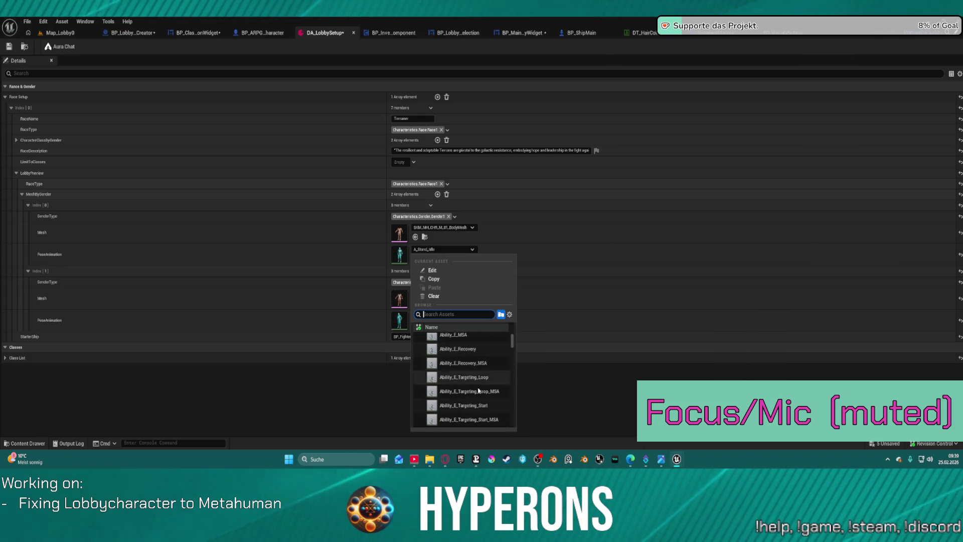
{"action": "mouse_move", "coordinate": [452, 361]}
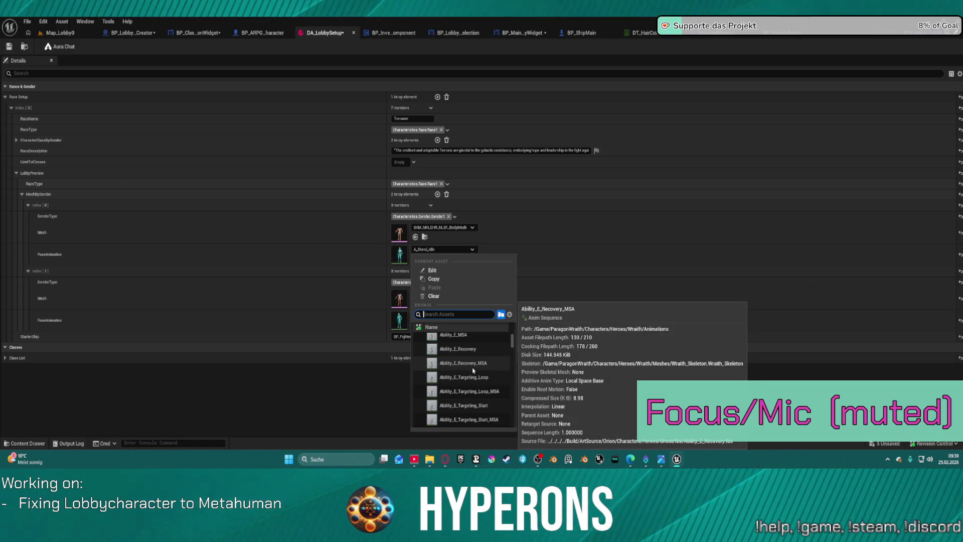
{"action": "scroll", "coordinate": [465, 356], "scroll_direction": "up", "scroll_amount": 2}
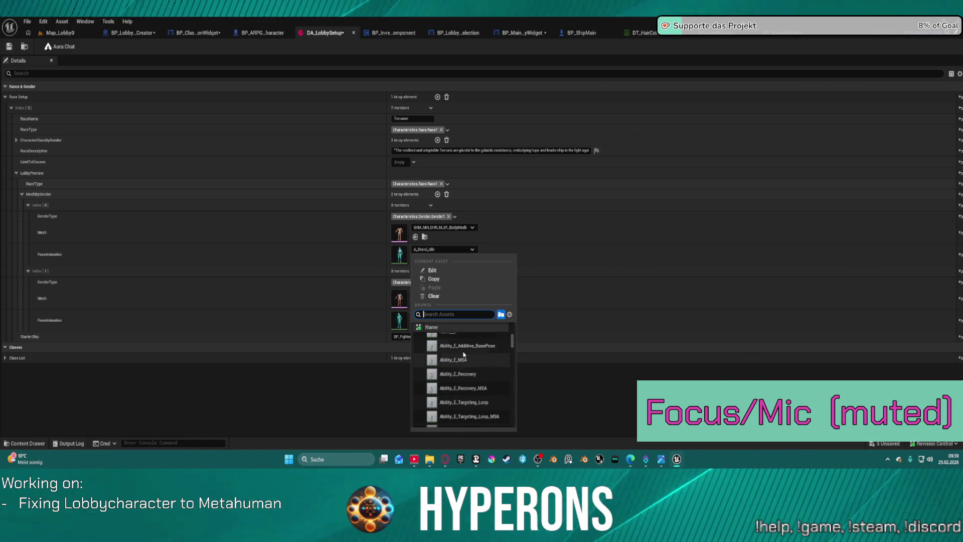
{"action": "scroll", "coordinate": [463, 356], "scroll_direction": "down", "scroll_amount": 2}
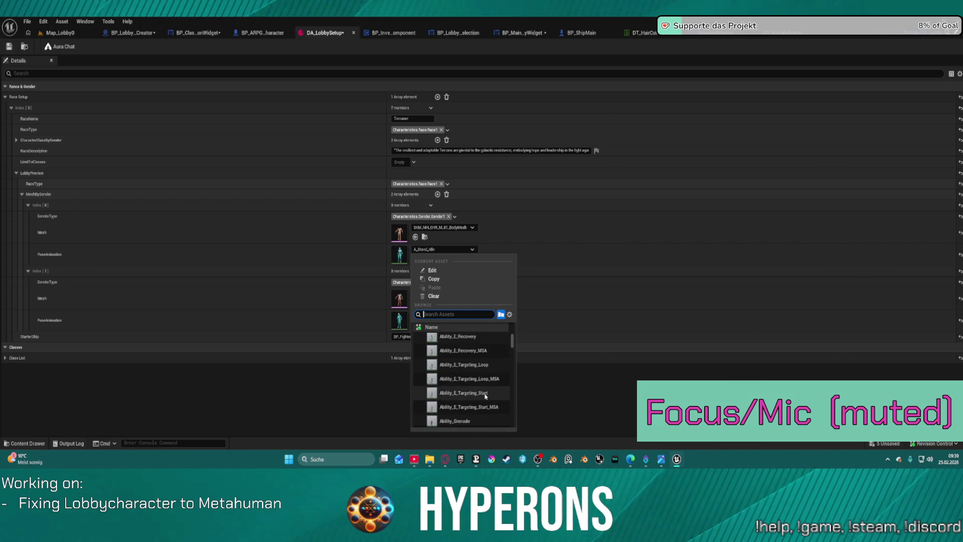
{"action": "mouse_move", "coordinate": [486, 397]}
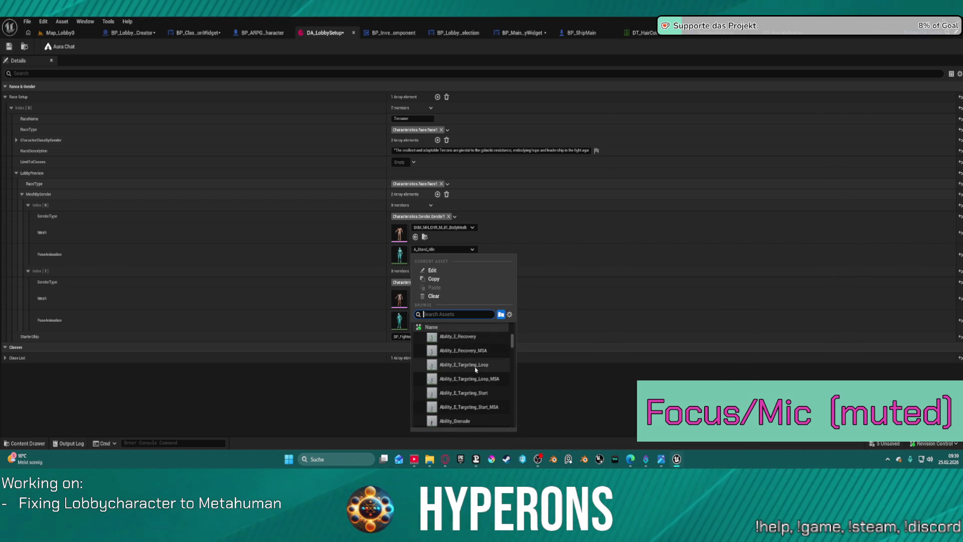
{"action": "left_click", "coordinate": [476, 368]}
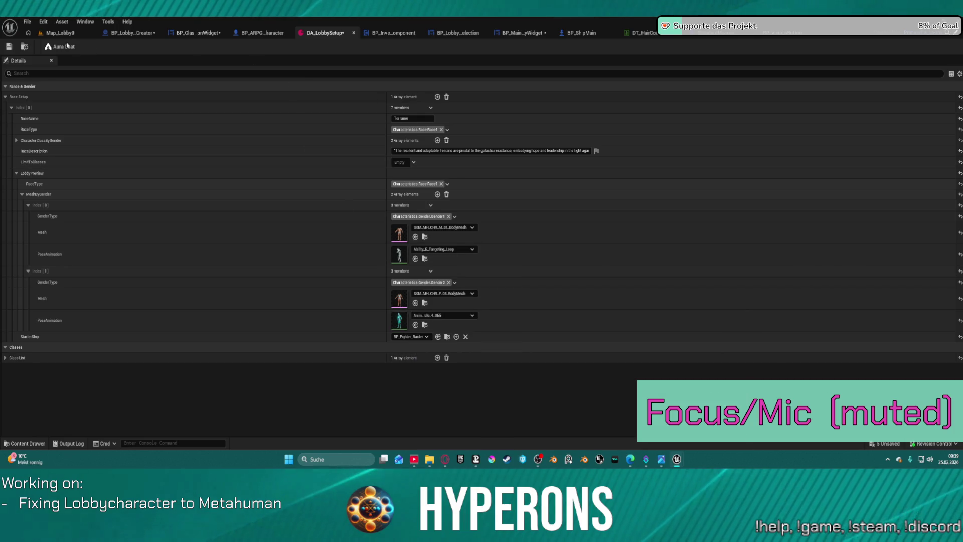
{"action": "key", "text": "super+Down"}
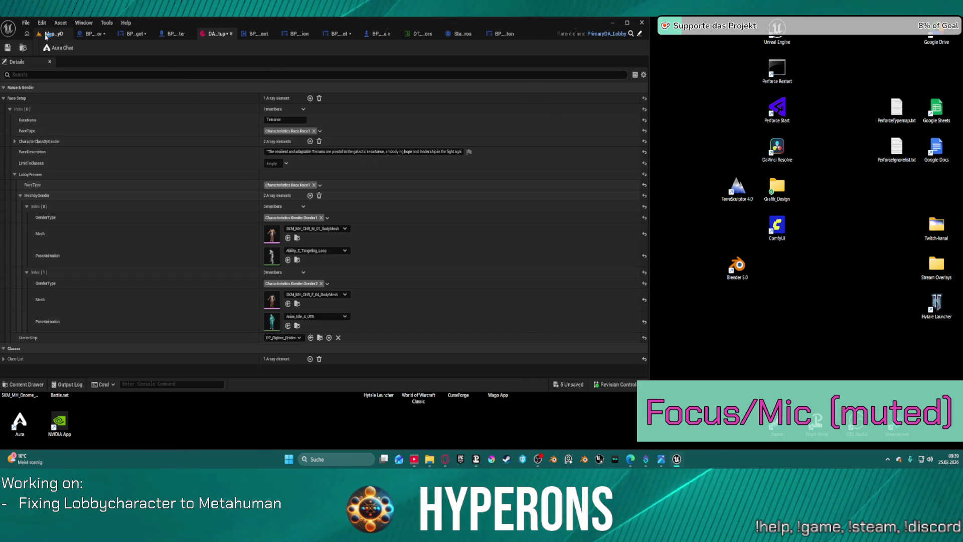
{"action": "left_click", "coordinate": [50, 33]}
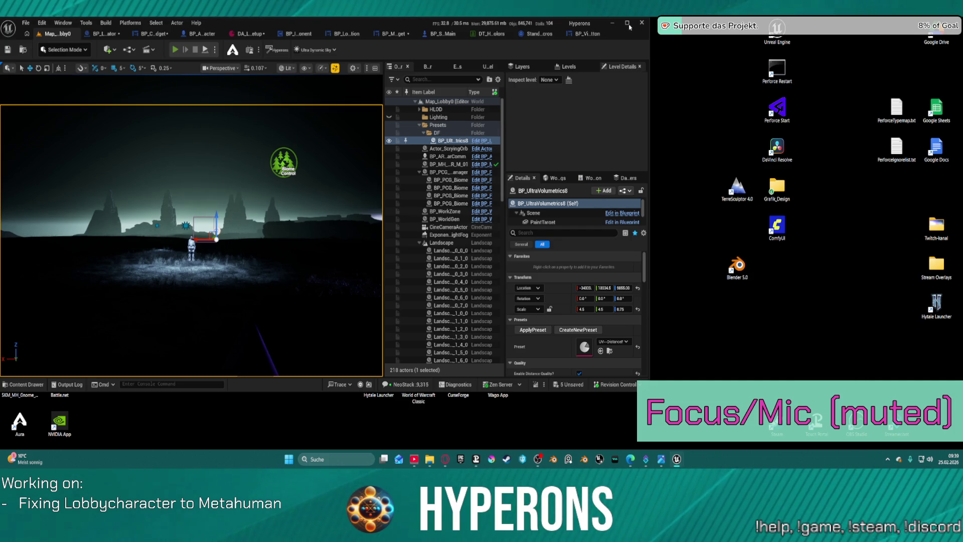
{"action": "key", "text": "alt+p"}
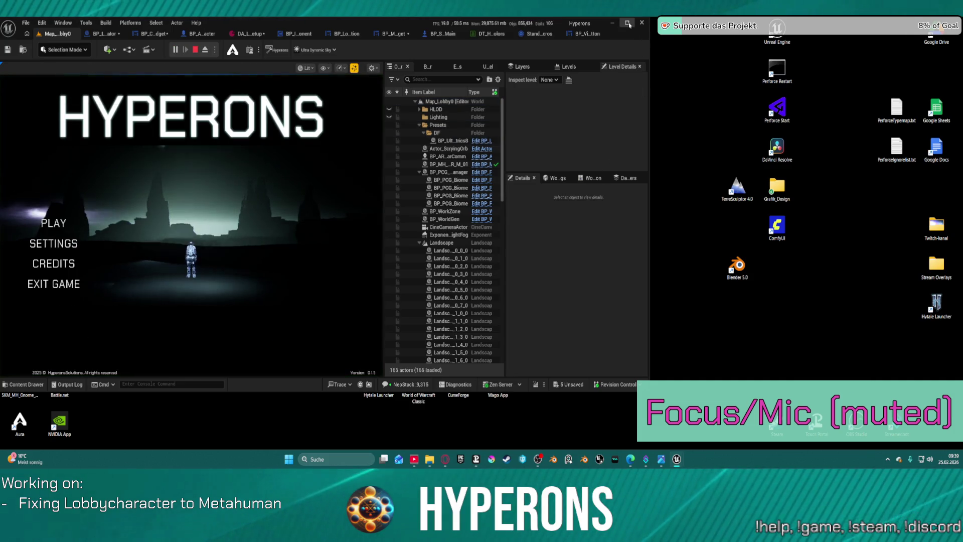
{"action": "key", "text": "super+Up"}
{"action": "left_click", "coordinate": [70, 252]}
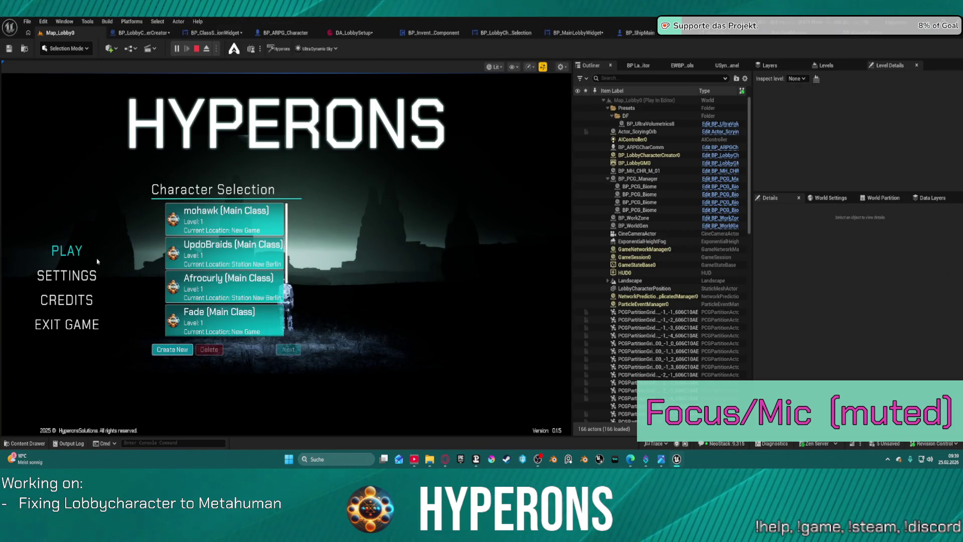
{"action": "left_click", "coordinate": [176, 350]}
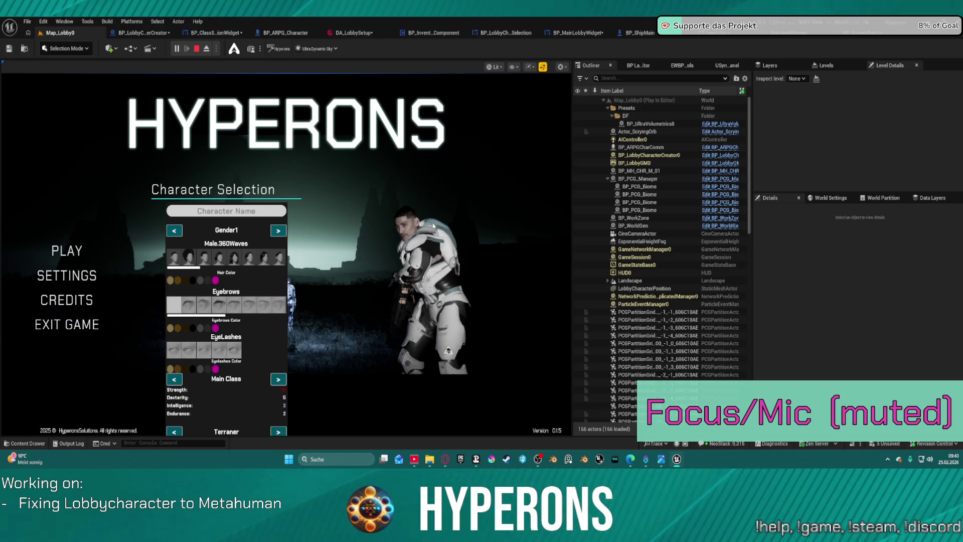
{"action": "key", "text": "Escape"}
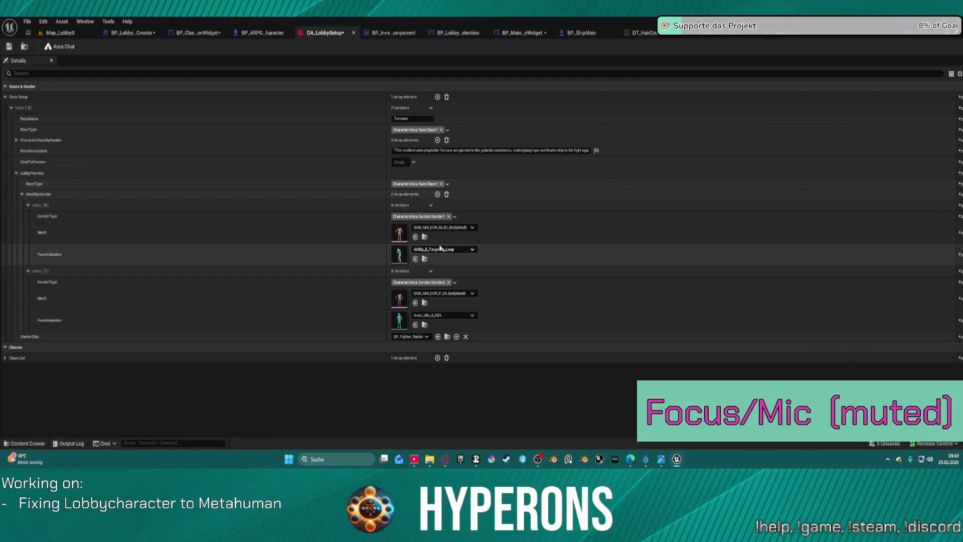
Step: Filter the first PoseAnimation asset picker by 'rifle'
{"action": "left_click", "coordinate": [437, 250]}
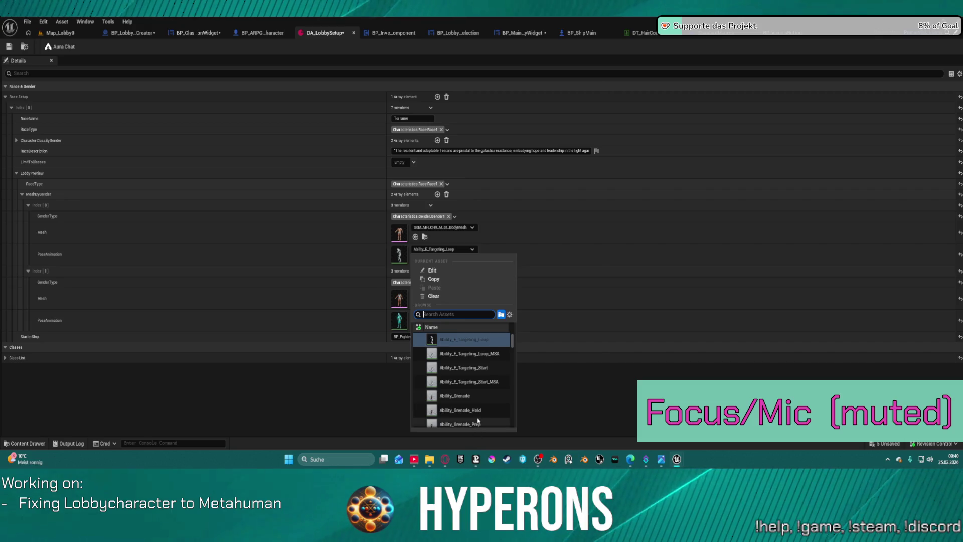
{"action": "scroll", "coordinate": [478, 421], "scroll_direction": "down", "scroll_amount": 5}
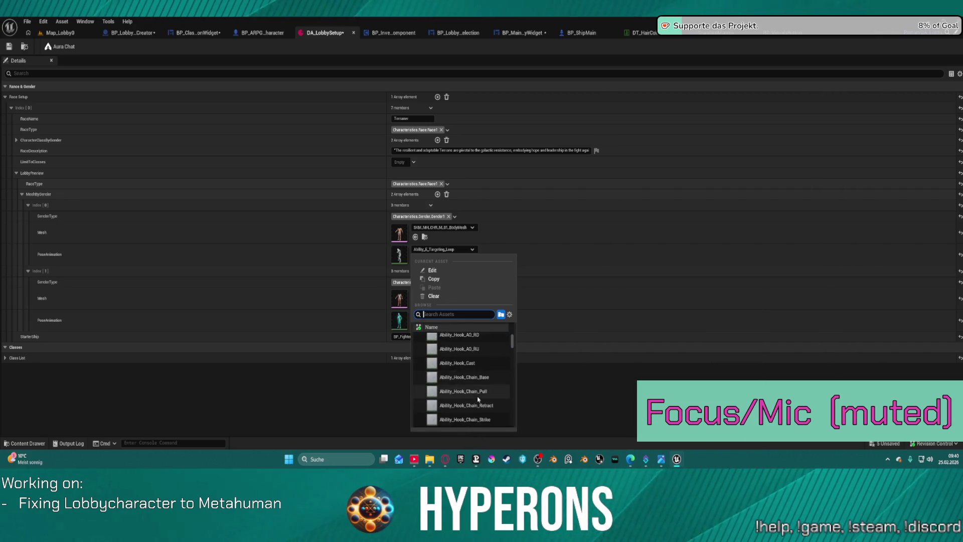
{"action": "scroll", "coordinate": [478, 399], "scroll_direction": "down", "scroll_amount": 3}
{"action": "left_click_drag", "start_coordinate": [513, 341], "coordinate": [516, 355]}
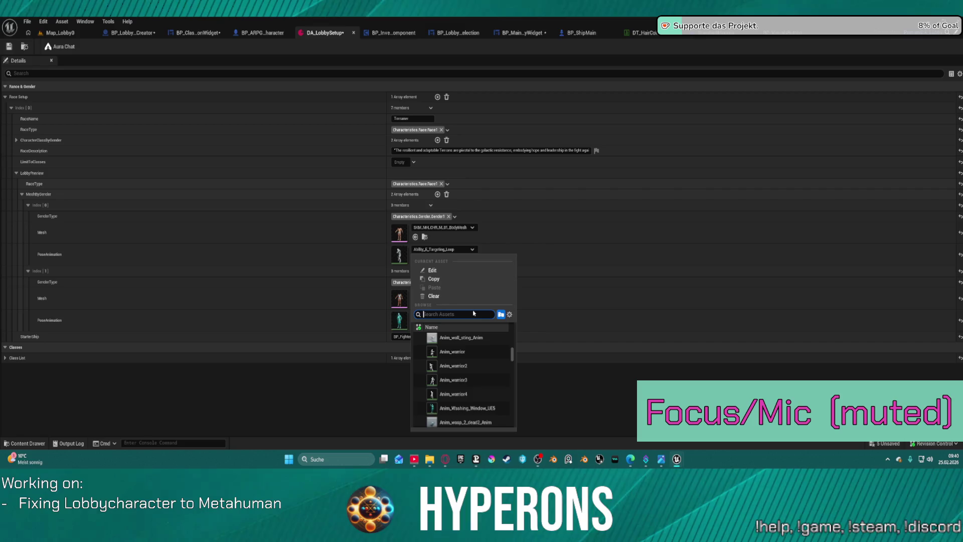
{"action": "type", "text": "ifle"}
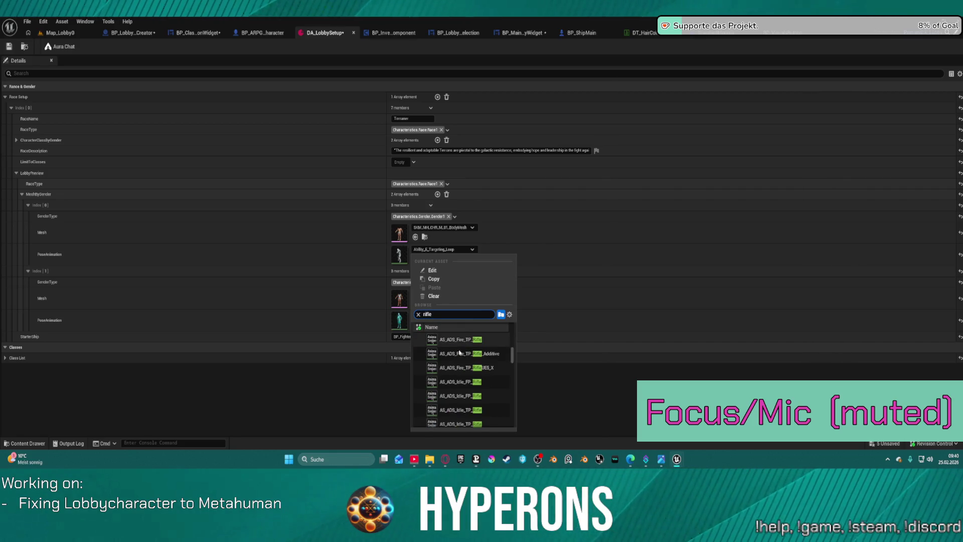
{"action": "mouse_move", "coordinate": [475, 356]}
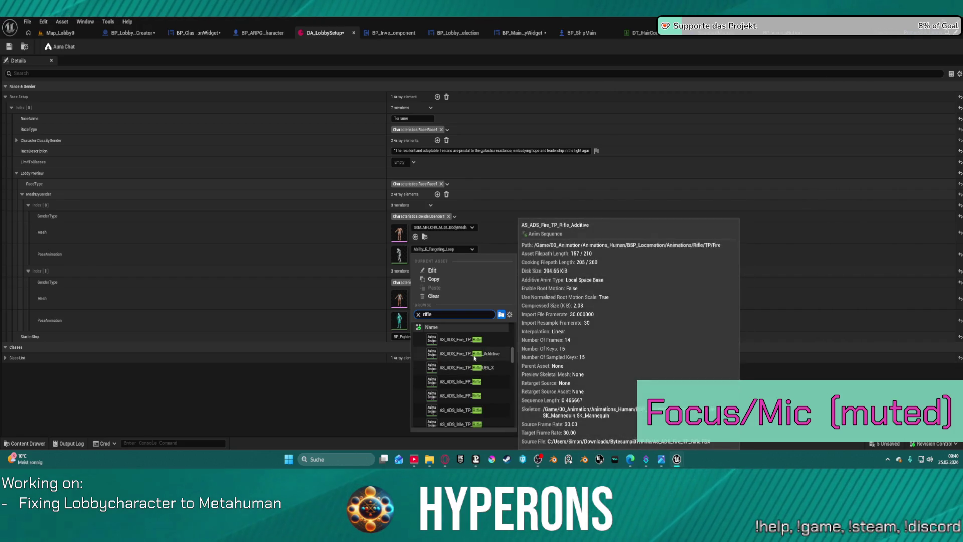
Step: Select Idle_UE4 from the rifle animations and return to the Map_Lobby0 level editor
{"action": "scroll", "coordinate": [474, 357], "scroll_direction": "down", "scroll_amount": 3}
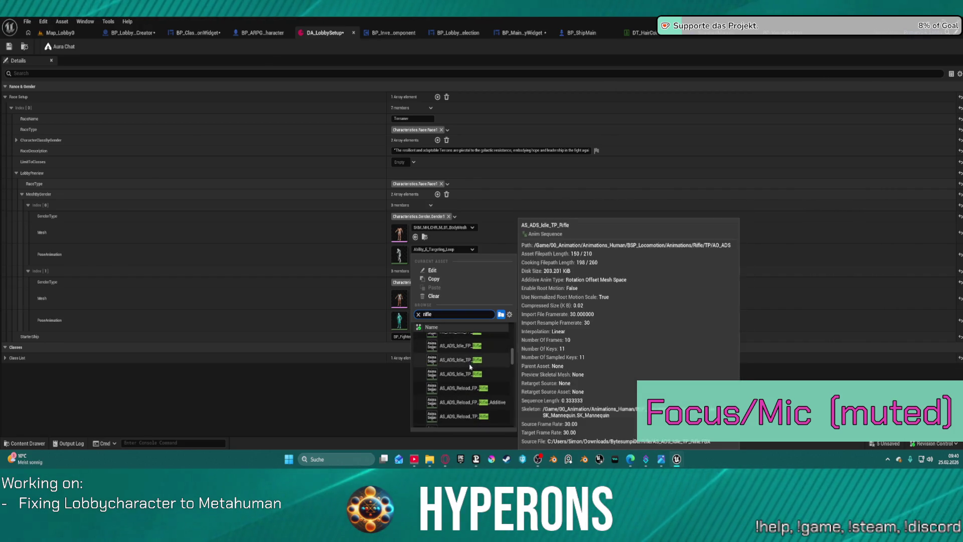
{"action": "scroll", "coordinate": [468, 380], "scroll_direction": "down", "scroll_amount": 3}
{"action": "scroll", "coordinate": [468, 380], "scroll_direction": "down", "scroll_amount": 3}
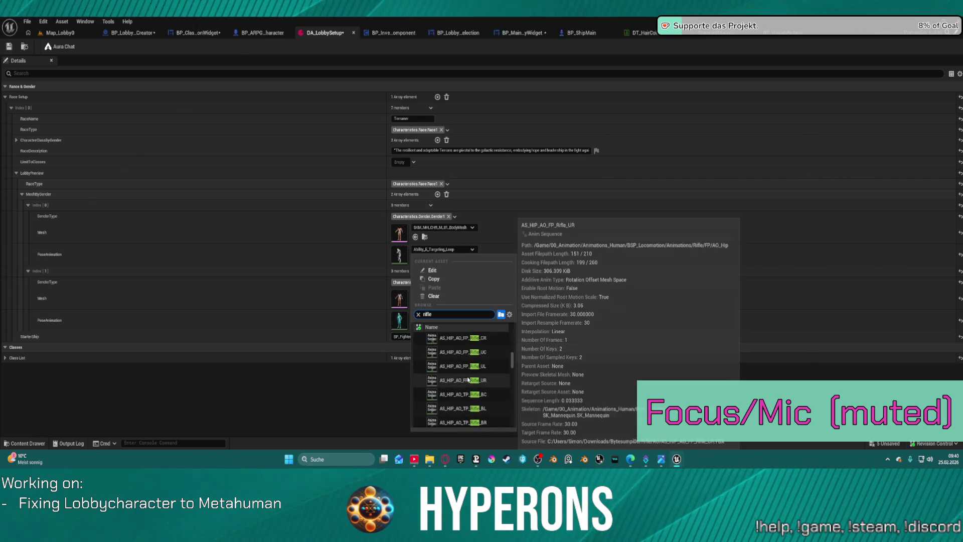
{"action": "scroll", "coordinate": [468, 377], "scroll_direction": "down", "scroll_amount": 3}
{"action": "scroll", "coordinate": [468, 375], "scroll_direction": "down", "scroll_amount": 4}
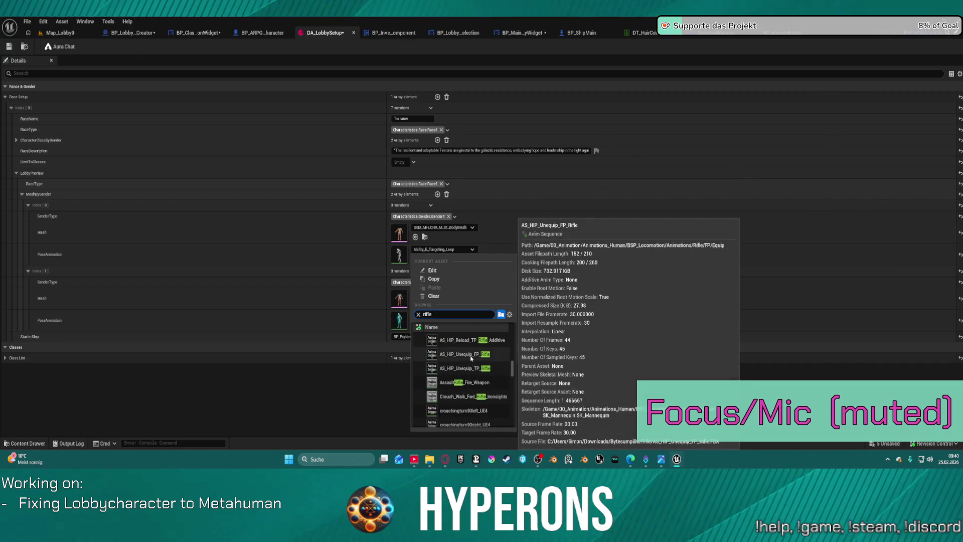
{"action": "scroll", "coordinate": [472, 361], "scroll_direction": "down", "scroll_amount": 5}
{"action": "scroll", "coordinate": [474, 355], "scroll_direction": "down", "scroll_amount": 6}
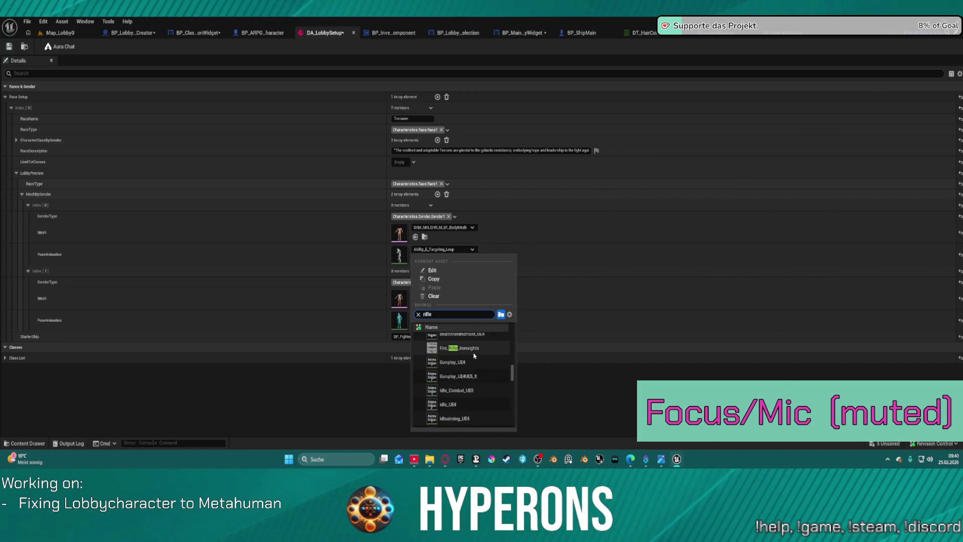
{"action": "scroll", "coordinate": [473, 355], "scroll_direction": "up", "scroll_amount": 3}
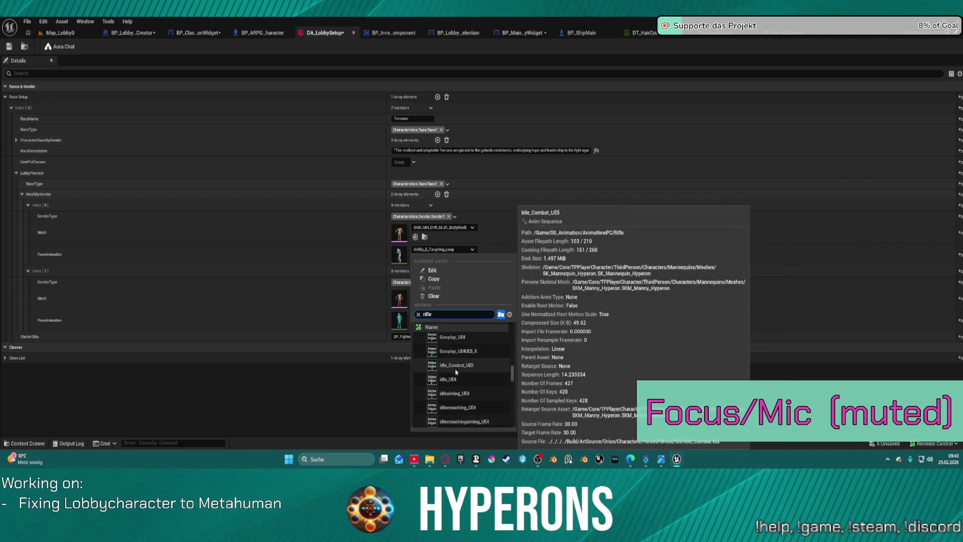
{"action": "left_click", "coordinate": [451, 379]}
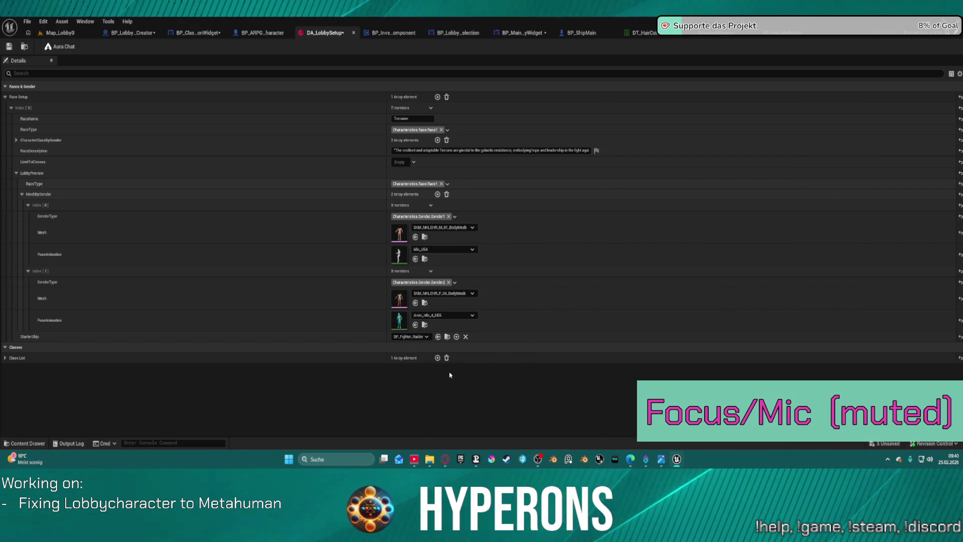
{"action": "left_click", "coordinate": [60, 33]}
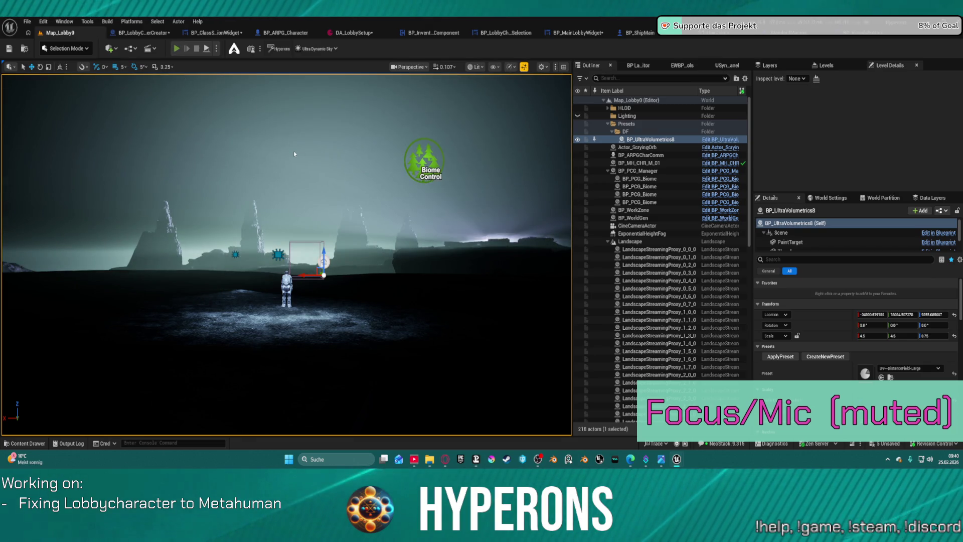
Step: Play-test the lobby and view the character's rifle idle pose in character creation, then return to DA_LobbySetup
{"action": "key", "text": "alt+p"}
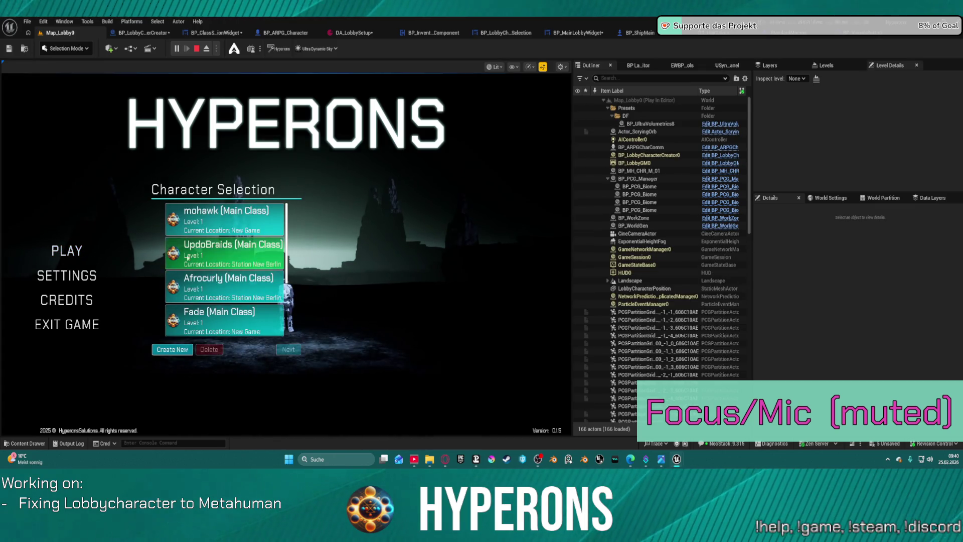
{"action": "left_click", "coordinate": [166, 351]}
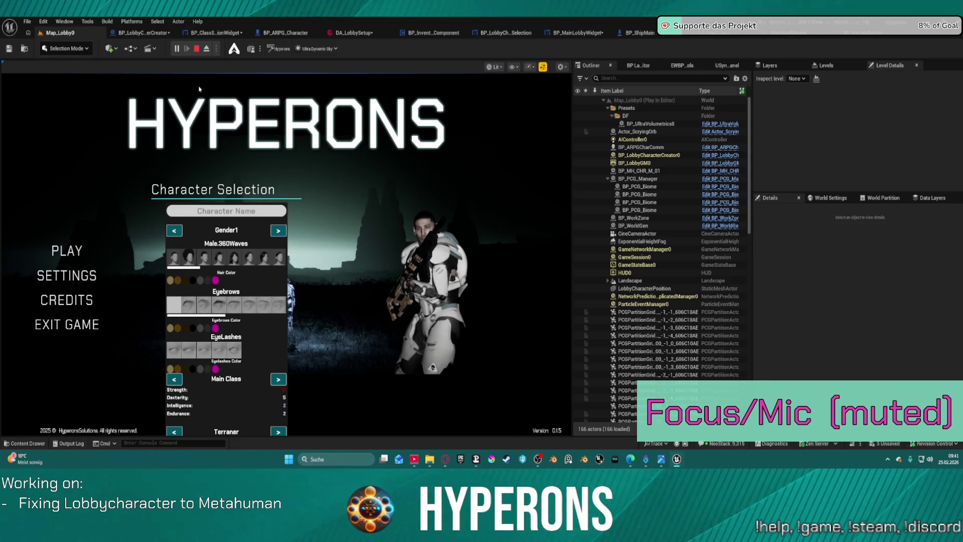
{"action": "key", "text": "Escape"}
{"action": "left_click", "coordinate": [346, 33]}
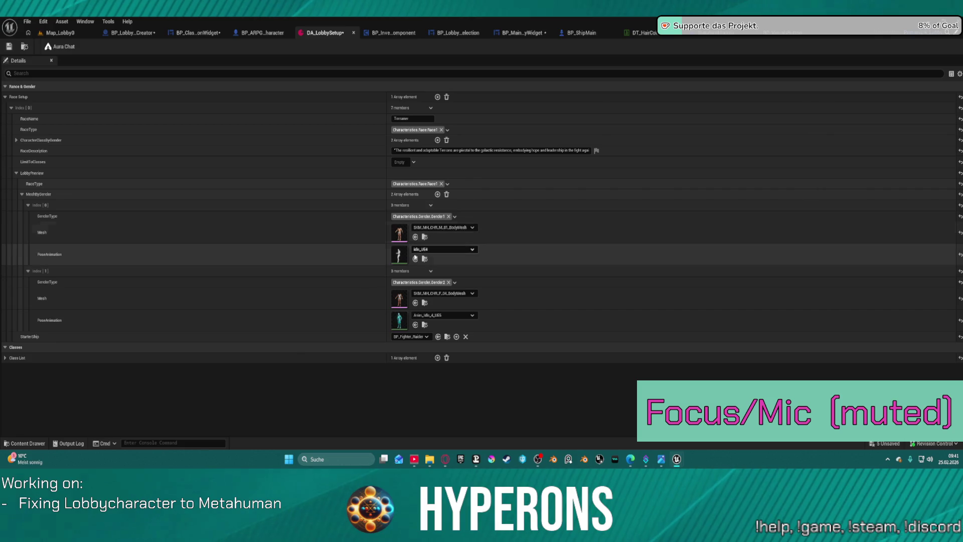
Step: Start retargeting idle_UE4 with MH_CHR_M_01_Outfits as the target skeletal mesh
{"action": "left_click", "coordinate": [424, 260]}
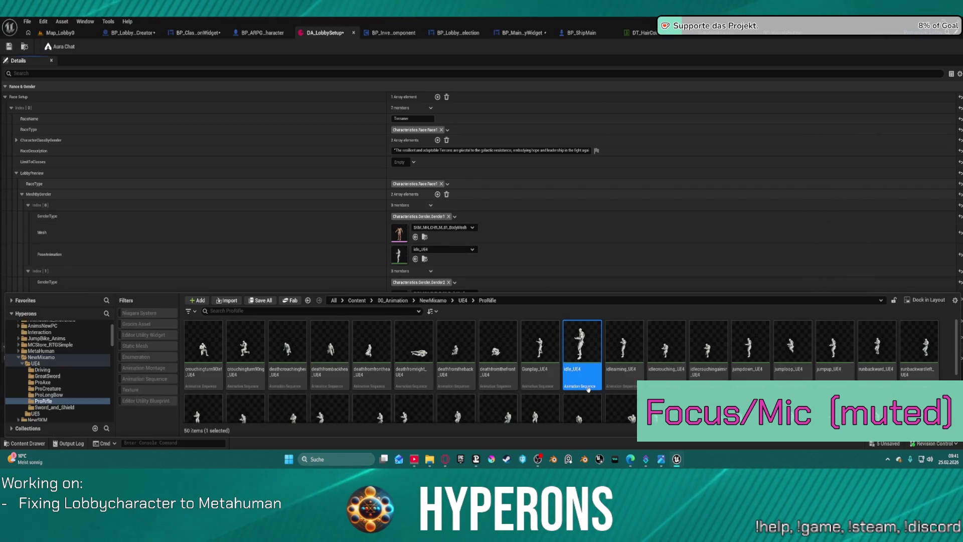
{"action": "right_click", "coordinate": [587, 381]}
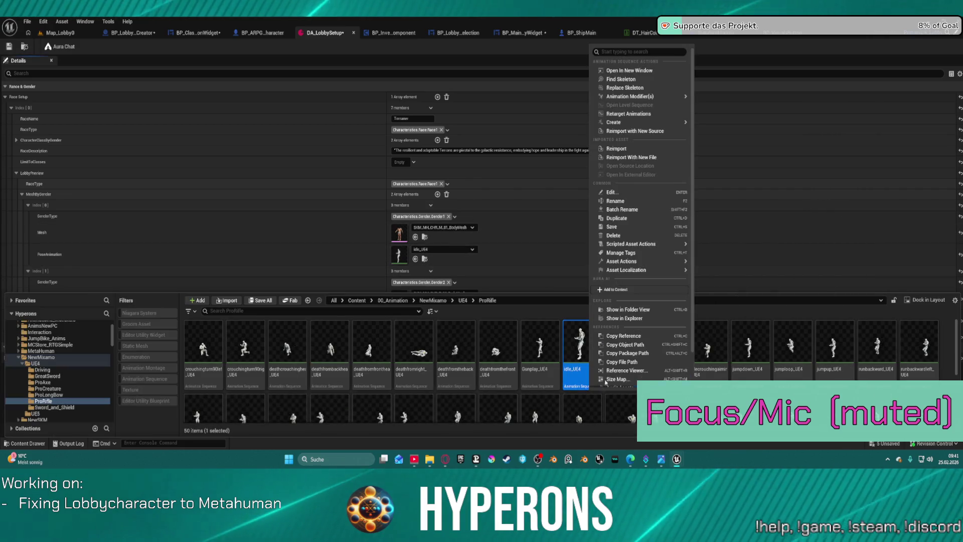
{"action": "left_click", "coordinate": [660, 115]}
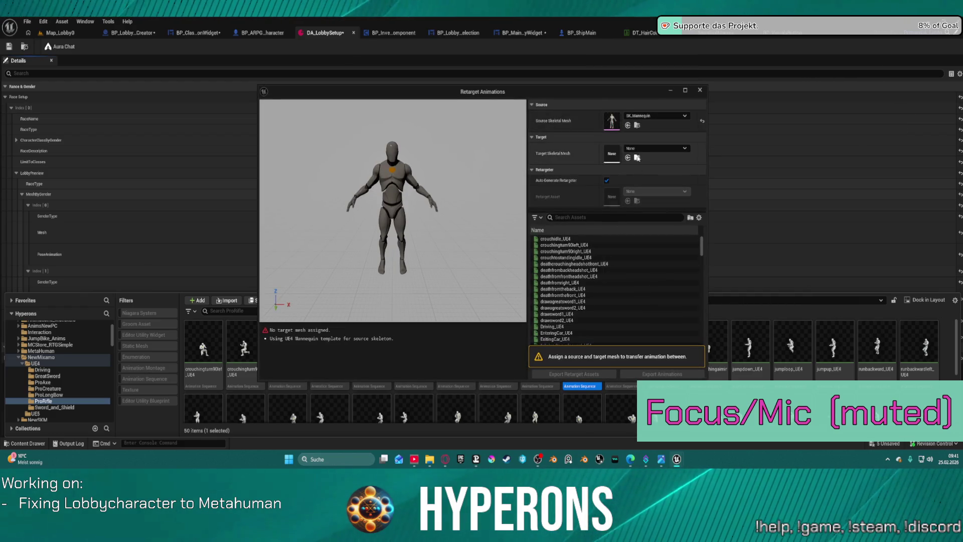
{"action": "left_click", "coordinate": [640, 149]}
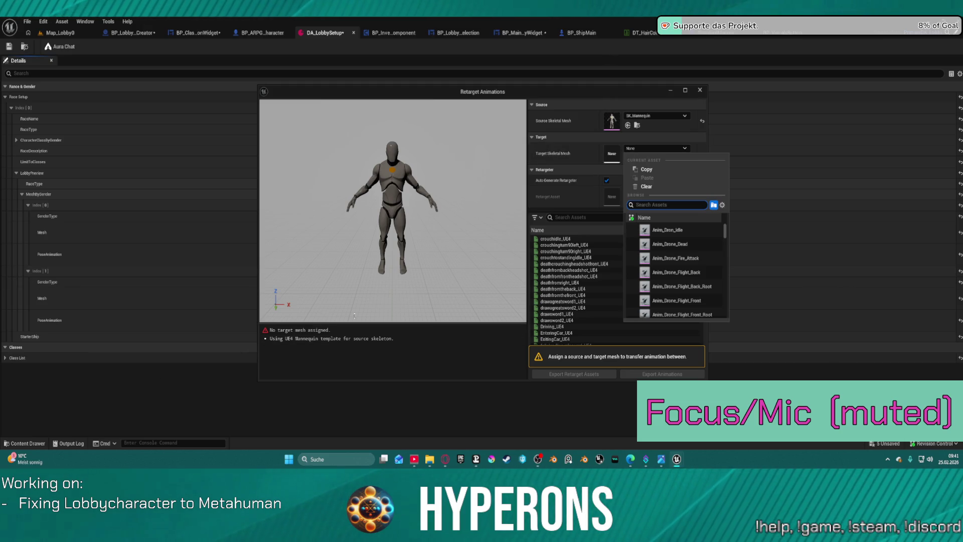
{"action": "type", "text": "metah"}
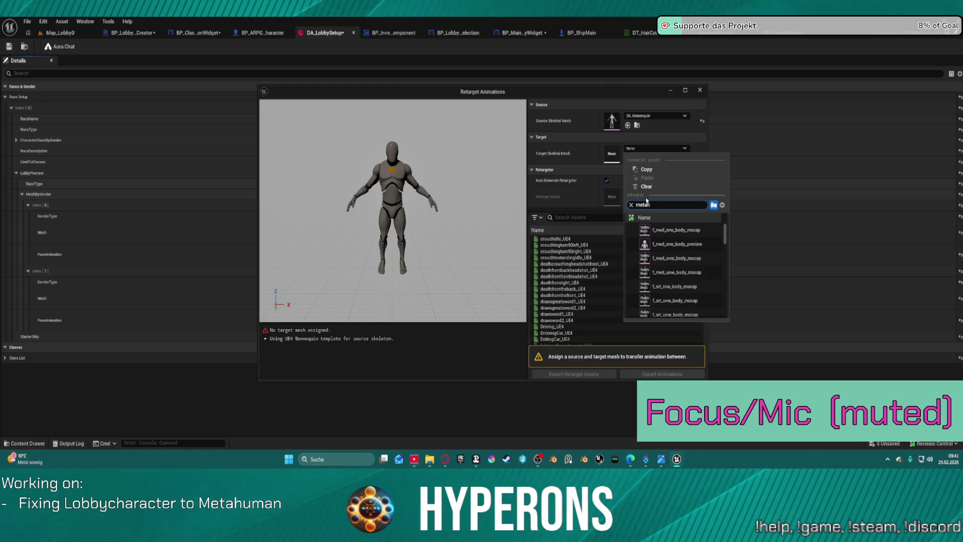
{"action": "scroll", "coordinate": [680, 253], "scroll_direction": "down", "scroll_amount": 8}
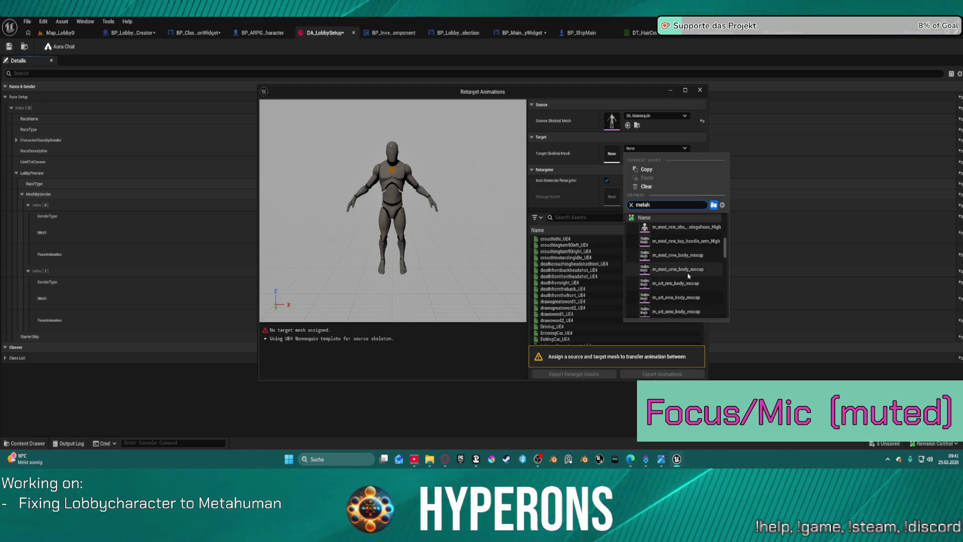
{"action": "scroll", "coordinate": [688, 275], "scroll_direction": "down", "scroll_amount": 2}
{"action": "scroll", "coordinate": [702, 245], "scroll_direction": "down", "scroll_amount": 2}
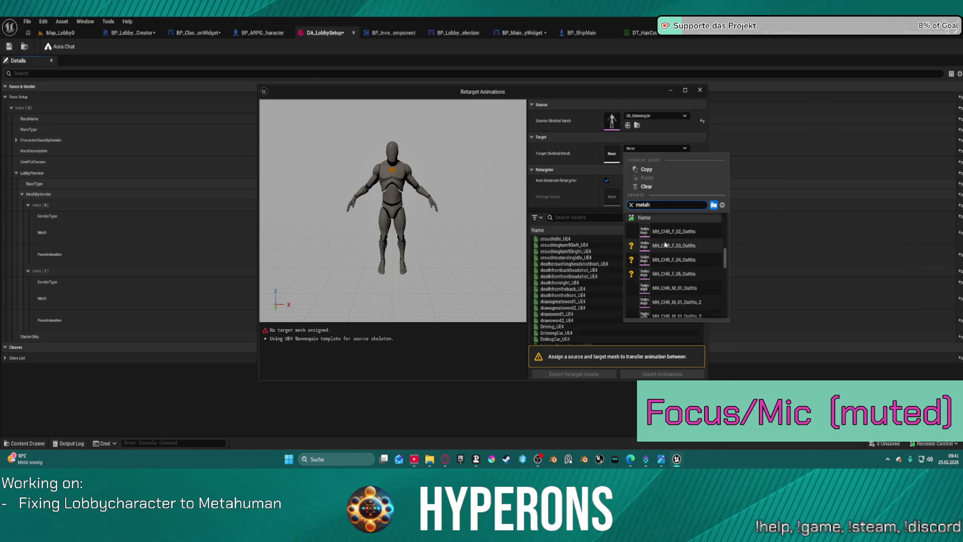
{"action": "scroll", "coordinate": [693, 278], "scroll_direction": "down", "scroll_amount": 2}
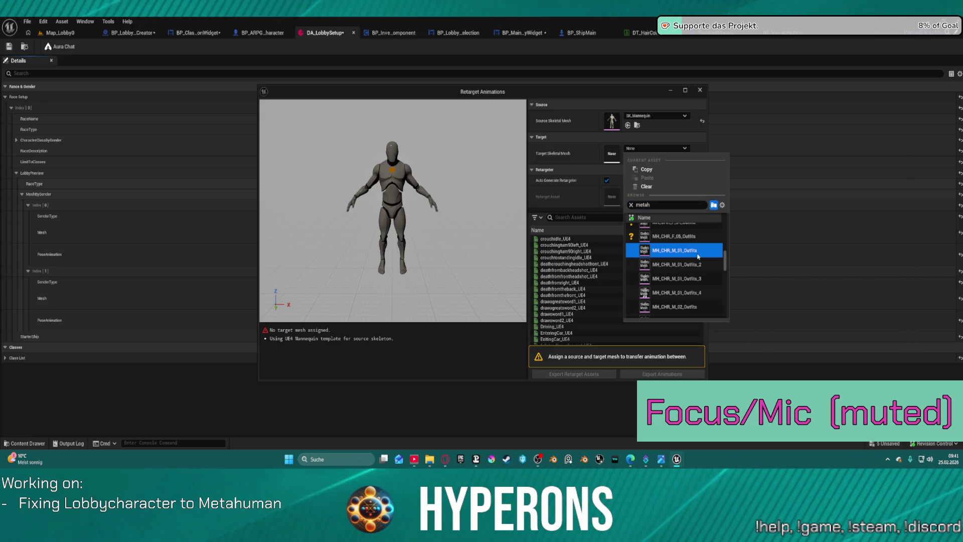
{"action": "left_click", "coordinate": [696, 253]}
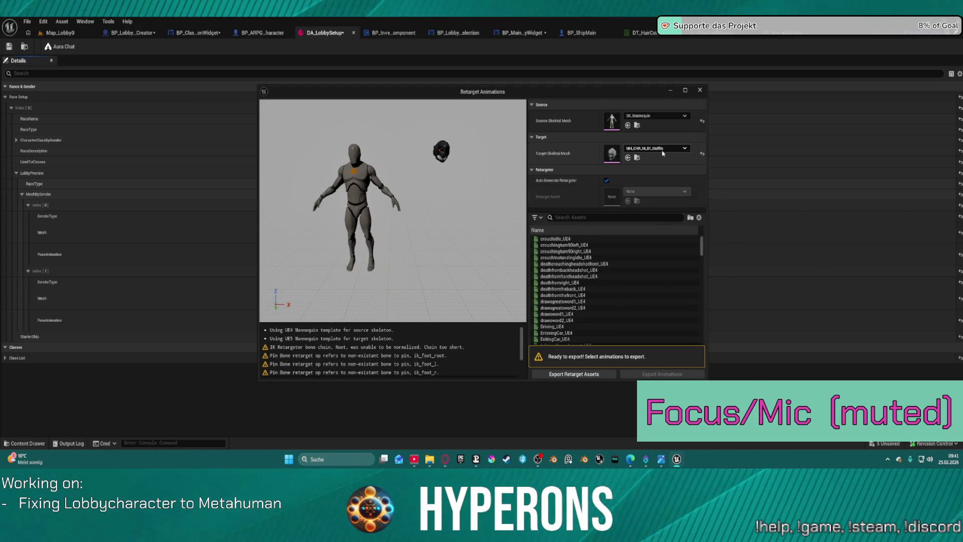
Step: Change the target skeletal mesh to SKM_NewMetaHumanCharacter_BodyMesh
{"action": "left_click", "coordinate": [662, 153]}
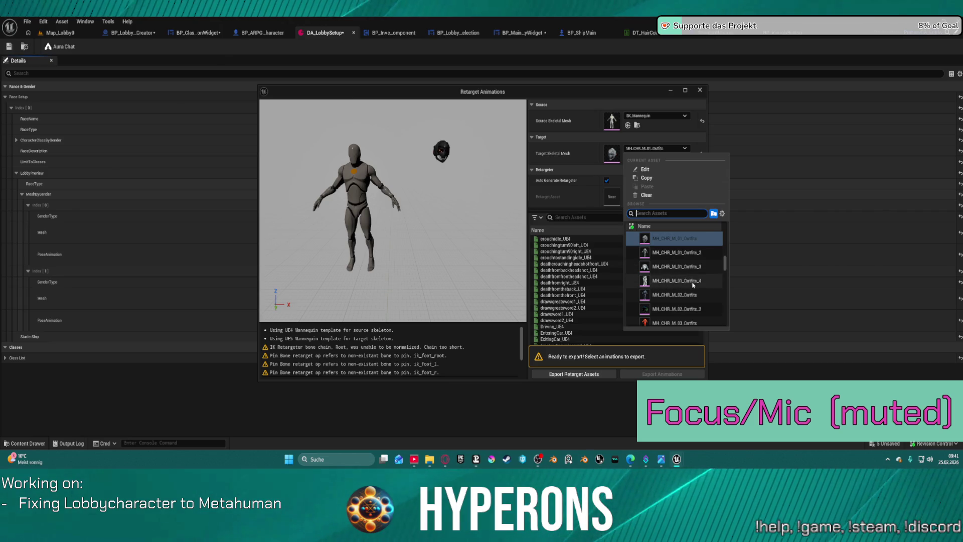
{"action": "scroll", "coordinate": [692, 276], "scroll_direction": "up", "scroll_amount": 2}
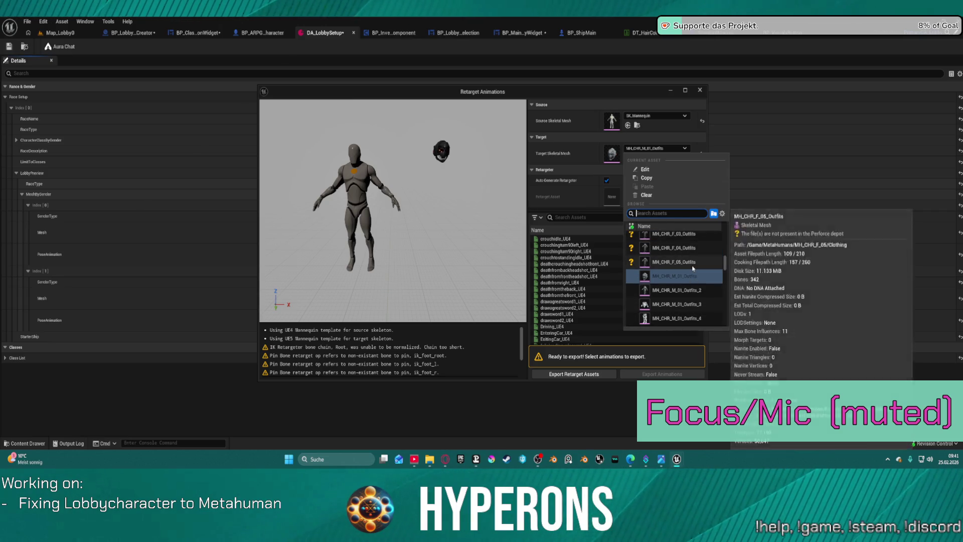
{"action": "scroll", "coordinate": [692, 269], "scroll_direction": "down", "scroll_amount": 2}
{"action": "scroll", "coordinate": [693, 257], "scroll_direction": "down", "scroll_amount": 4}
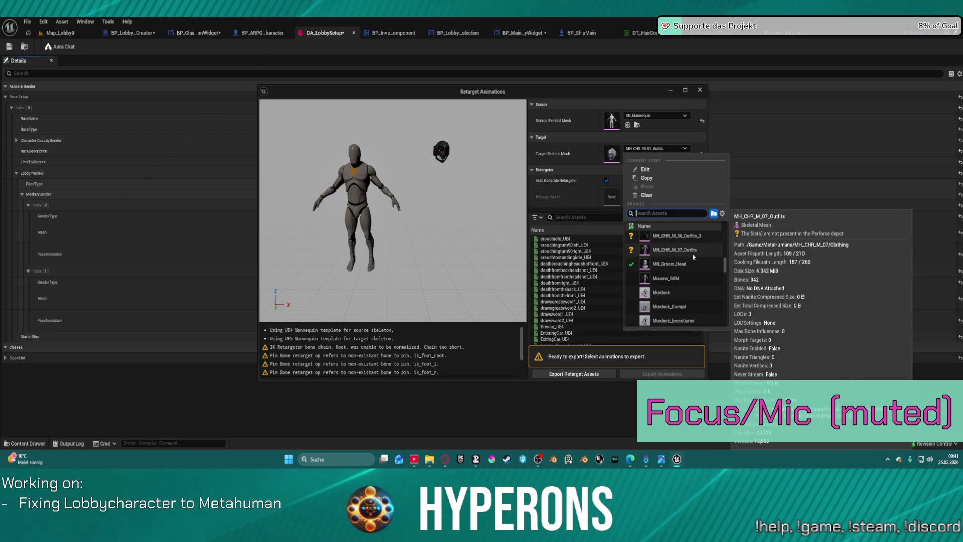
{"action": "scroll", "coordinate": [683, 265], "scroll_direction": "down", "scroll_amount": 5}
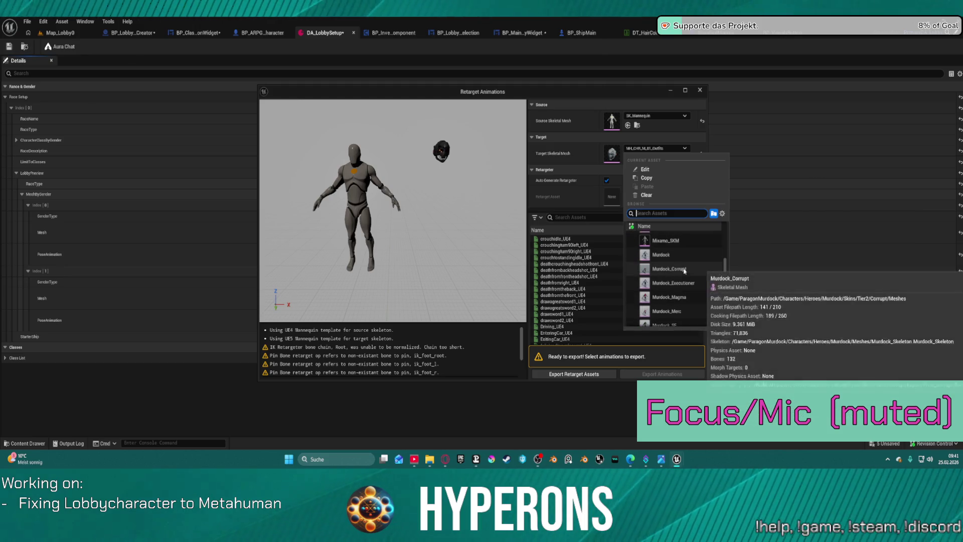
{"action": "scroll", "coordinate": [685, 282], "scroll_direction": "down", "scroll_amount": 5}
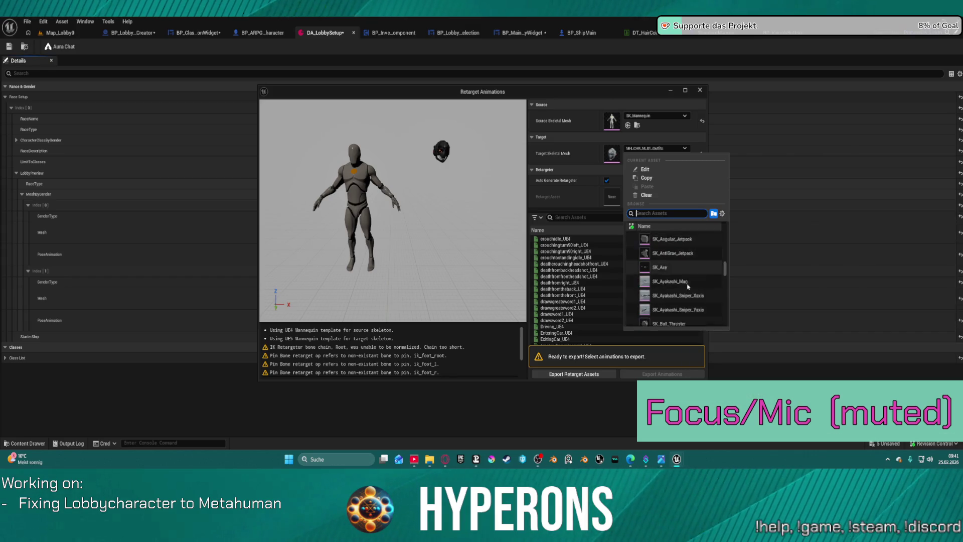
{"action": "scroll", "coordinate": [687, 286], "scroll_direction": "down", "scroll_amount": 3}
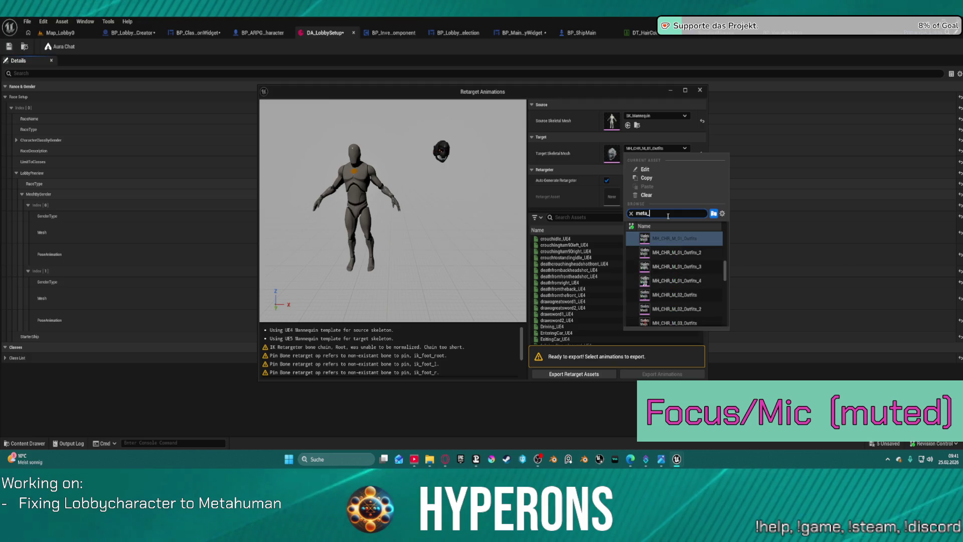
{"action": "type", "text": "_"}
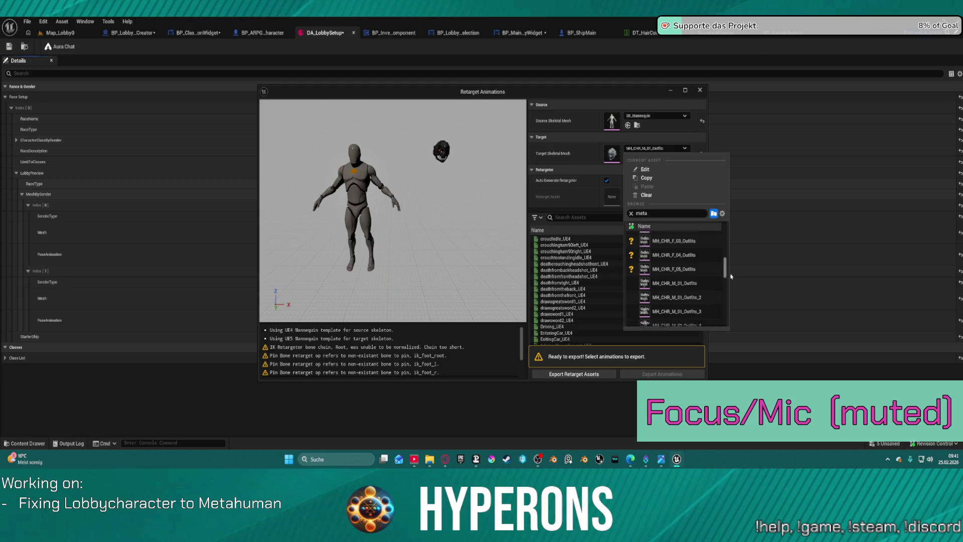
{"action": "left_click_drag", "start_coordinate": [725, 276], "coordinate": [730, 331]}
{"action": "mouse_move", "coordinate": [689, 297]}
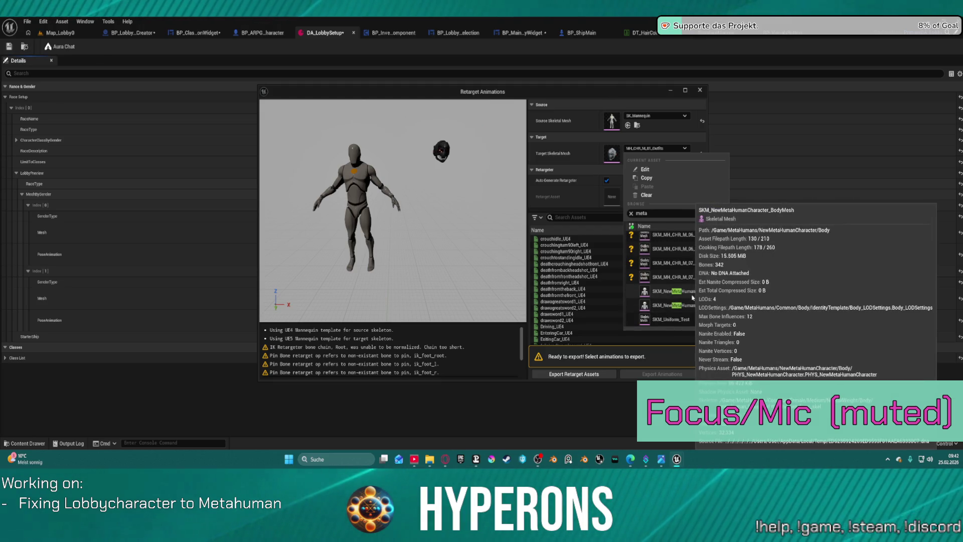
{"action": "left_click", "coordinate": [700, 297]}
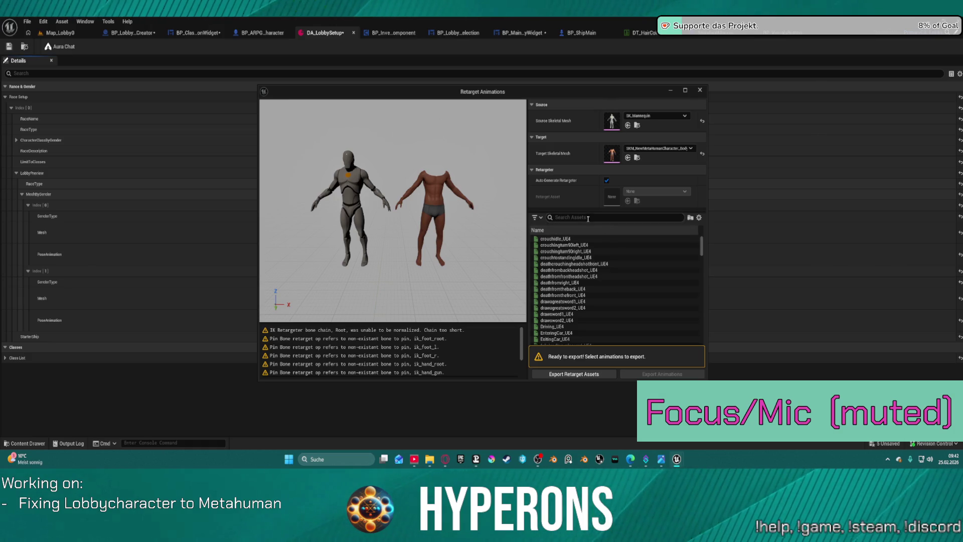
Step: Filter the animation list, select idle_UE4 and preview it on the mannequin and the MetaHuman
{"action": "scroll", "coordinate": [571, 307], "scroll_direction": "down", "scroll_amount": 10}
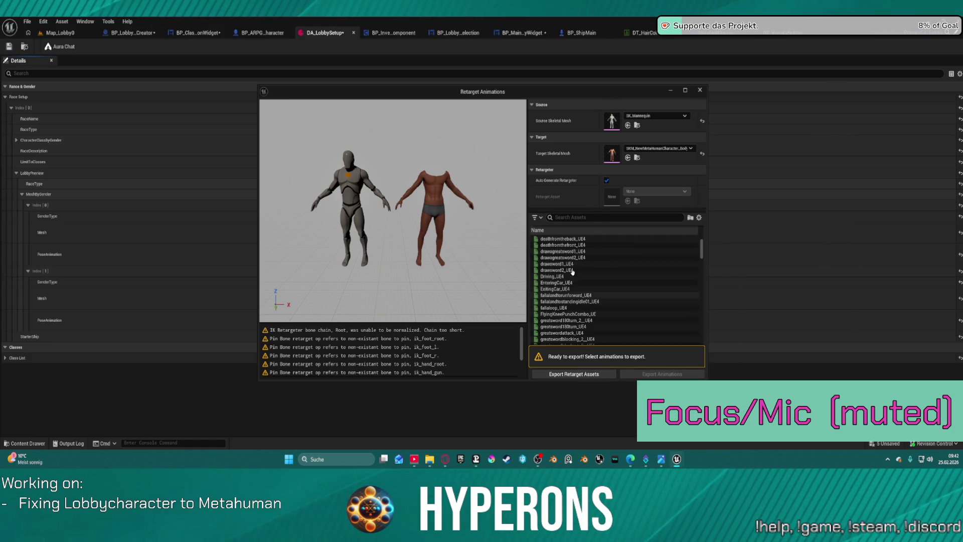
{"action": "left_click", "coordinate": [594, 218]}
{"action": "type", "text": "t"}
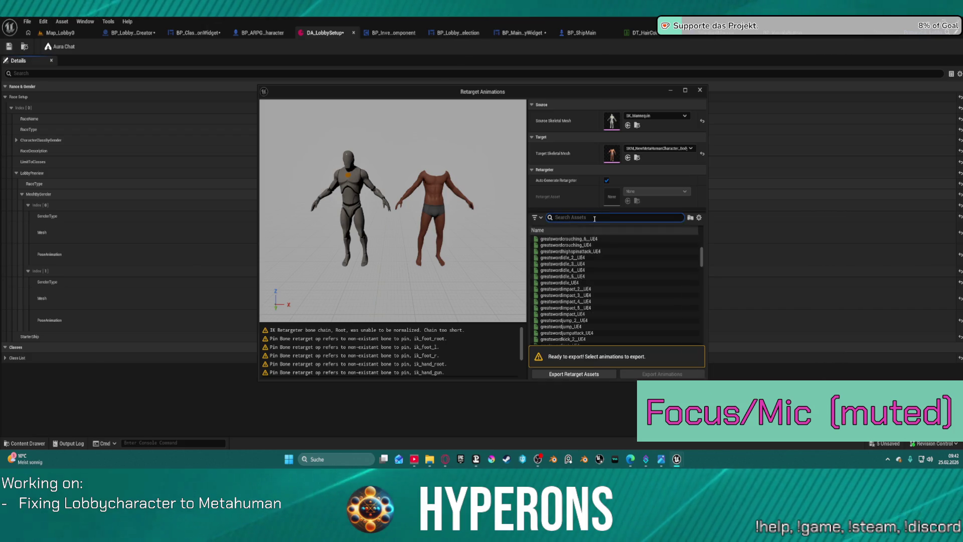
{"action": "type", "text": "e"}
{"action": "scroll", "coordinate": [602, 293], "scroll_direction": "down", "scroll_amount": 15}
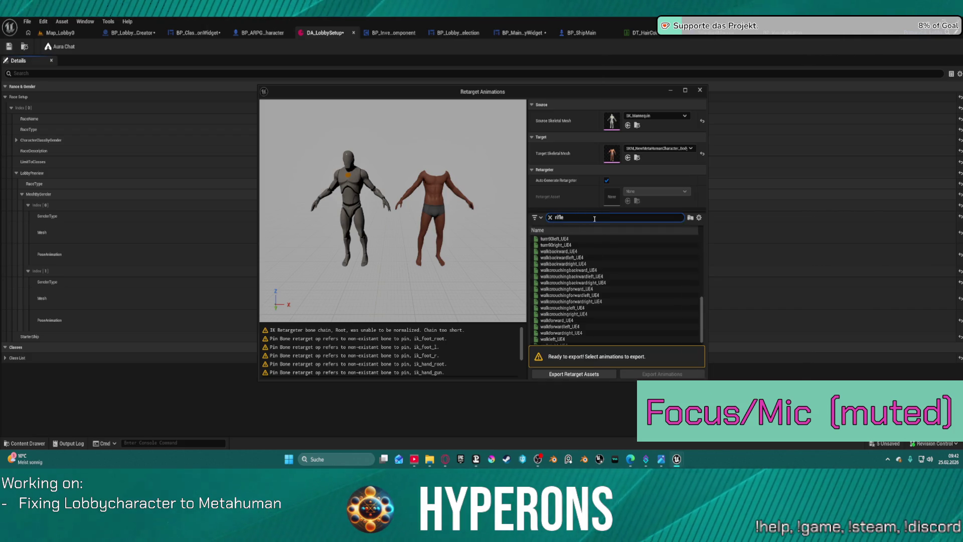
{"action": "scroll", "coordinate": [602, 292], "scroll_direction": "up", "scroll_amount": 5}
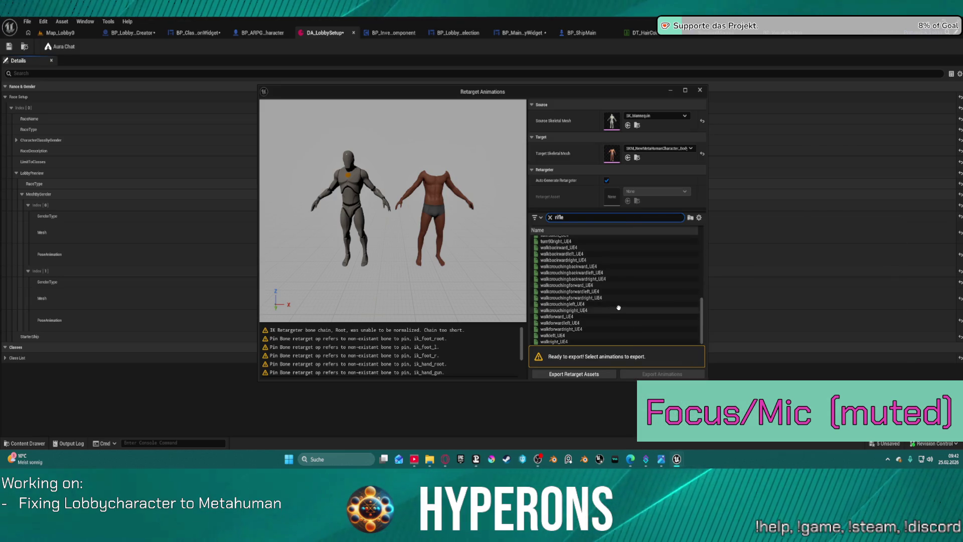
{"action": "scroll", "coordinate": [636, 301], "scroll_direction": "up", "scroll_amount": 3}
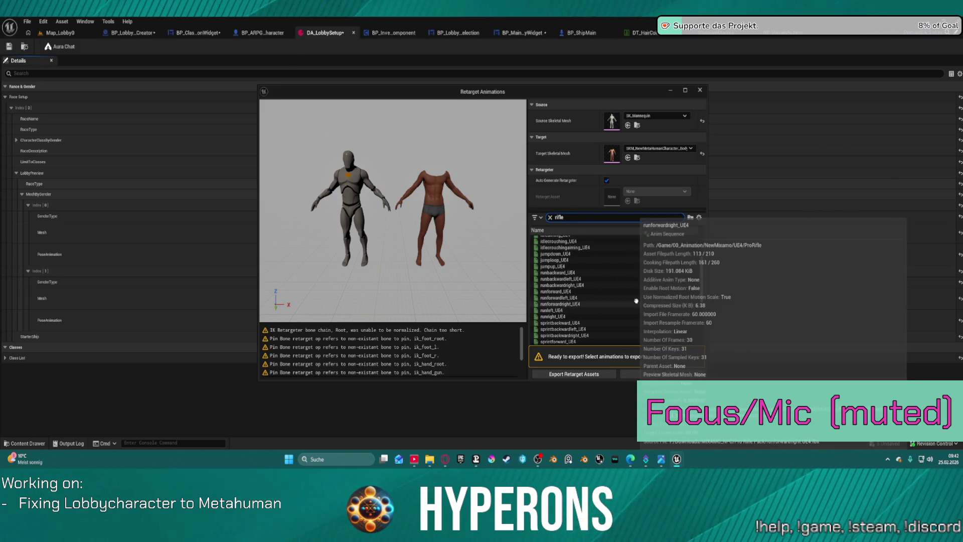
{"action": "scroll", "coordinate": [598, 284], "scroll_direction": "up", "scroll_amount": 3}
{"action": "scroll", "coordinate": [594, 283], "scroll_direction": "up", "scroll_amount": 2}
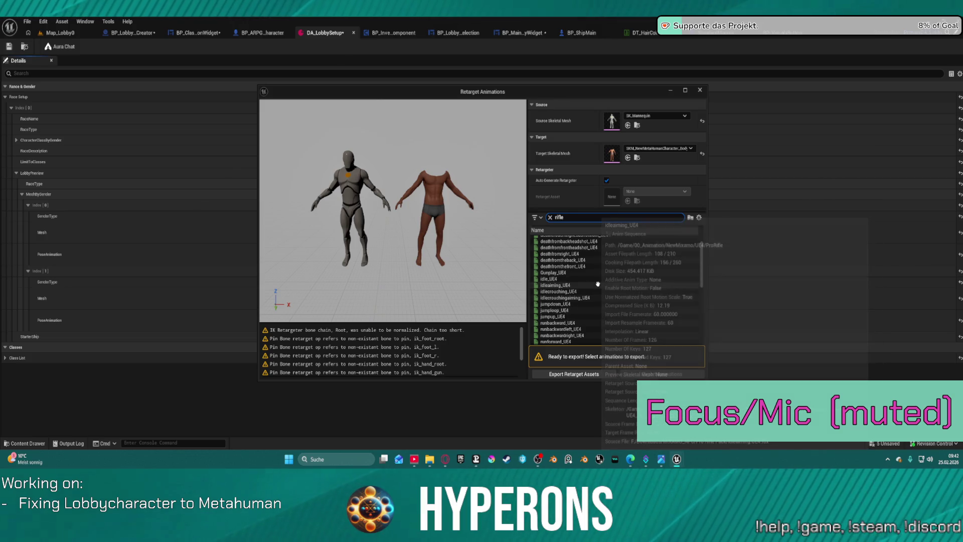
{"action": "left_click", "coordinate": [568, 278]}
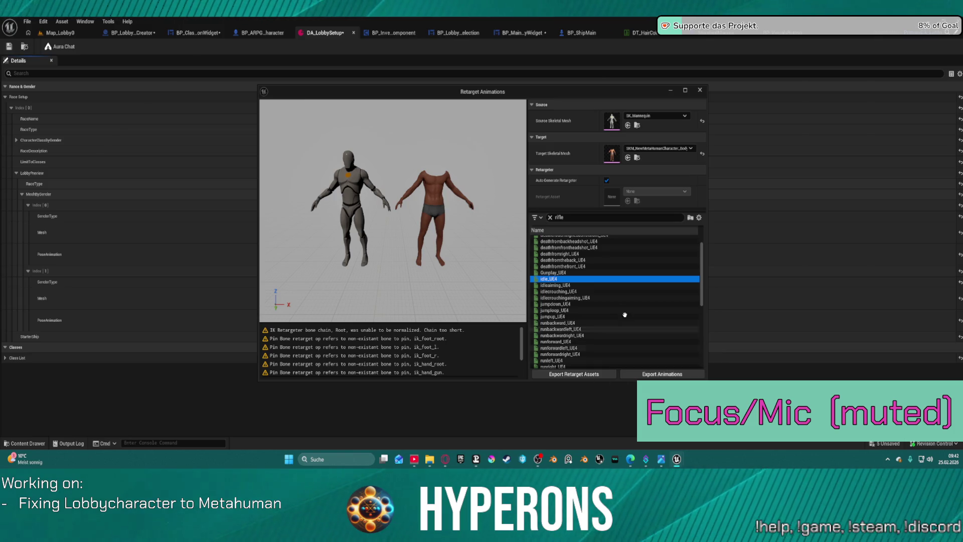
{"action": "left_click", "coordinate": [542, 278]}
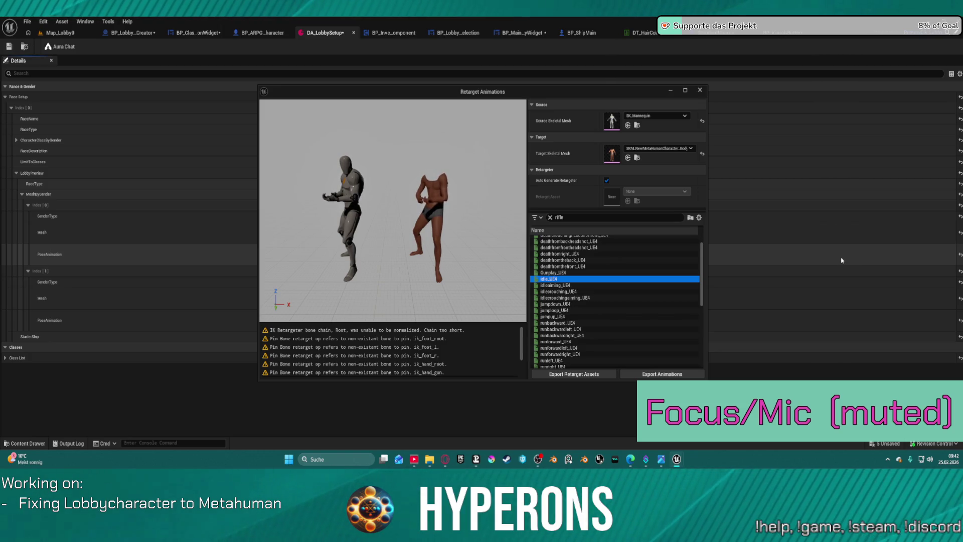
{"action": "left_click", "coordinate": [649, 375]}
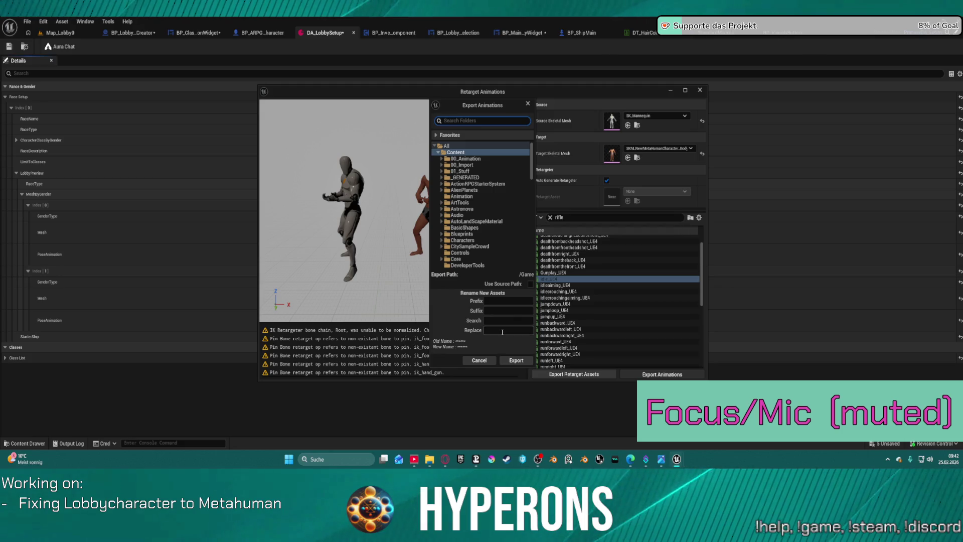
Step: Batch-export the retargeted idle_UE4 into 00_Animation/MetaHuman with the suffix _MH
{"action": "left_click", "coordinate": [441, 160]}
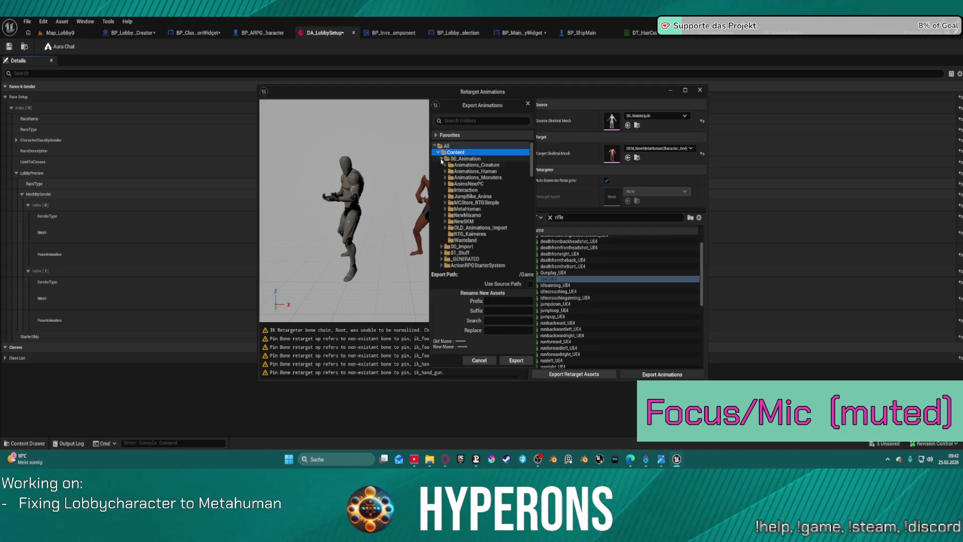
{"action": "left_click", "coordinate": [445, 209]}
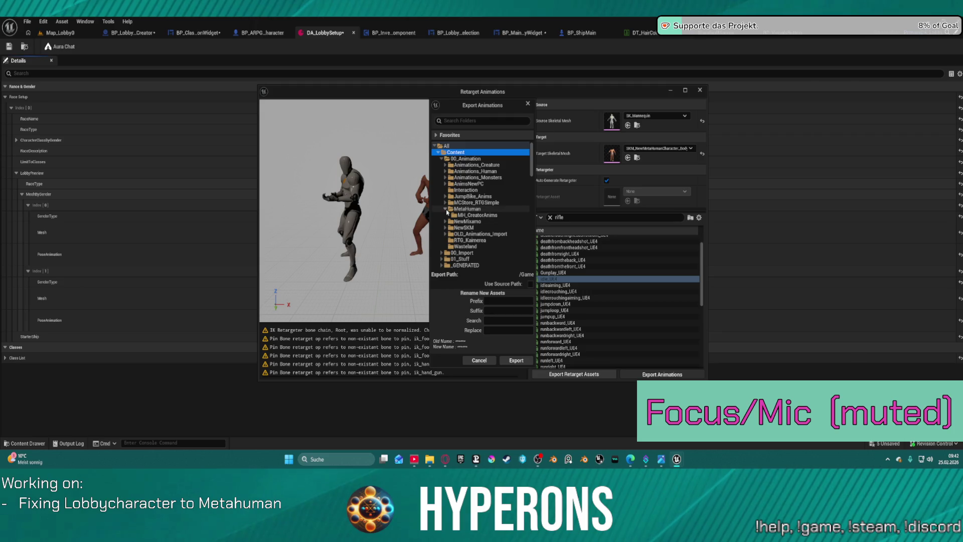
{"action": "left_click", "coordinate": [466, 208]}
{"action": "left_click", "coordinate": [508, 320]}
{"action": "type", "text": "_MH"}
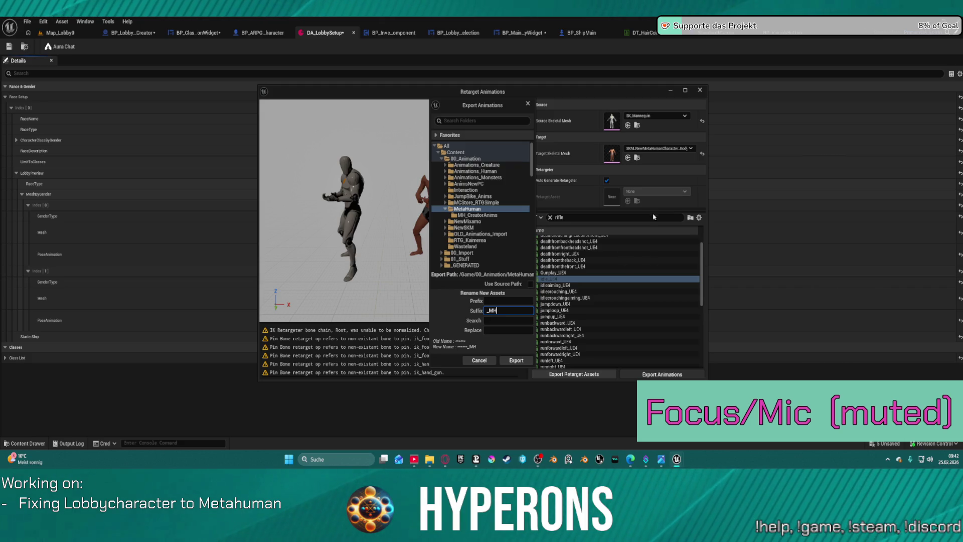
{"action": "left_click", "coordinate": [515, 361]}
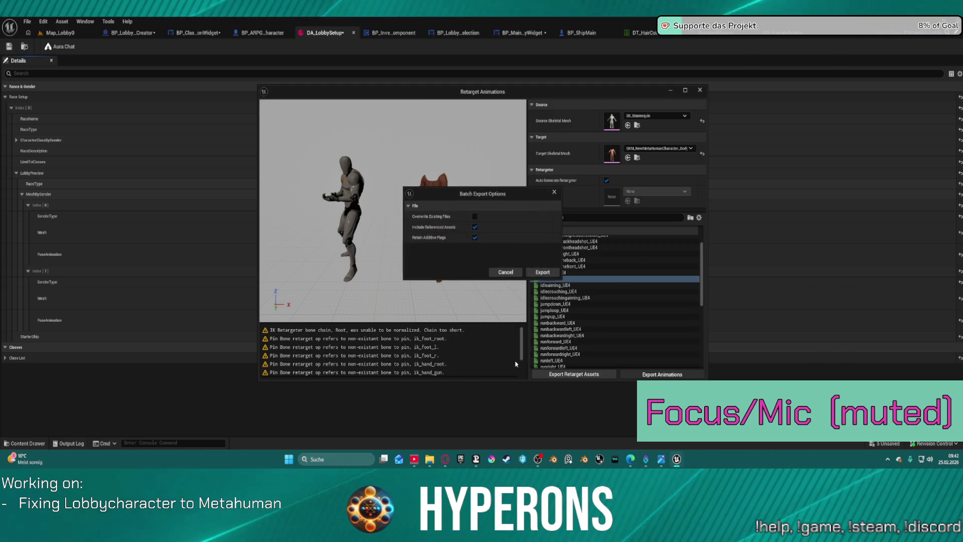
{"action": "left_click", "coordinate": [536, 271]}
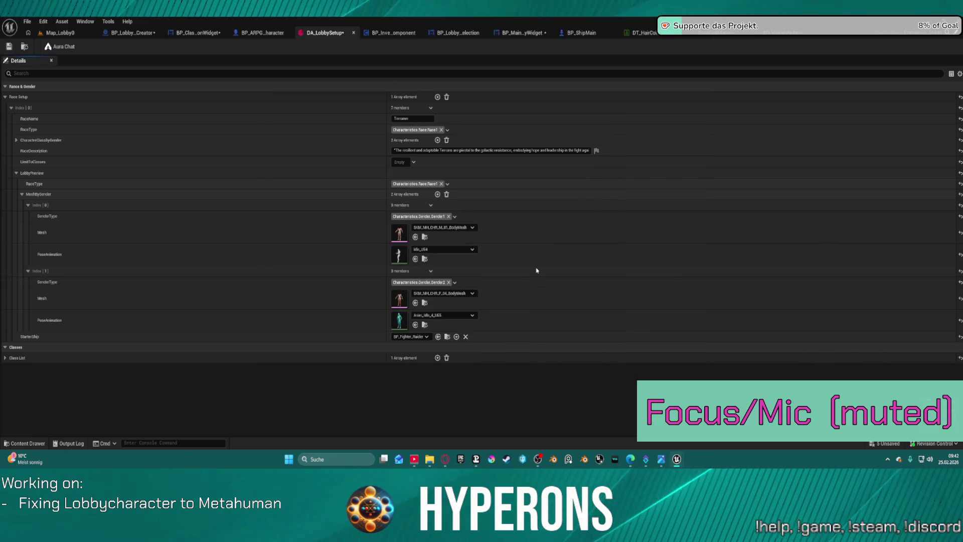
Step: Set DA_LobbySetup's pose animation to idle_UE4_MH, save it, and go back to Map_Lobby0
{"action": "left_click", "coordinate": [431, 249]}
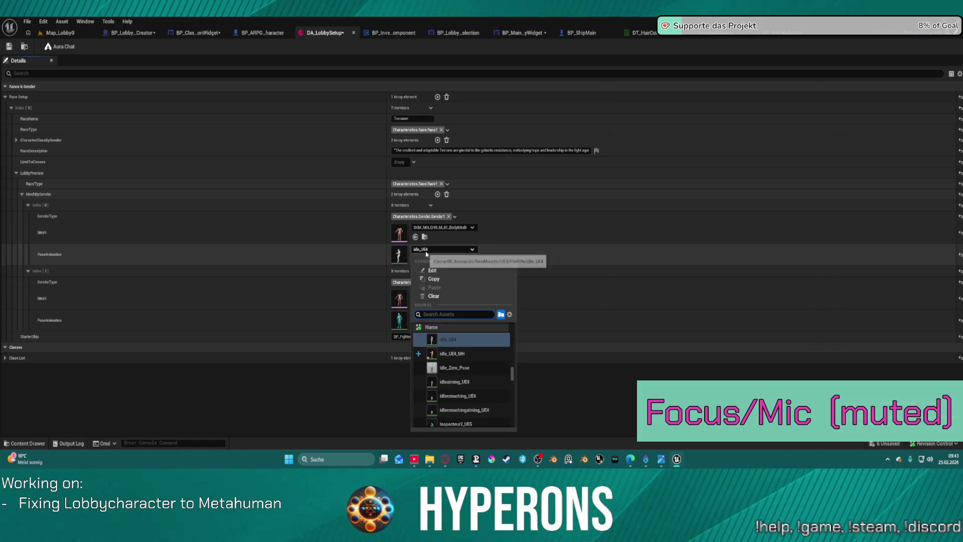
{"action": "left_click", "coordinate": [451, 353]}
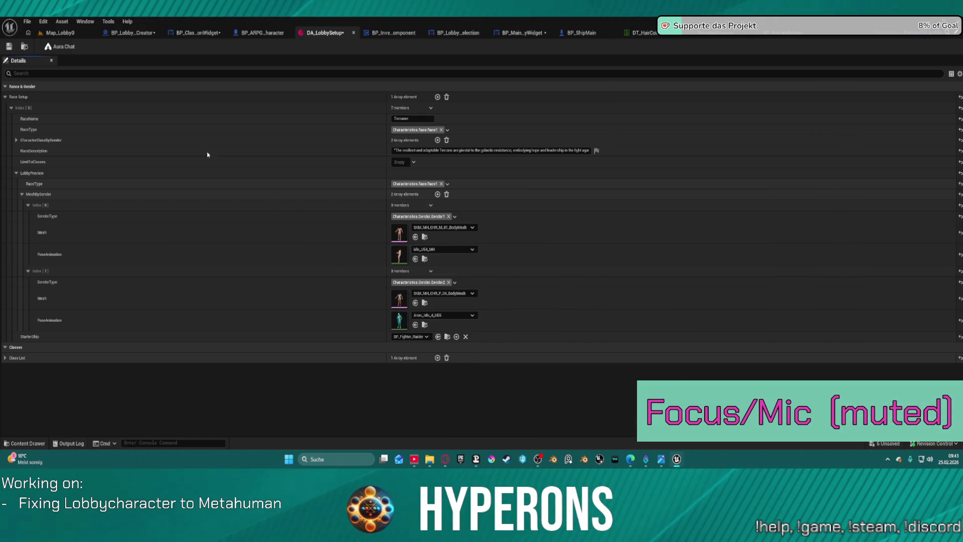
{"action": "left_click", "coordinate": [8, 48]}
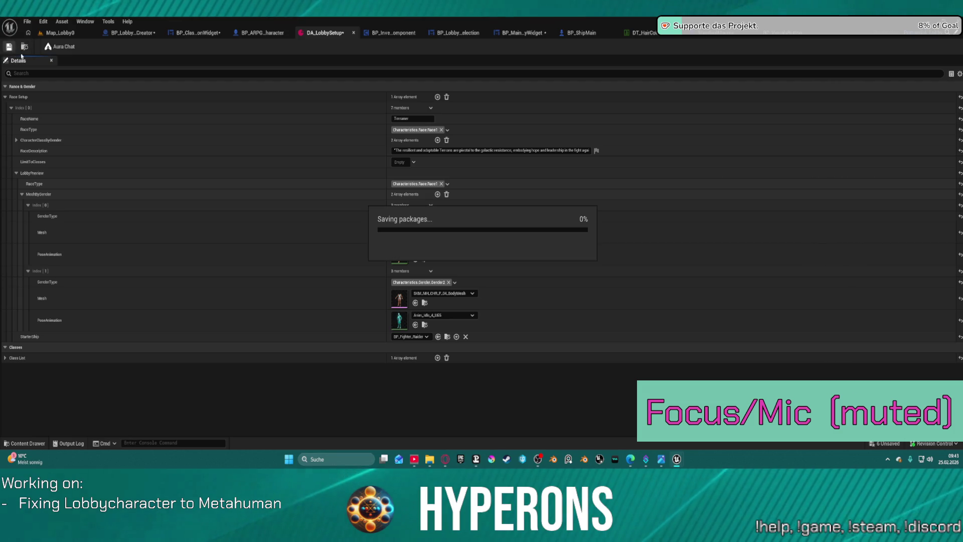
{"action": "left_click", "coordinate": [60, 32]}
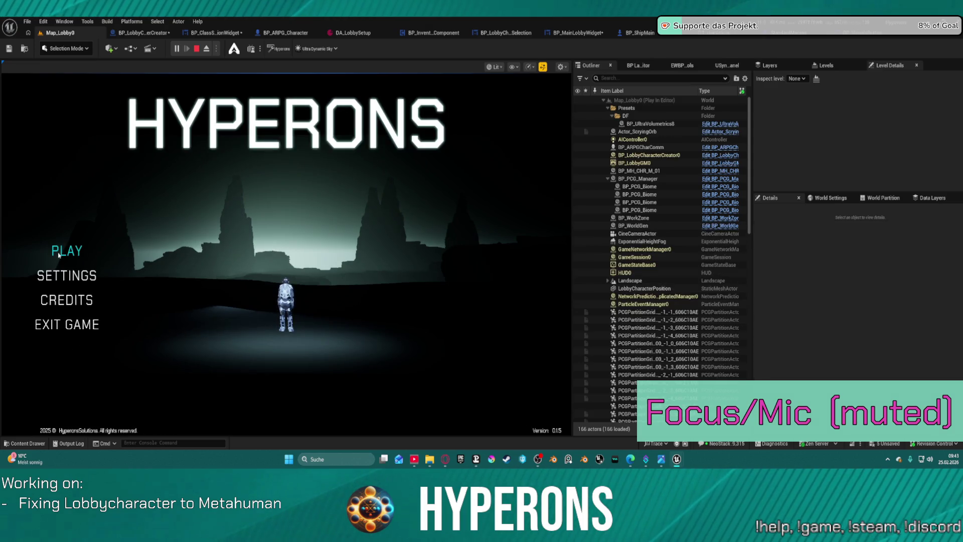
Step: Play the game to the character creator to see the MetaHuman, then eject with F8
{"action": "left_click", "coordinate": [81, 249]}
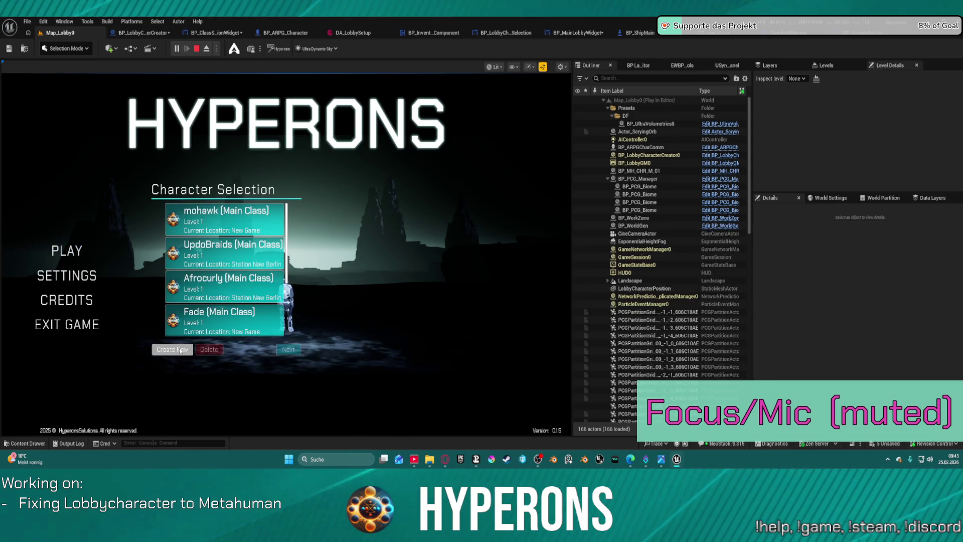
{"action": "left_click", "coordinate": [170, 350]}
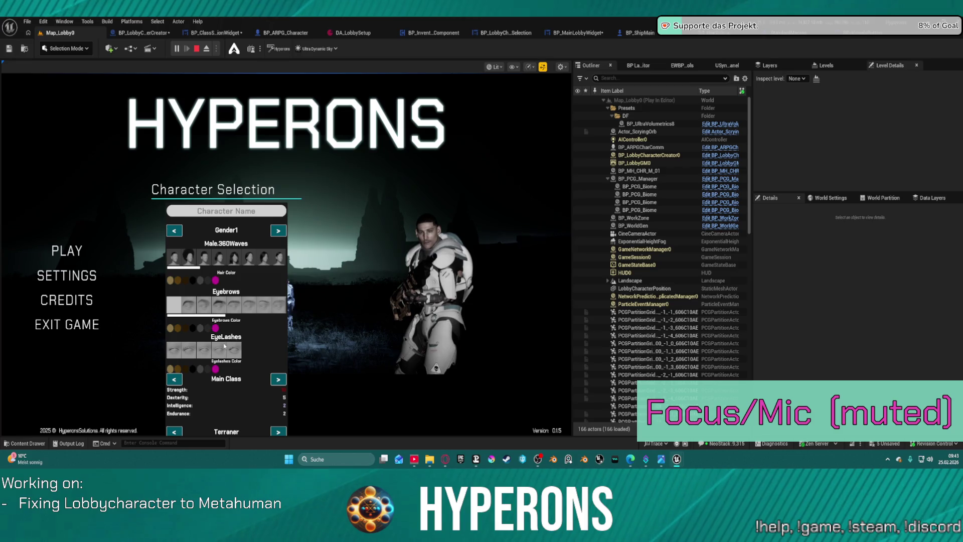
{"action": "key", "text": "F8"}
{"action": "left_click", "coordinate": [441, 168]}
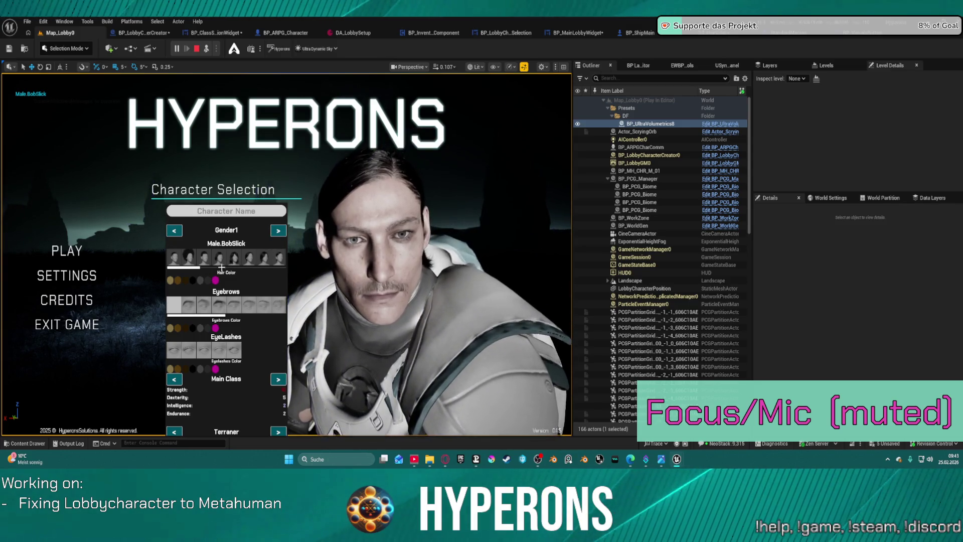
Step: Try the Male.Casual, Male.Coil and finally Male.Mohawk hair styles on the character
{"action": "scroll", "coordinate": [245, 260], "scroll_direction": "down", "scroll_amount": 3}
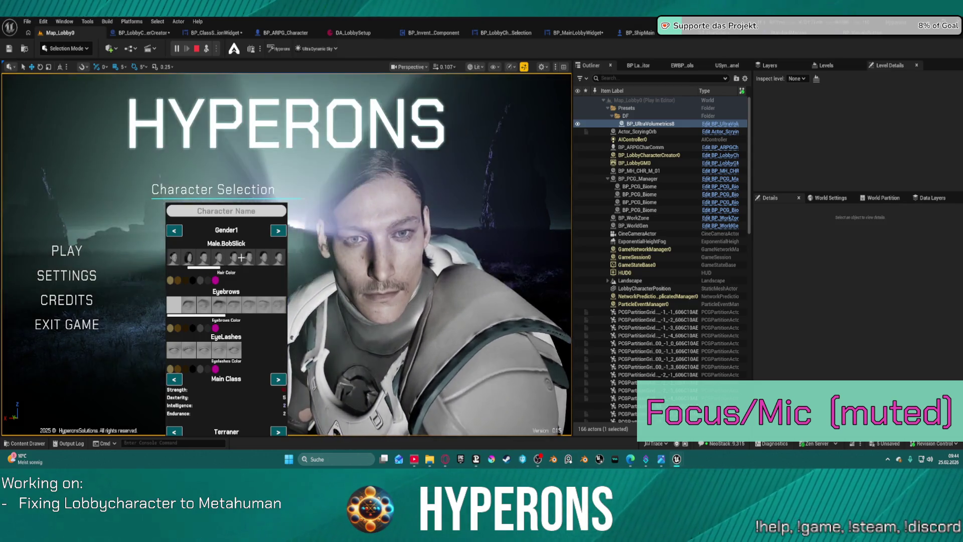
{"action": "left_click", "coordinate": [234, 257]}
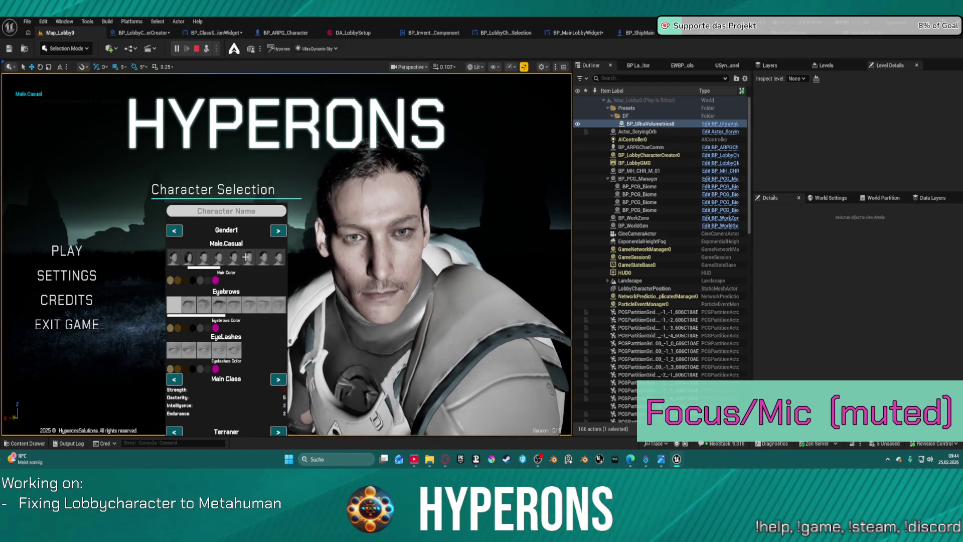
{"action": "left_click", "coordinate": [263, 257]}
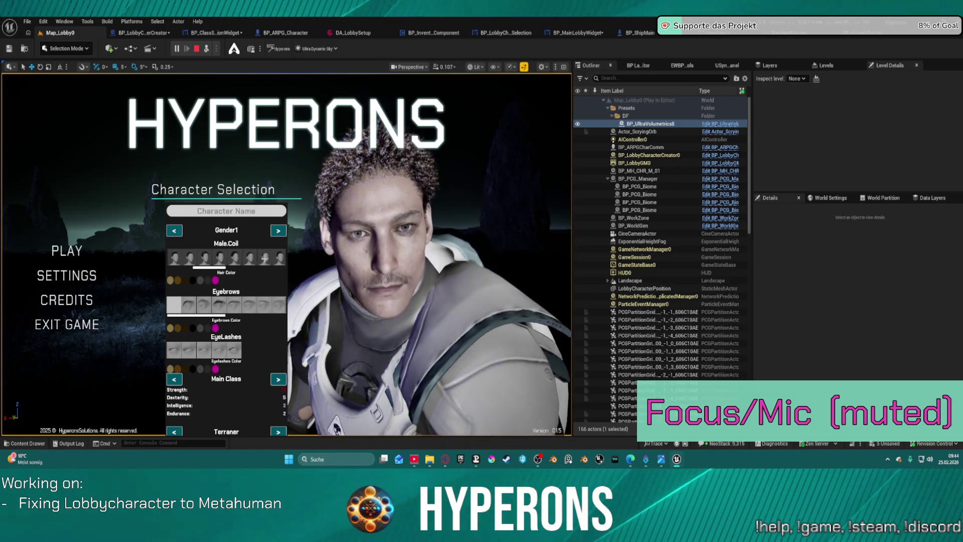
{"action": "scroll", "coordinate": [257, 259], "scroll_direction": "up", "scroll_amount": 2}
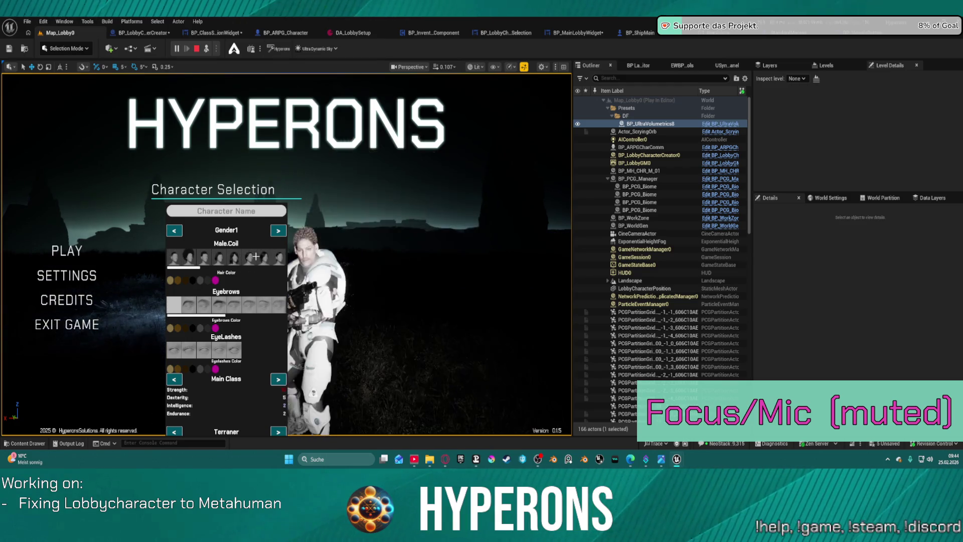
{"action": "scroll", "coordinate": [261, 257], "scroll_direction": "down", "scroll_amount": 2}
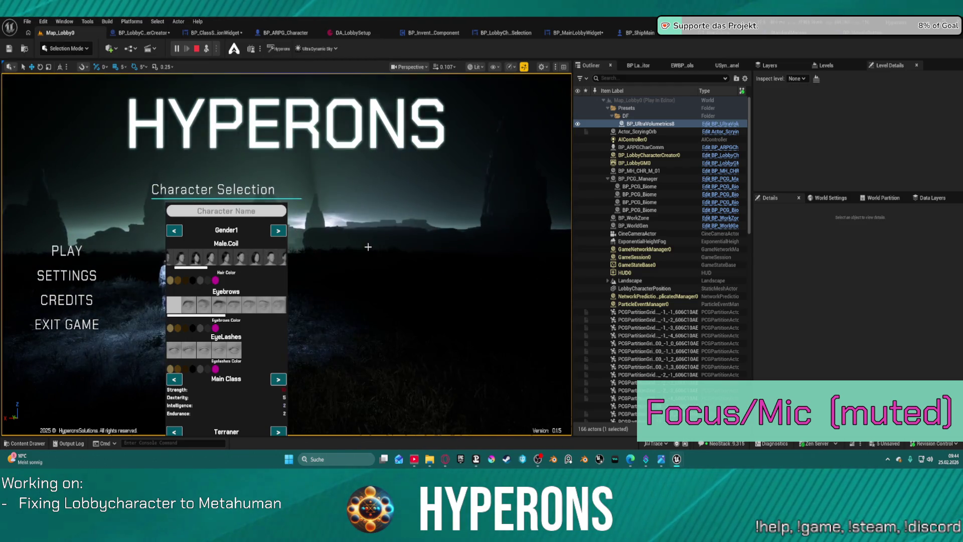
{"action": "scroll", "coordinate": [268, 260], "scroll_direction": "down", "scroll_amount": 1}
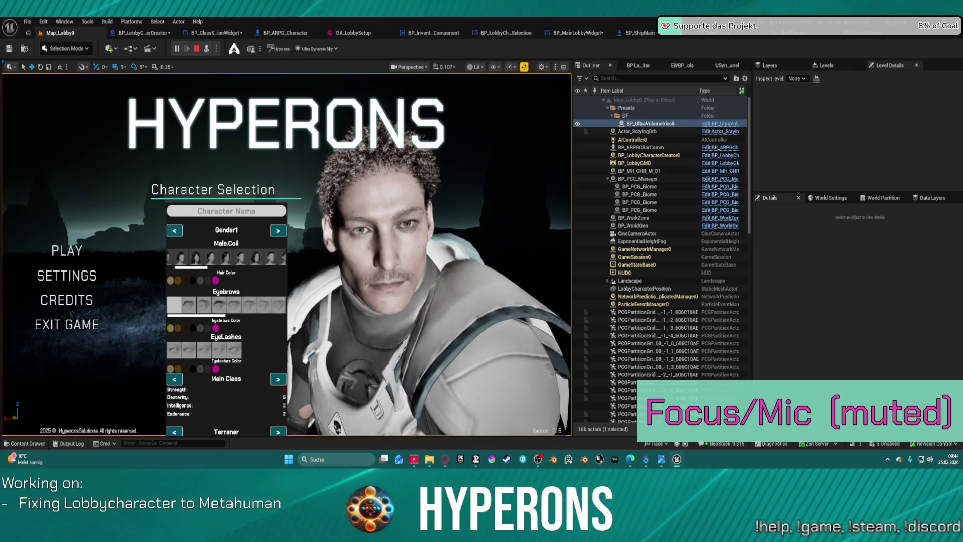
{"action": "scroll", "coordinate": [266, 258], "scroll_direction": "down", "scroll_amount": 3}
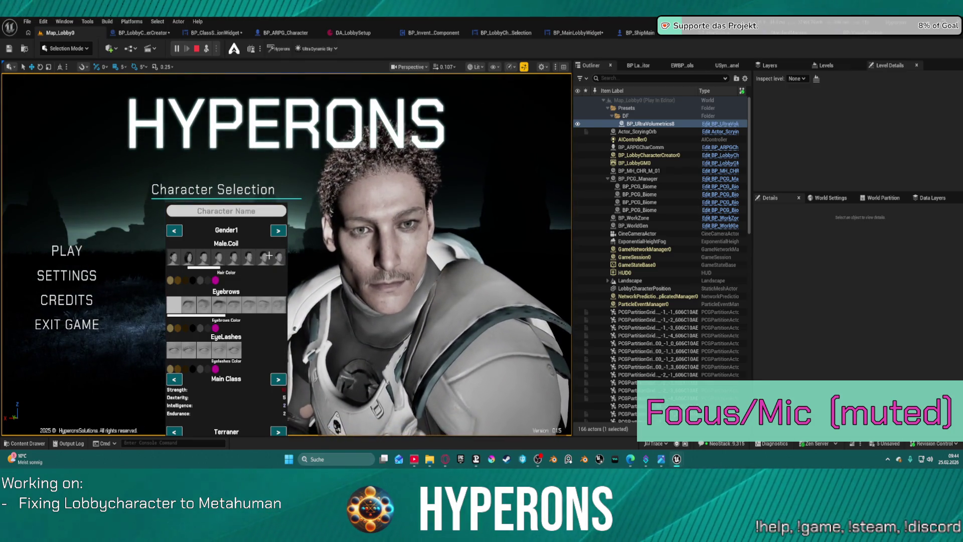
{"action": "scroll", "coordinate": [237, 253], "scroll_direction": "down", "scroll_amount": 1}
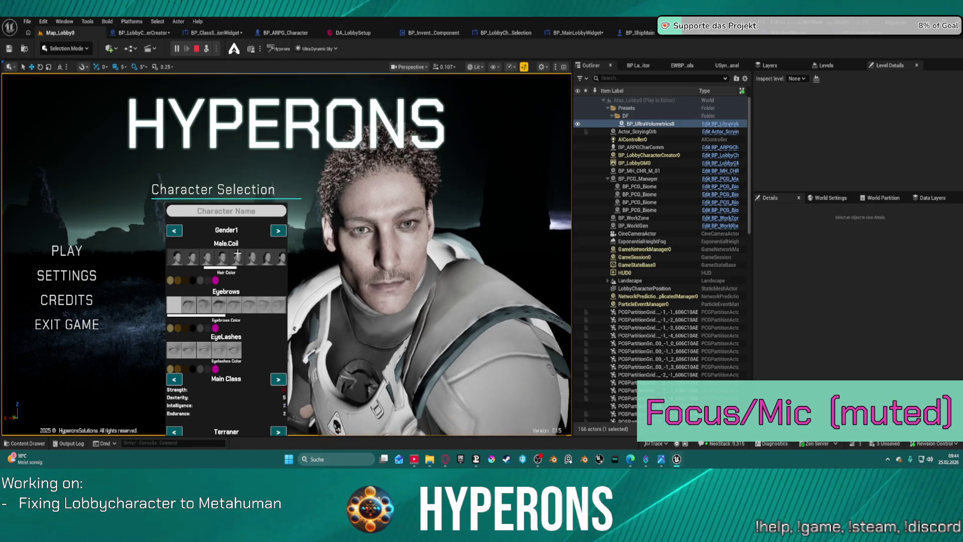
{"action": "scroll", "coordinate": [245, 256], "scroll_direction": "down", "scroll_amount": 1}
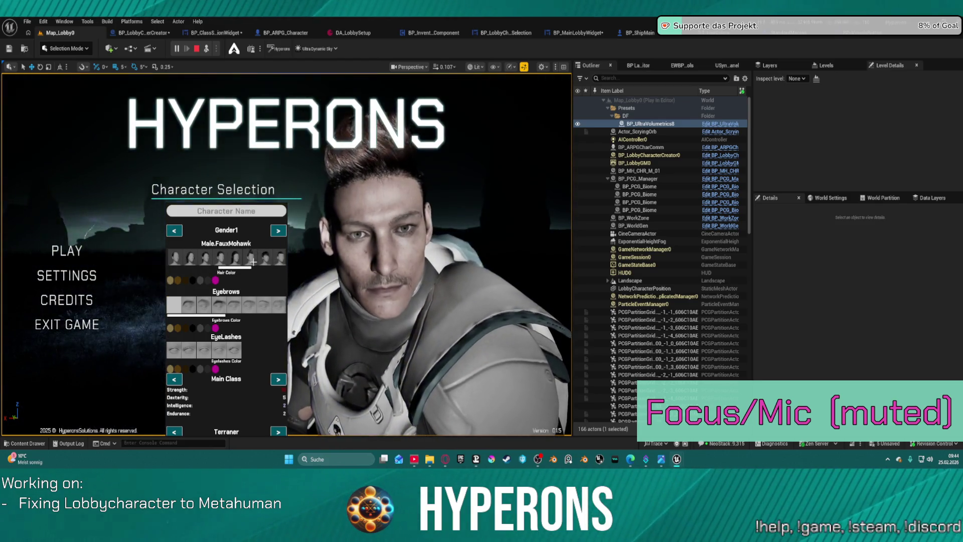
{"action": "left_click", "coordinate": [253, 260]}
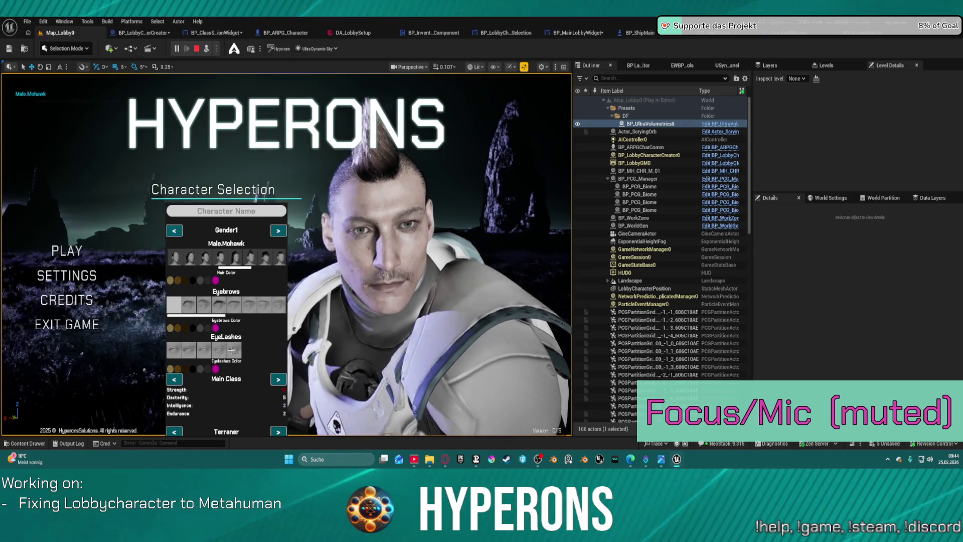
Step: Try an eyelash option, stop the preview, and switch to BP_ClassSelectionWidget
{"action": "left_click", "coordinate": [185, 347]}
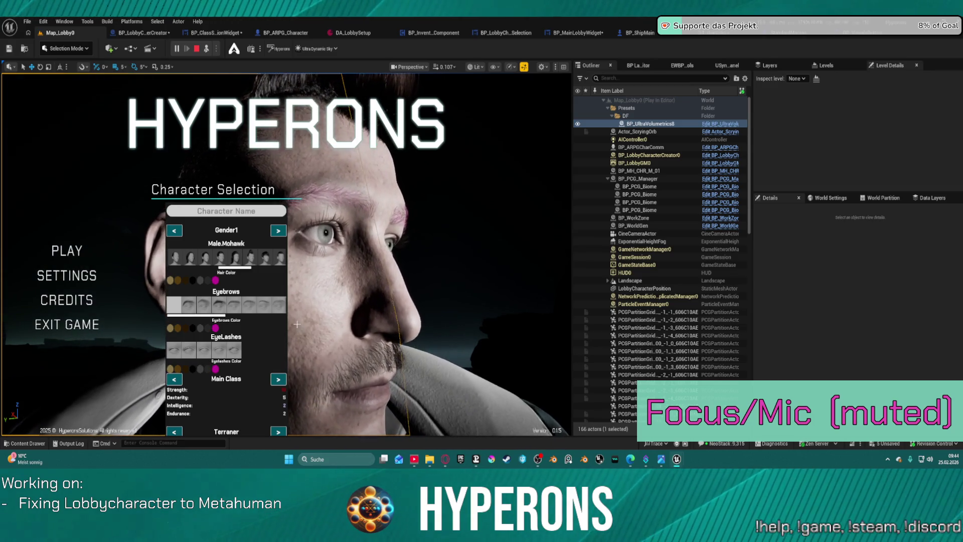
{"action": "key", "text": "Escape"}
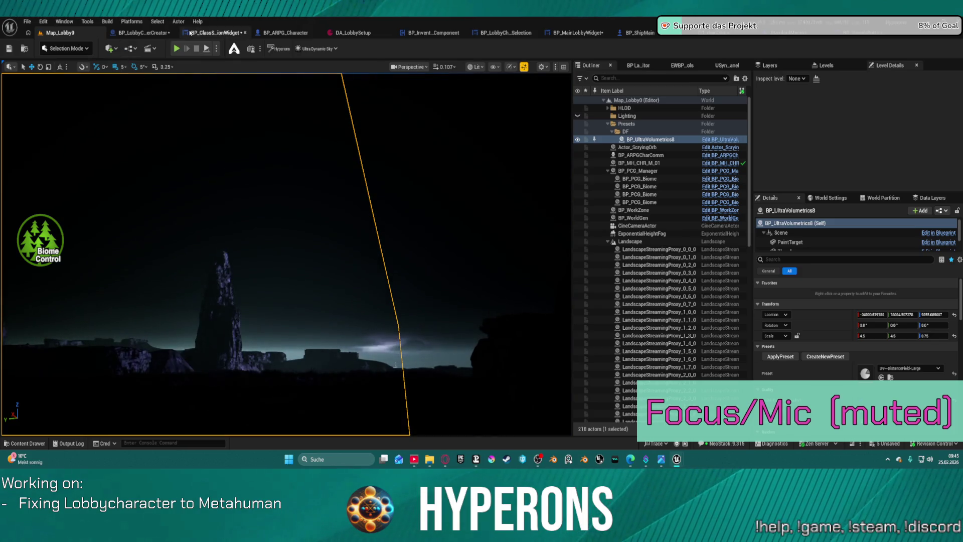
{"action": "left_click", "coordinate": [213, 33]}
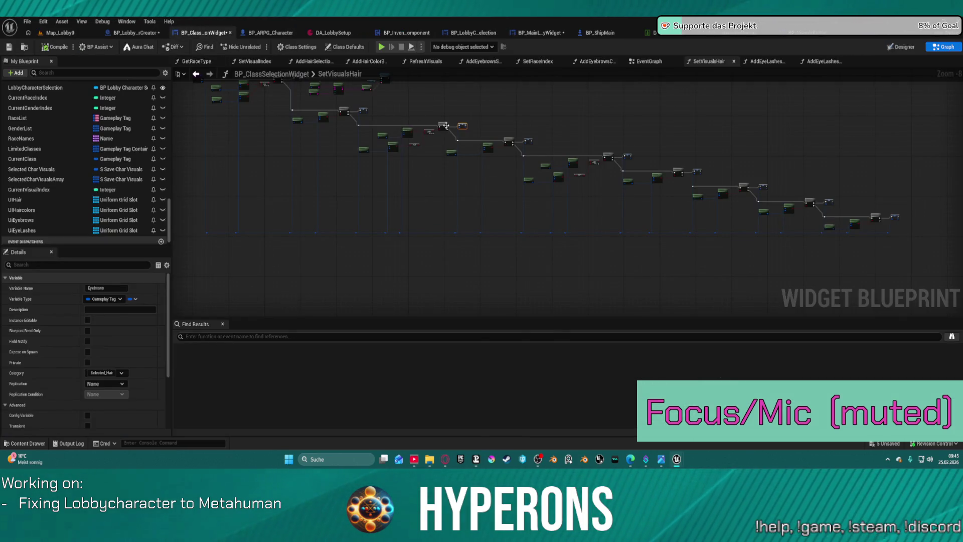
Step: Open the AddEyeLashesColorButtons function graph of BP_ClassSelectionWidget
{"action": "scroll", "coordinate": [476, 125], "scroll_direction": "up", "scroll_amount": 4}
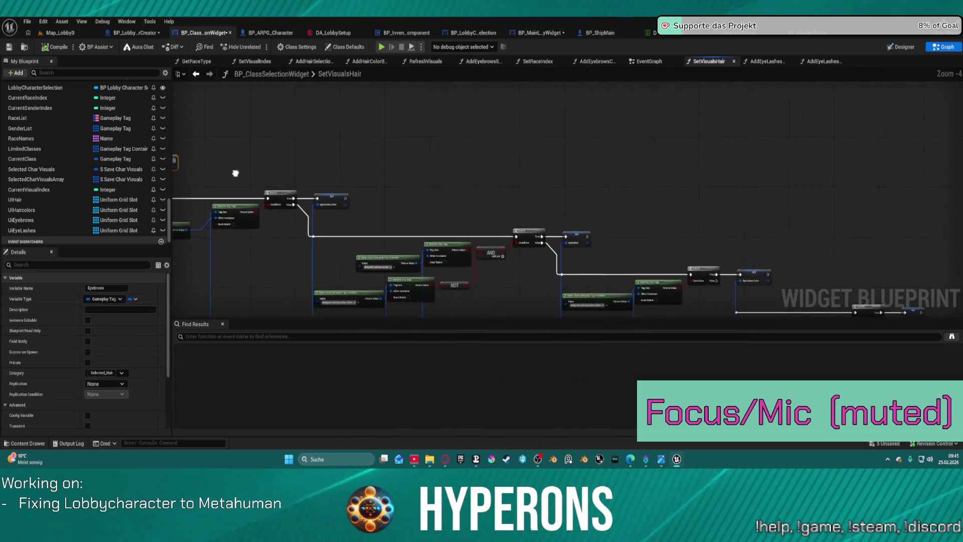
{"action": "left_click_drag", "start_coordinate": [235, 173], "coordinate": [196, 166]}
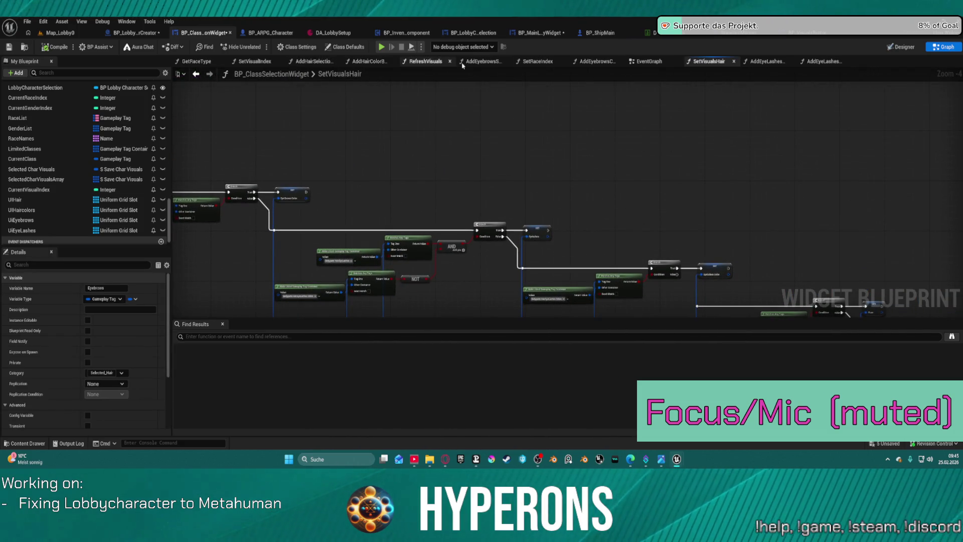
{"action": "left_click", "coordinate": [769, 61]}
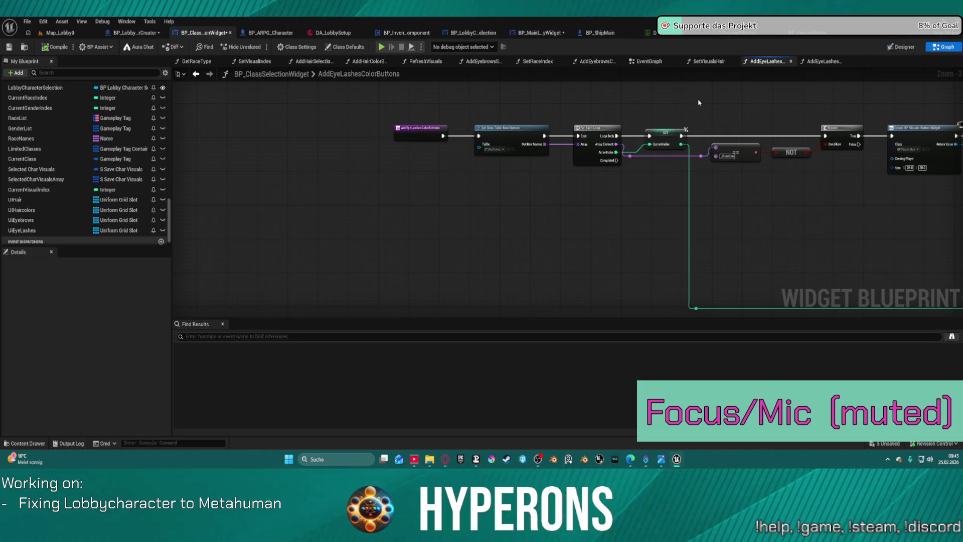
Step: Duplicate AddEyeLashesSelectionButtons and rename the copy to AddBeardSelectionButtons
{"action": "scroll", "coordinate": [110, 137], "scroll_direction": "up", "scroll_amount": 10}
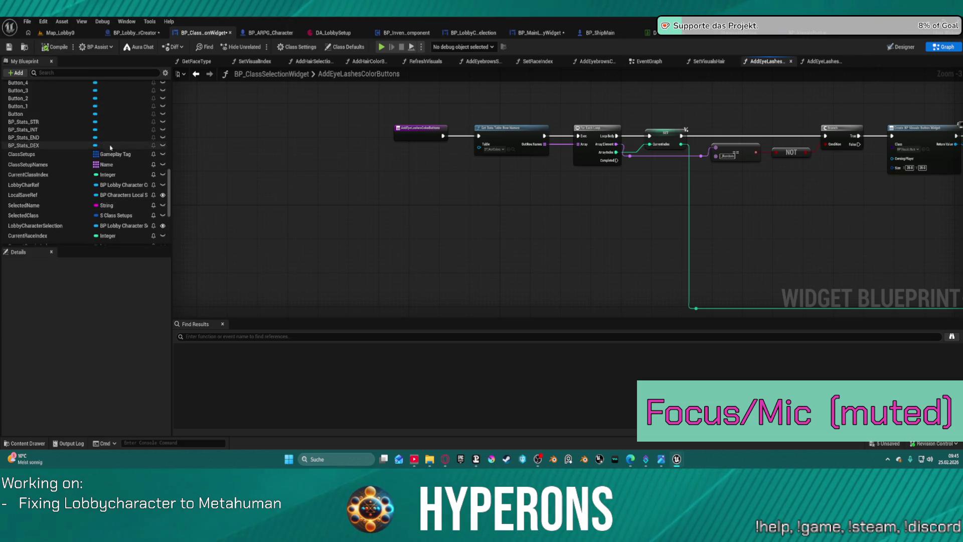
{"action": "scroll", "coordinate": [110, 137], "scroll_direction": "up", "scroll_amount": 5}
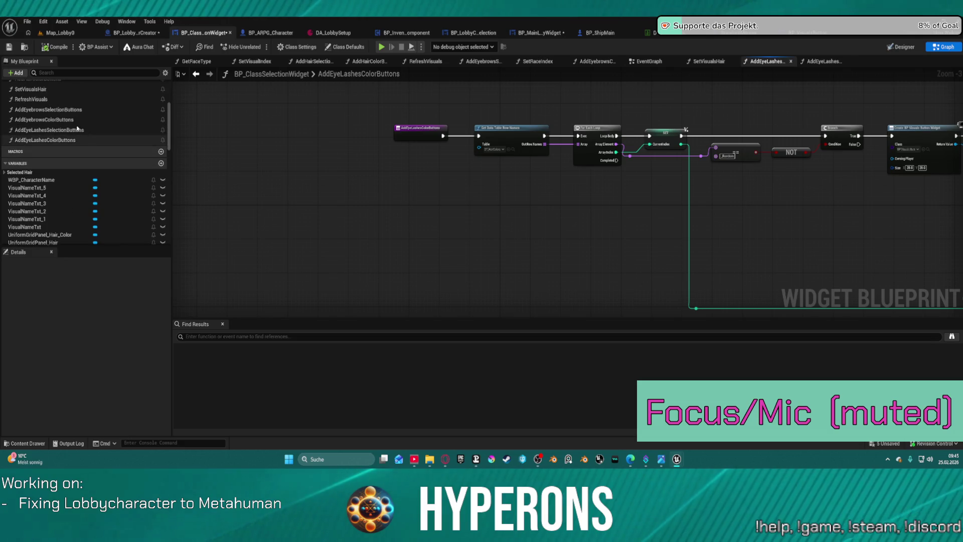
{"action": "left_click", "coordinate": [54, 132]}
{"action": "right_click", "coordinate": [54, 131]}
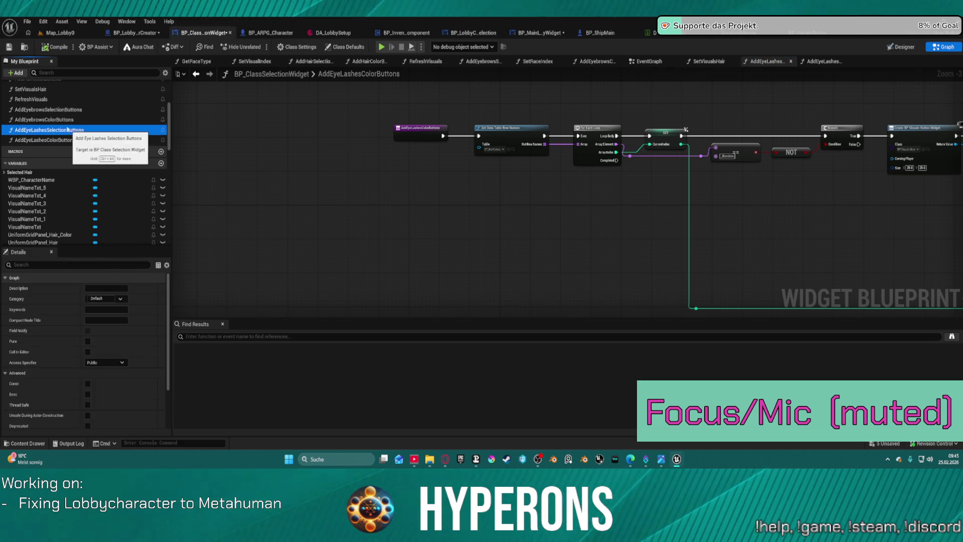
{"action": "left_click", "coordinate": [43, 161]}
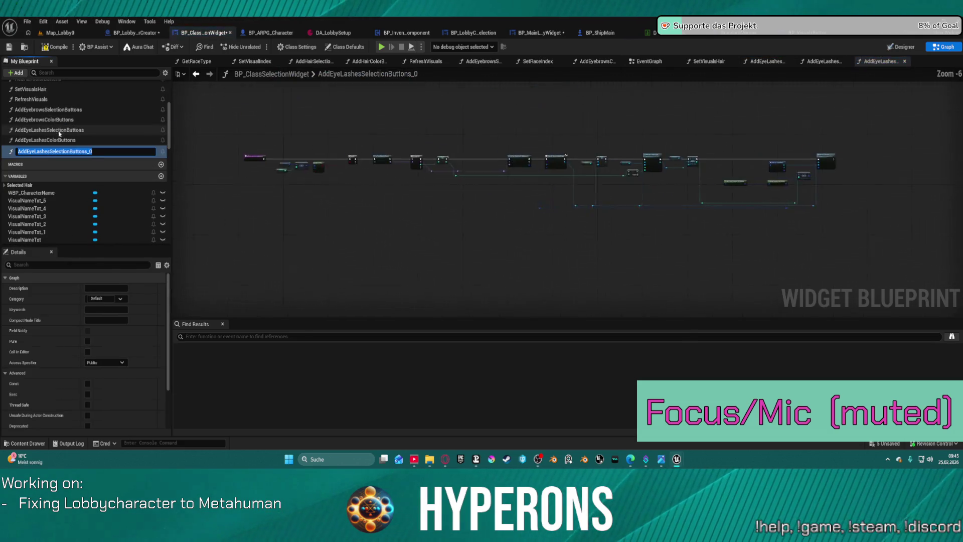
{"action": "left_click", "coordinate": [33, 152]}
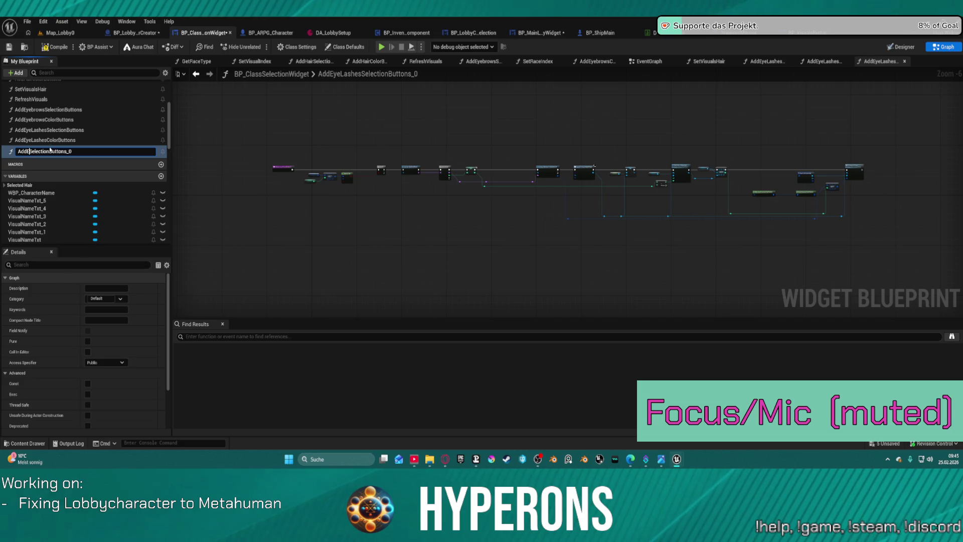
{"action": "type", "text": "Beard"}
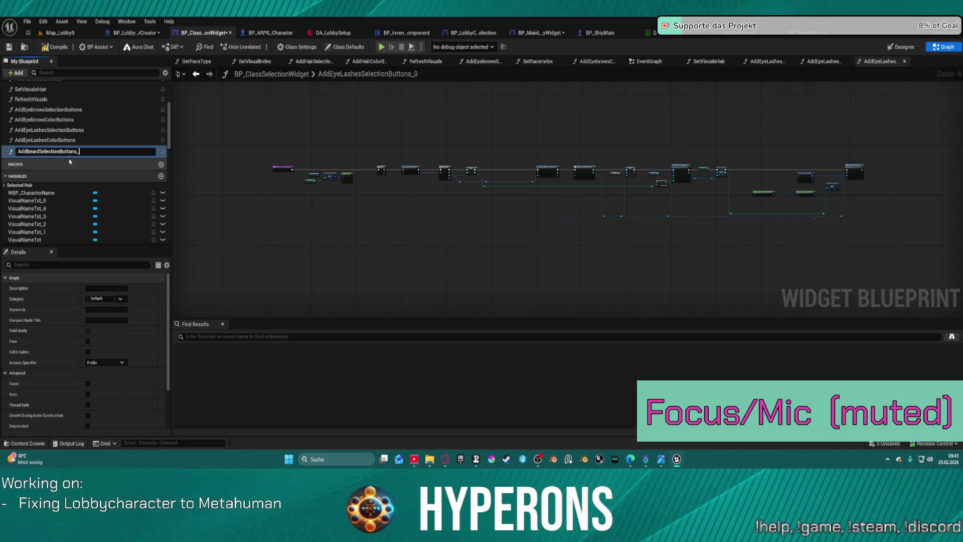
{"action": "key", "text": "Return"}
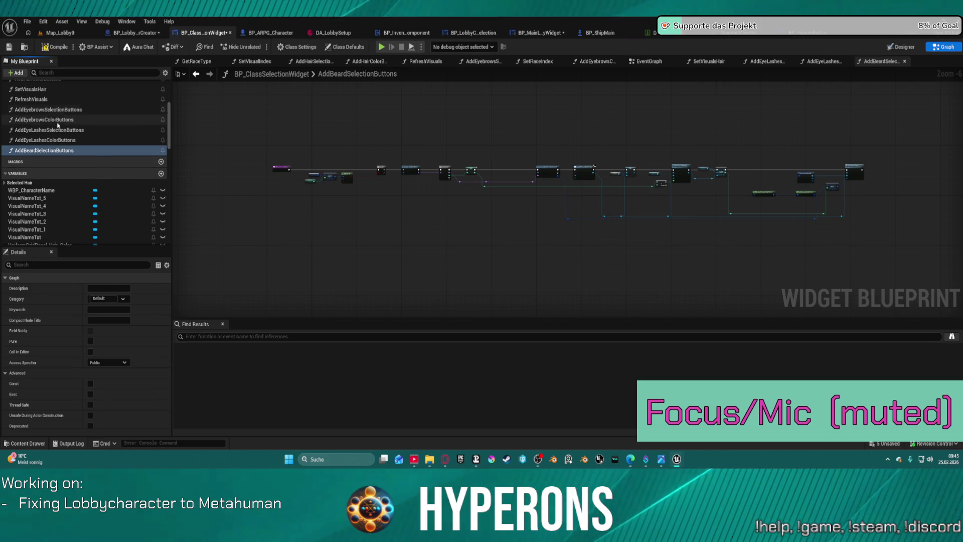
Step: Duplicate AddEyeLashesColorButtons and rename AddEyeLashesColorButtons_0 to AddBeardColorButtons
{"action": "right_click", "coordinate": [56, 140]}
{"action": "left_click", "coordinate": [97, 170]}
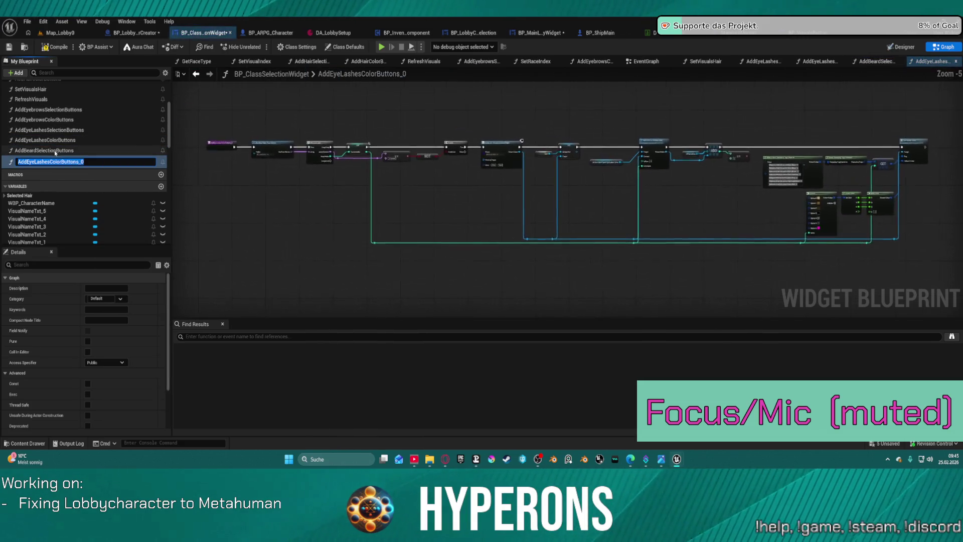
{"action": "key", "text": "BackSpace"}
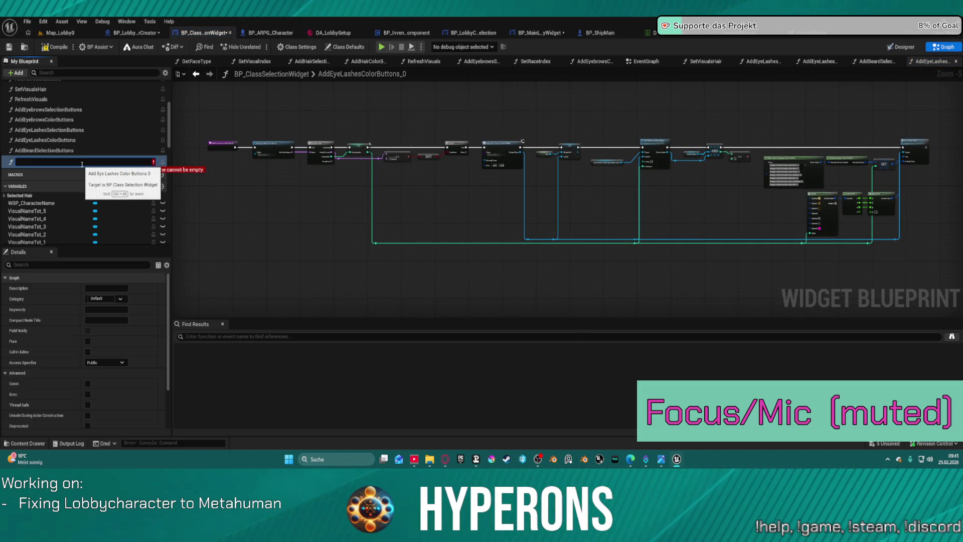
{"action": "key", "text": "Escape"}
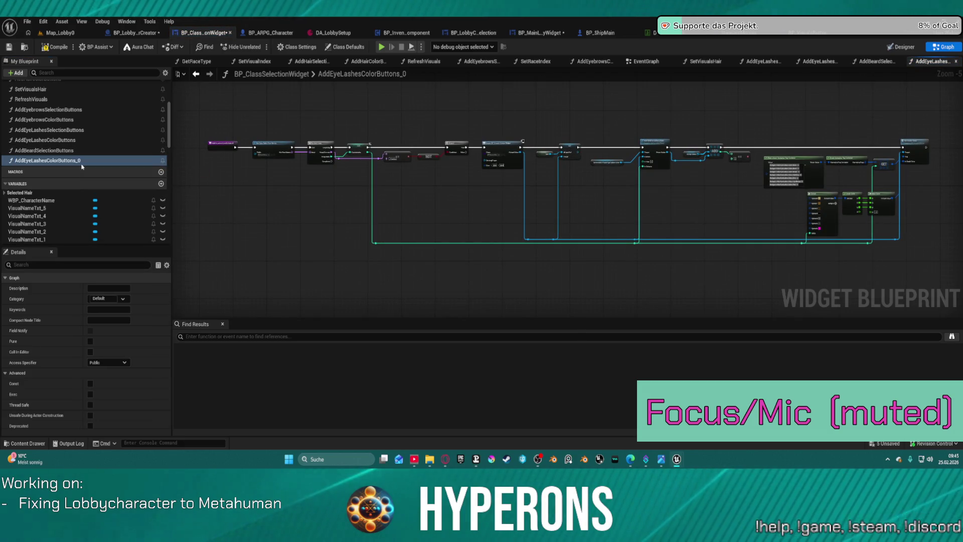
{"action": "left_click", "coordinate": [82, 164]}
{"action": "key", "text": "BackSpace"}
{"action": "key", "text": "BackSpace"}
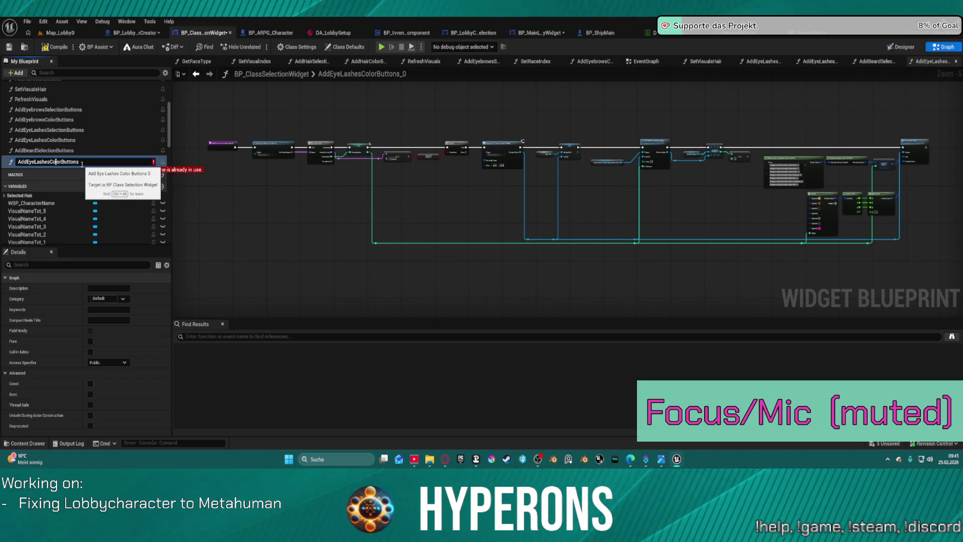
{"action": "key", "text": "BackSpace"}
{"action": "key", "text": "BackSpace"}
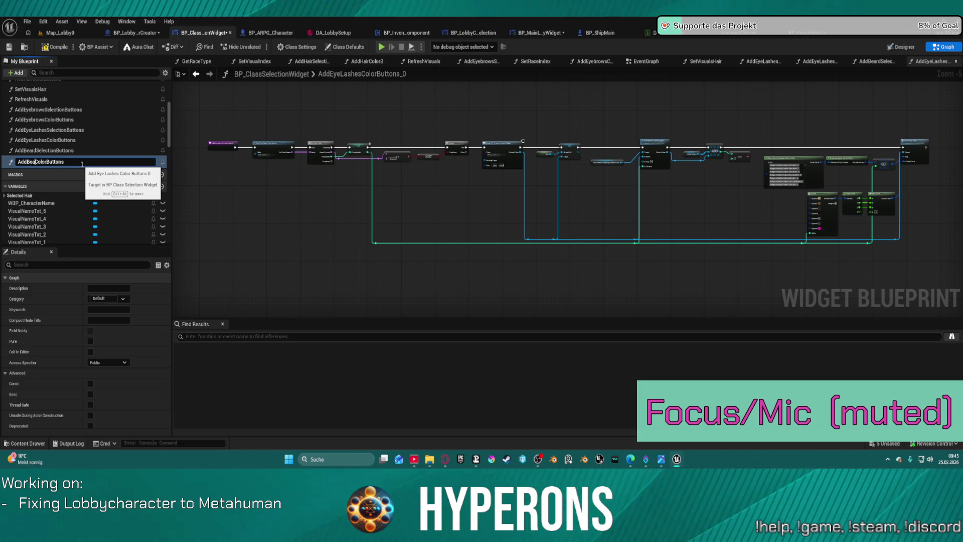
{"action": "type", "text": "d"}
{"action": "key", "text": "Return"}
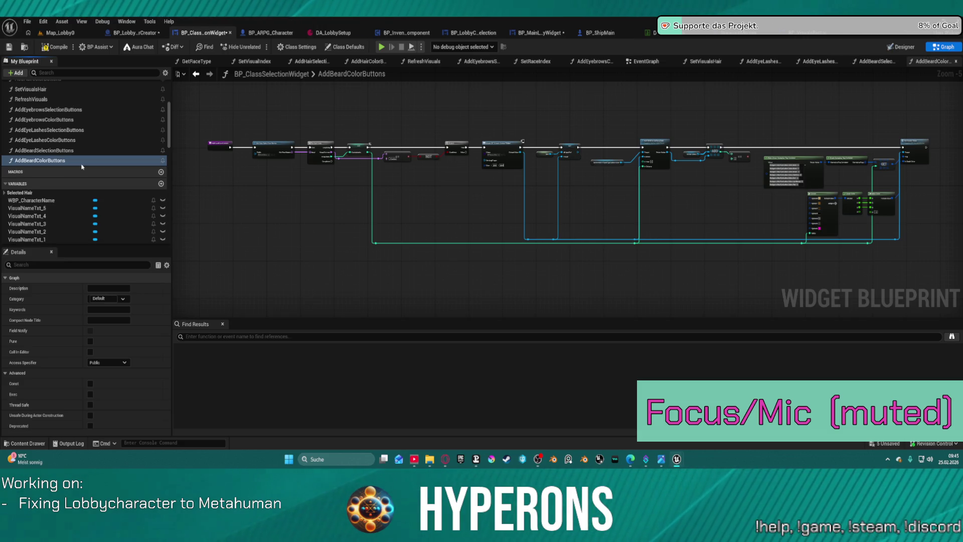
{"action": "left_click", "coordinate": [902, 46]}
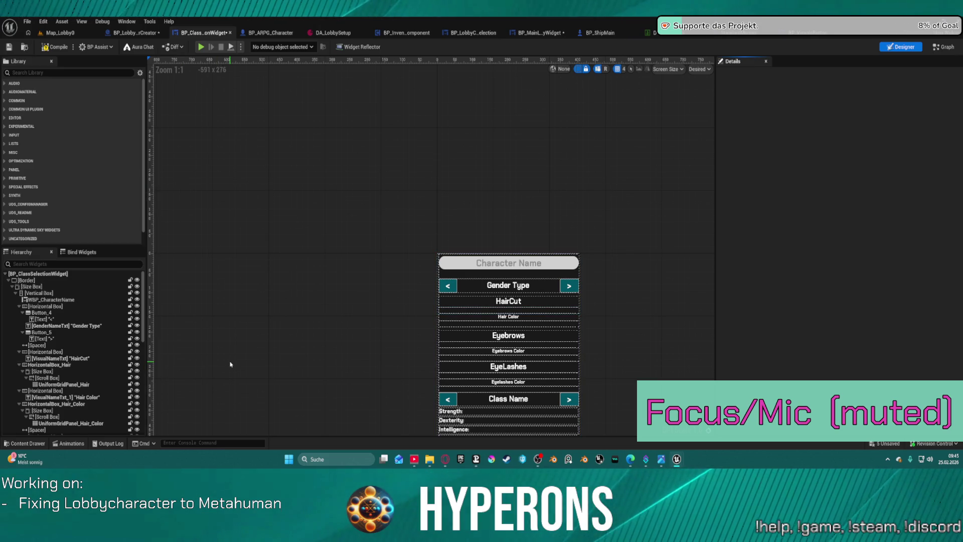
Step: In the Hierarchy, select the EyeLashes row through the Eyelashes Color grid panel
{"action": "scroll", "coordinate": [329, 339], "scroll_direction": "down", "scroll_amount": 1}
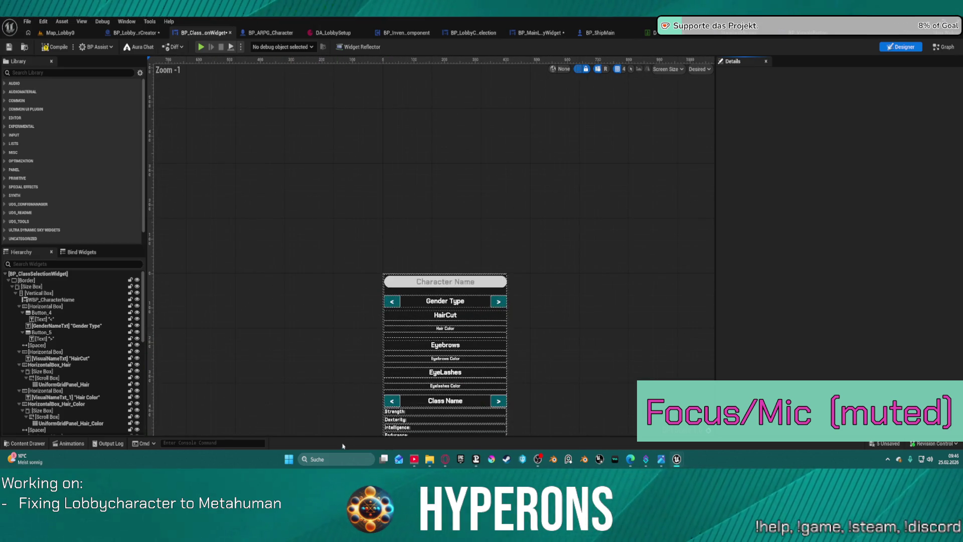
{"action": "scroll", "coordinate": [399, 339], "scroll_direction": "up", "scroll_amount": 3}
{"action": "scroll", "coordinate": [310, 250], "scroll_direction": "down", "scroll_amount": 1}
{"action": "scroll", "coordinate": [61, 353], "scroll_direction": "down", "scroll_amount": 10}
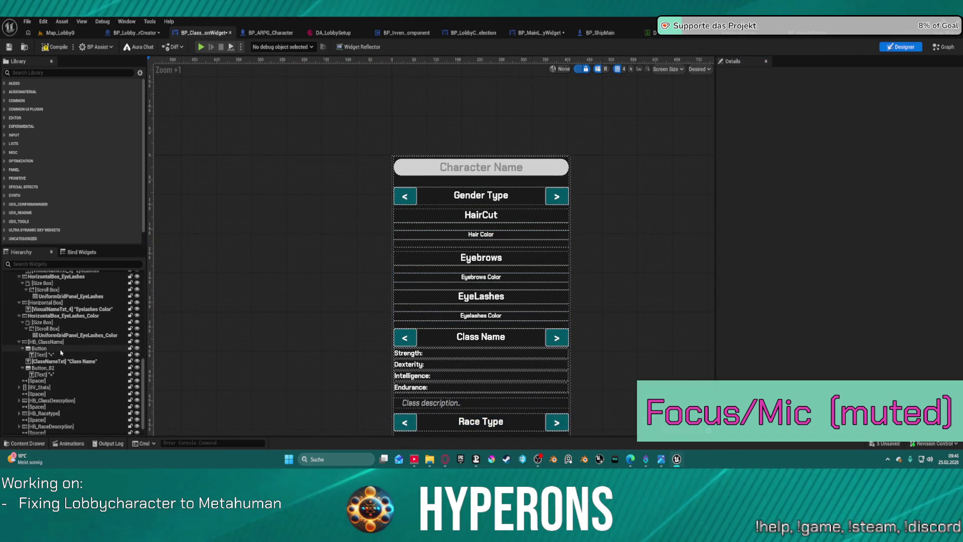
{"action": "left_click", "coordinate": [91, 347]}
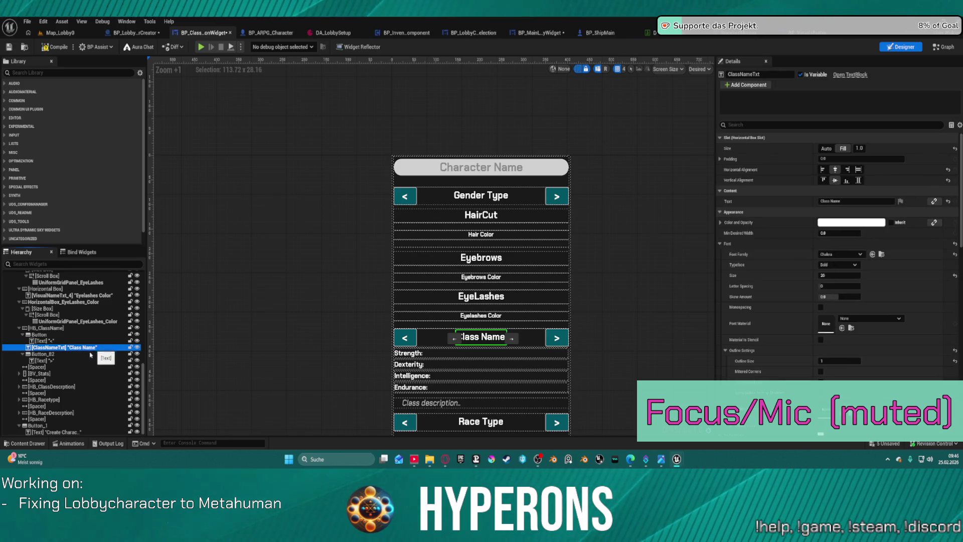
{"action": "scroll", "coordinate": [78, 326], "scroll_direction": "up", "scroll_amount": 1}
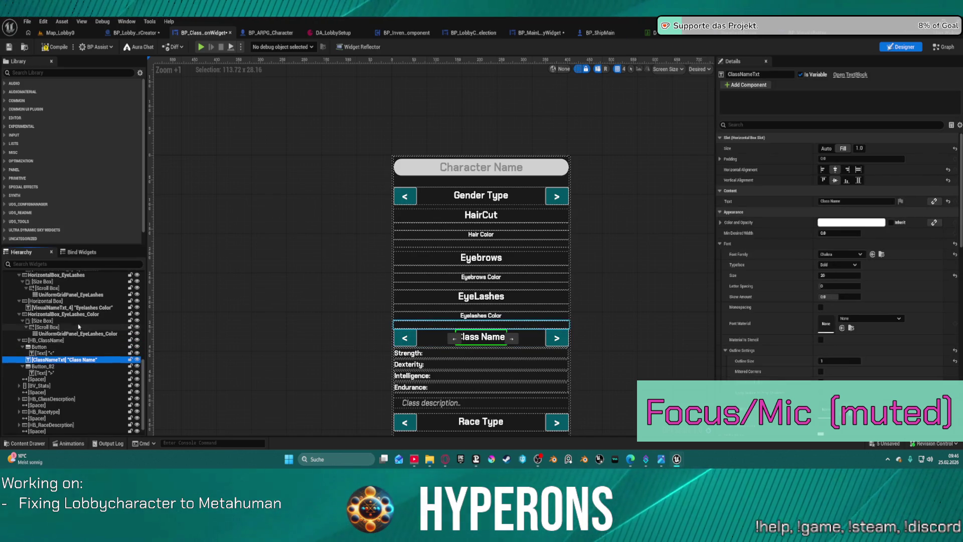
{"action": "left_click", "coordinate": [81, 333]}
{"action": "scroll", "coordinate": [96, 331], "scroll_direction": "up", "scroll_amount": 4}
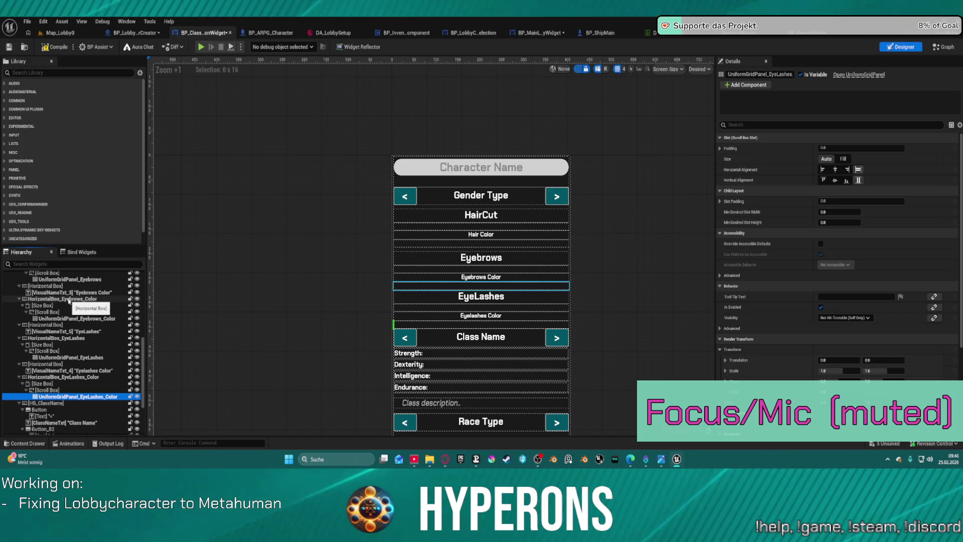
{"action": "left_click", "coordinate": [69, 328], "text": "shift"}
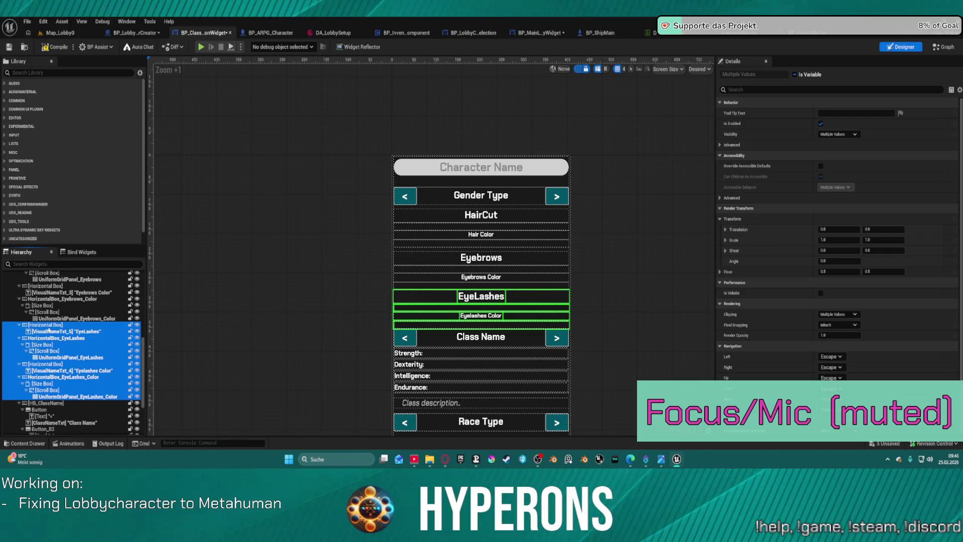
Step: Select the EyeLashes and Eyelashes Color widgets, undoing an accidental restructuring drag
{"action": "right_click", "coordinate": [46, 326]}
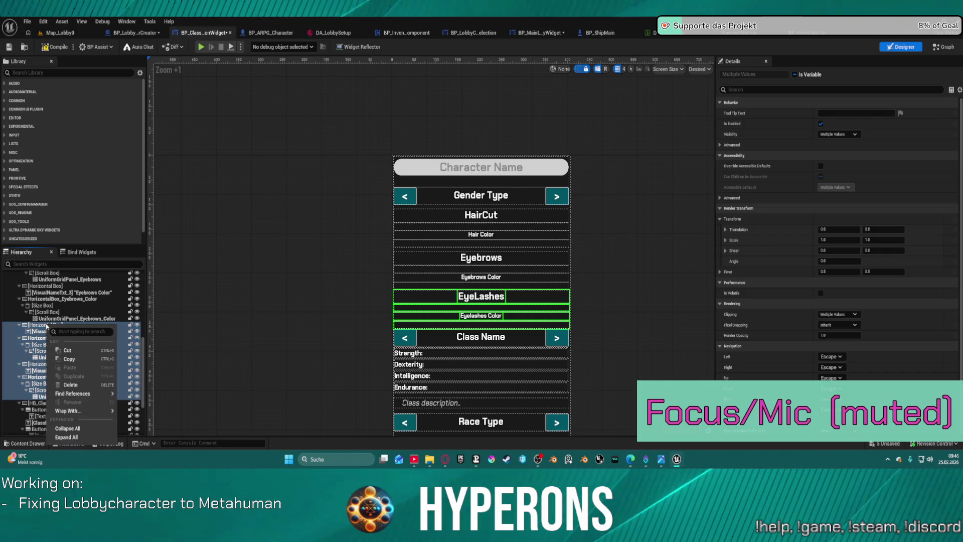
{"action": "mouse_move", "coordinate": [92, 411]}
{"action": "key", "text": "Escape"}
{"action": "left_click", "coordinate": [45, 325]}
{"action": "left_click", "coordinate": [59, 398], "text": "shift"}
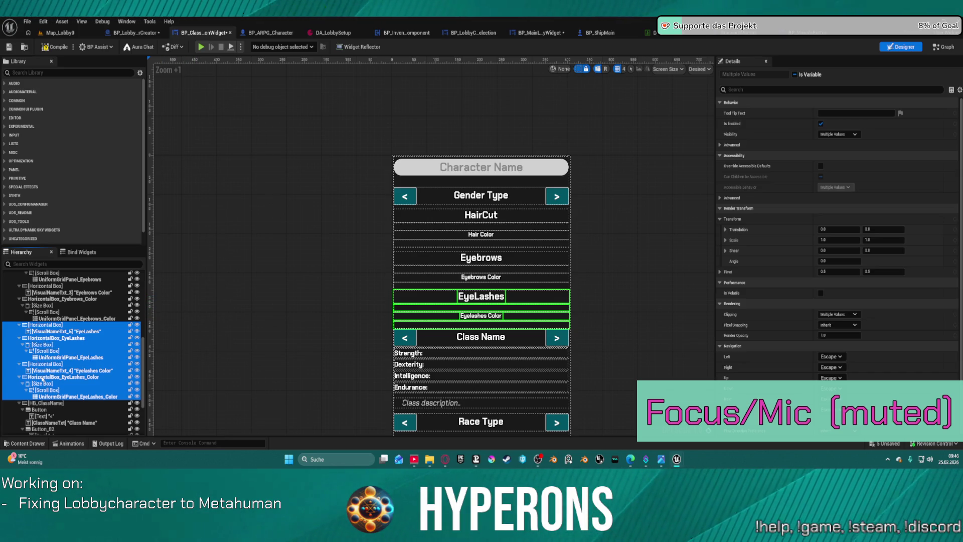
{"action": "left_click_drag", "start_coordinate": [43, 379], "coordinate": [50, 379]}
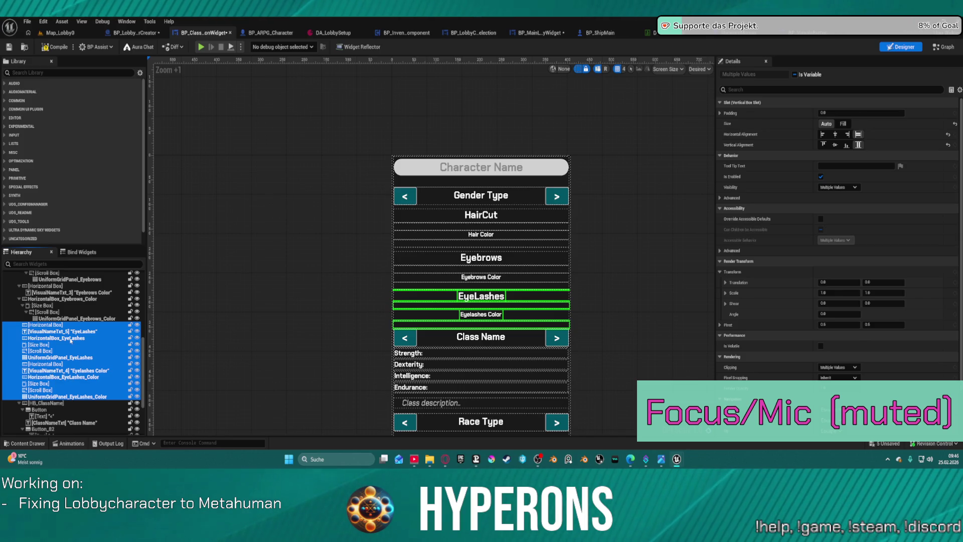
{"action": "key", "text": "ctrl+z"}
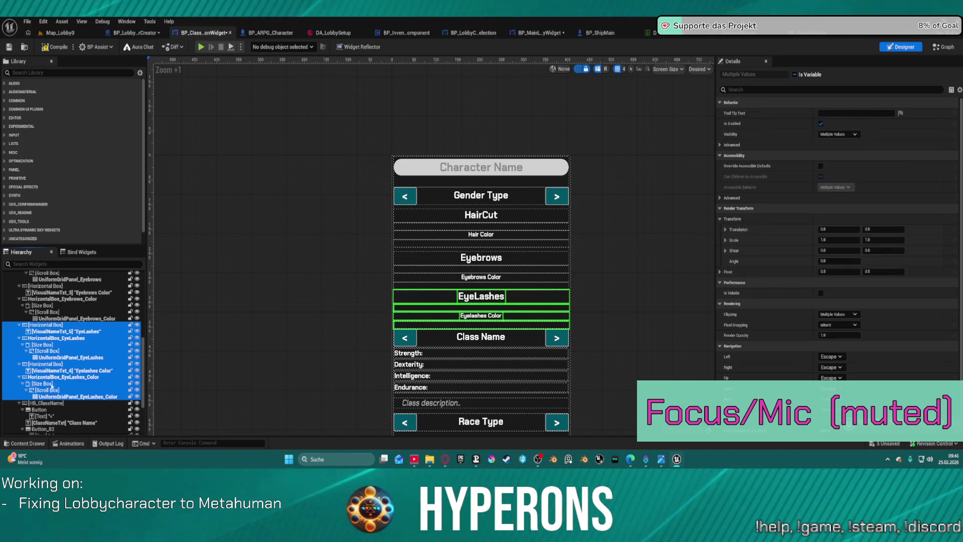
Step: Paste a copy of the EyeLashes rows and move it just above Class Name
{"action": "left_click", "coordinate": [282, 341]}
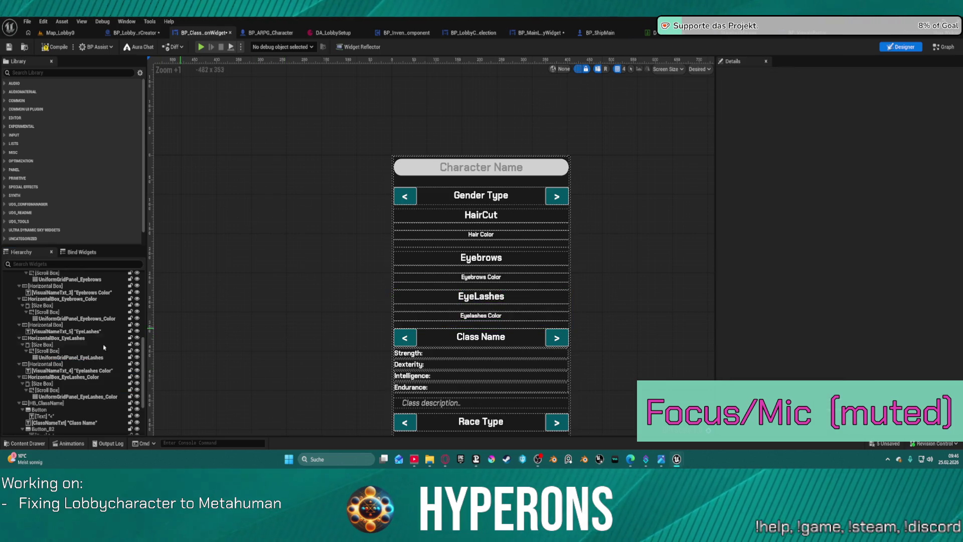
{"action": "left_click", "coordinate": [100, 376]}
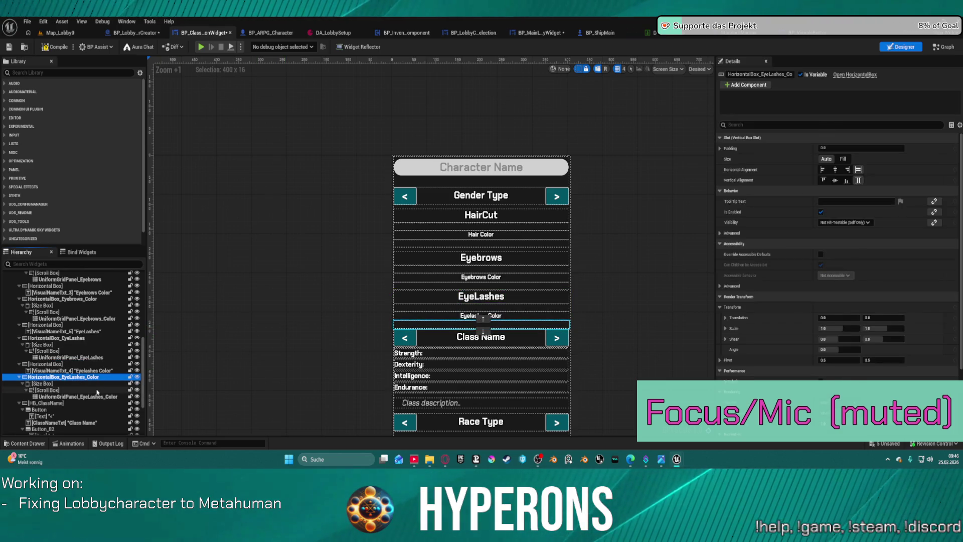
{"action": "key", "text": "ctrl+v"}
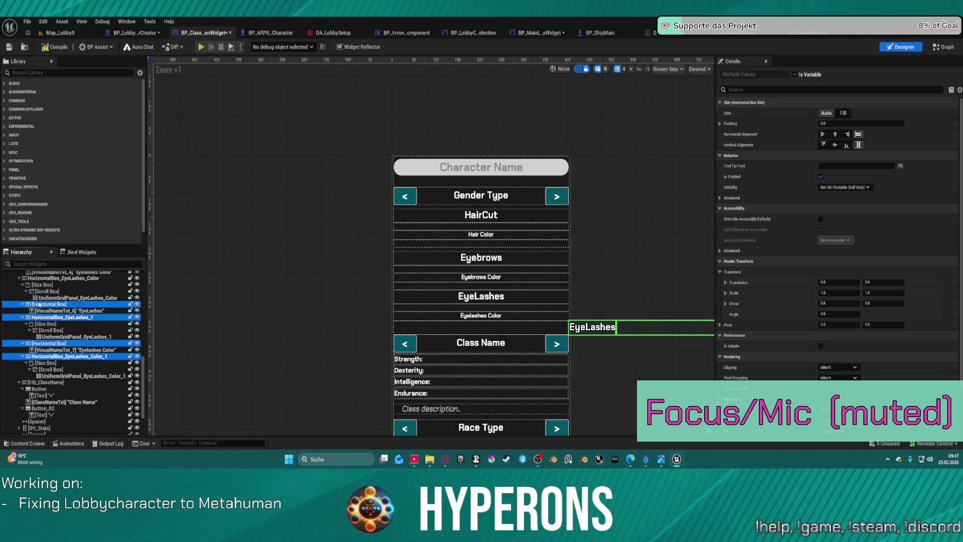
{"action": "left_click_drag", "start_coordinate": [39, 304], "coordinate": [40, 382]}
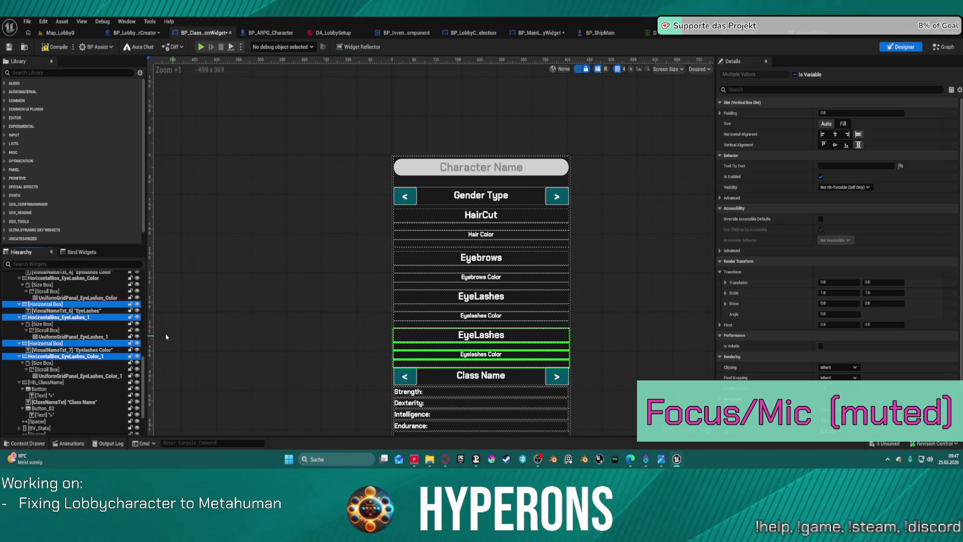
Step: Change the lower copied labels' text to Beard and Beard Color
{"action": "left_click", "coordinate": [494, 339]}
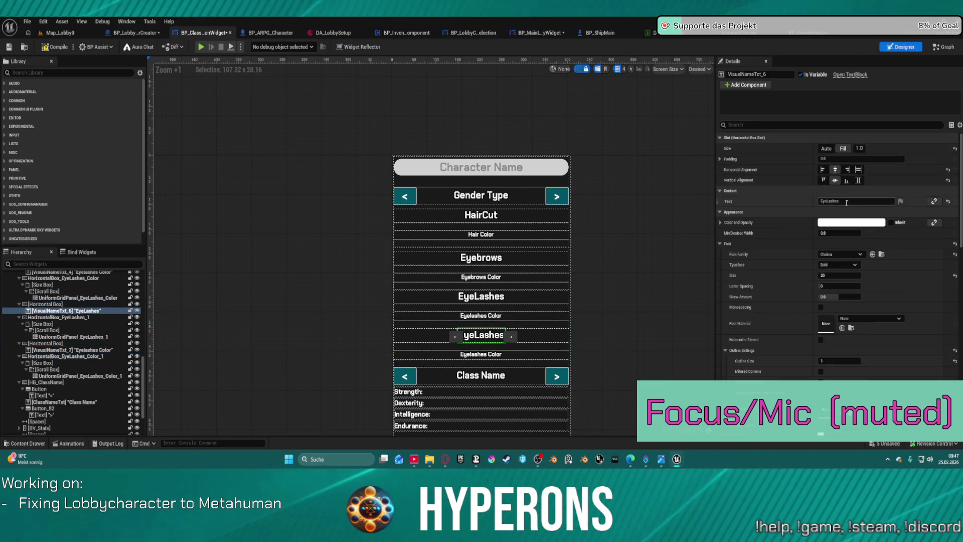
{"action": "left_click", "coordinate": [846, 202]}
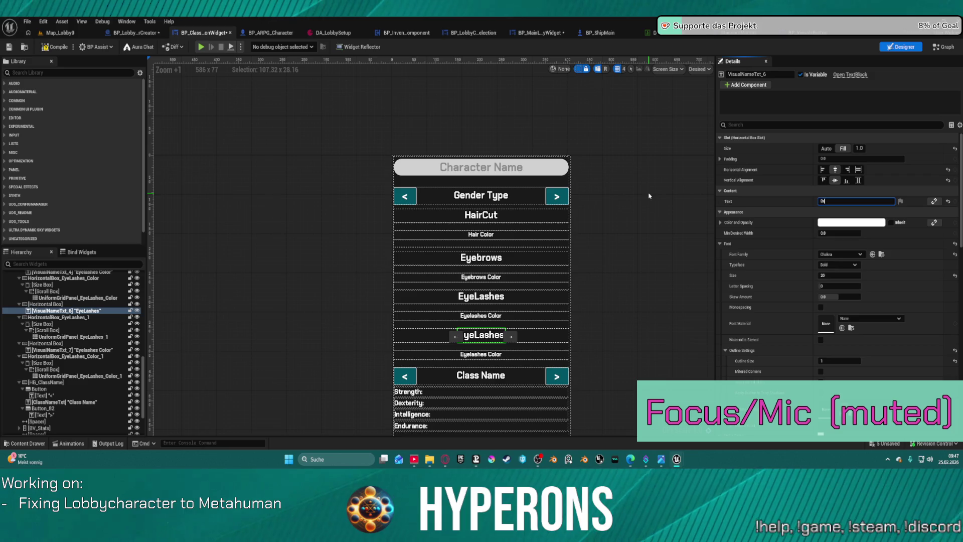
{"action": "type", "text": "rd"}
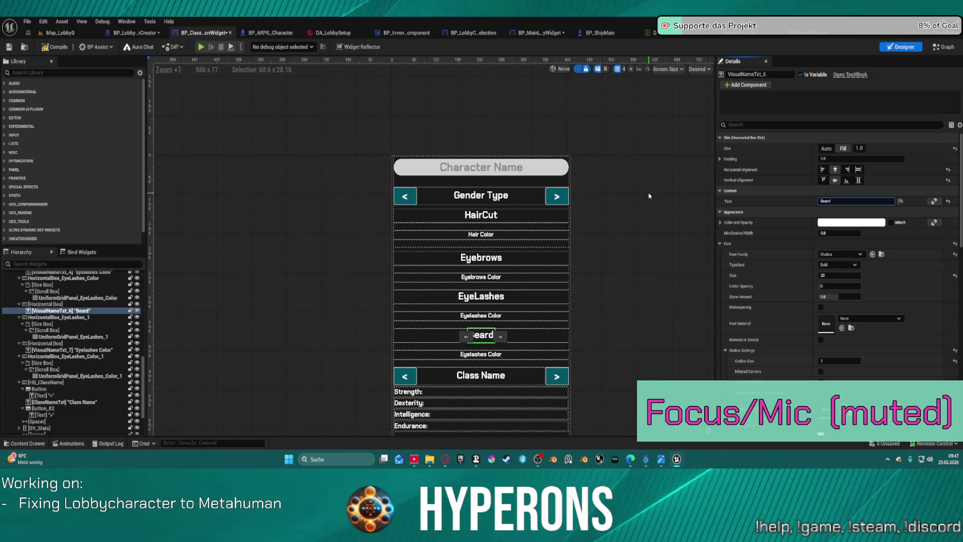
{"action": "left_click", "coordinate": [482, 354]}
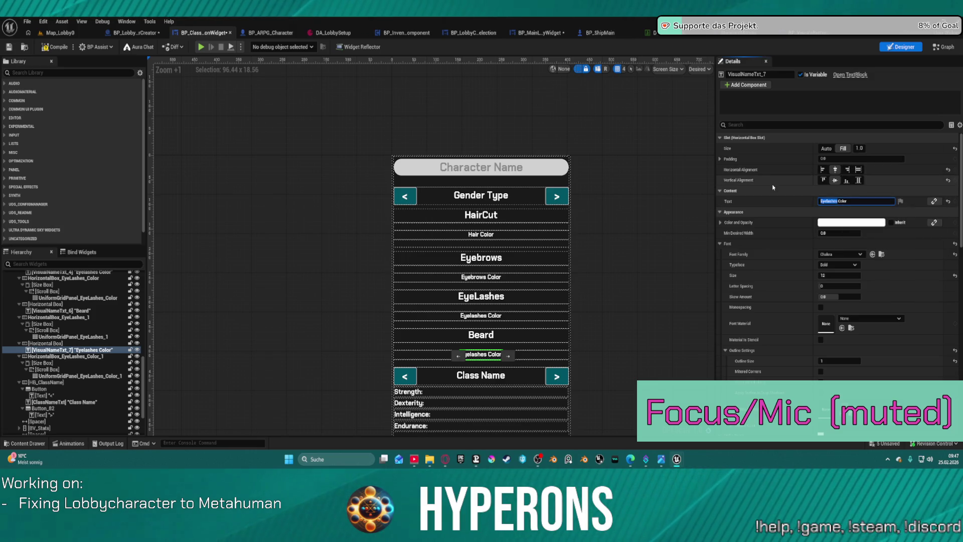
{"action": "type", "text": "Beard"}
{"action": "key", "text": "Return"}
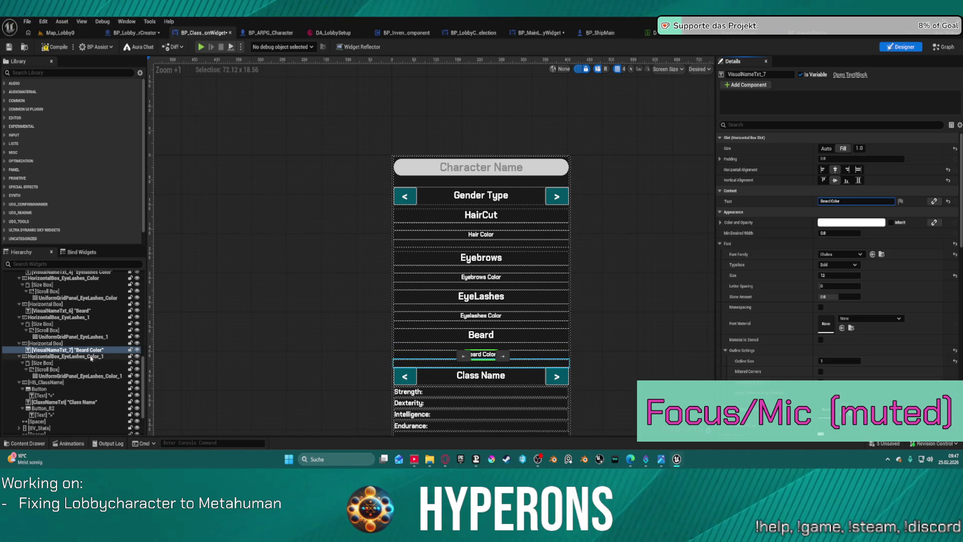
Step: Rename the Beard Color row's container to HorizontalBox_Beard_Color
{"action": "left_click", "coordinate": [91, 356]}
{"action": "left_click", "coordinate": [90, 356]}
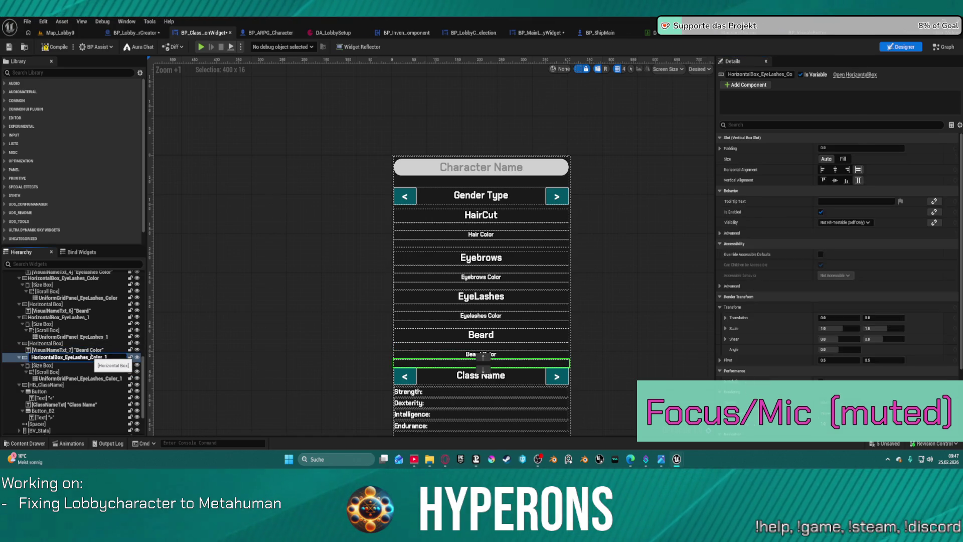
{"action": "double_click", "coordinate": [91, 357]}
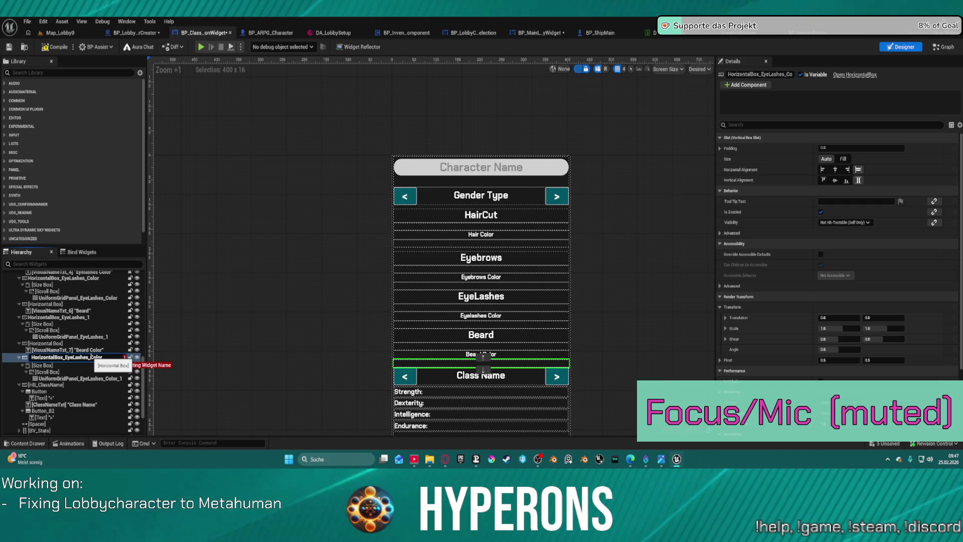
{"action": "key", "text": "BackSpace"}
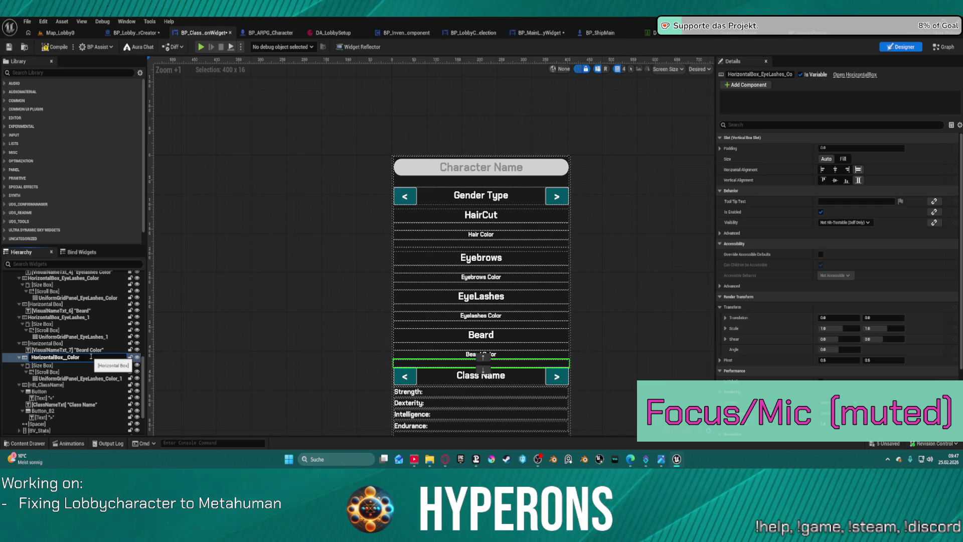
{"action": "type", "text": "Bea_d"}
{"action": "key", "text": "Return"}
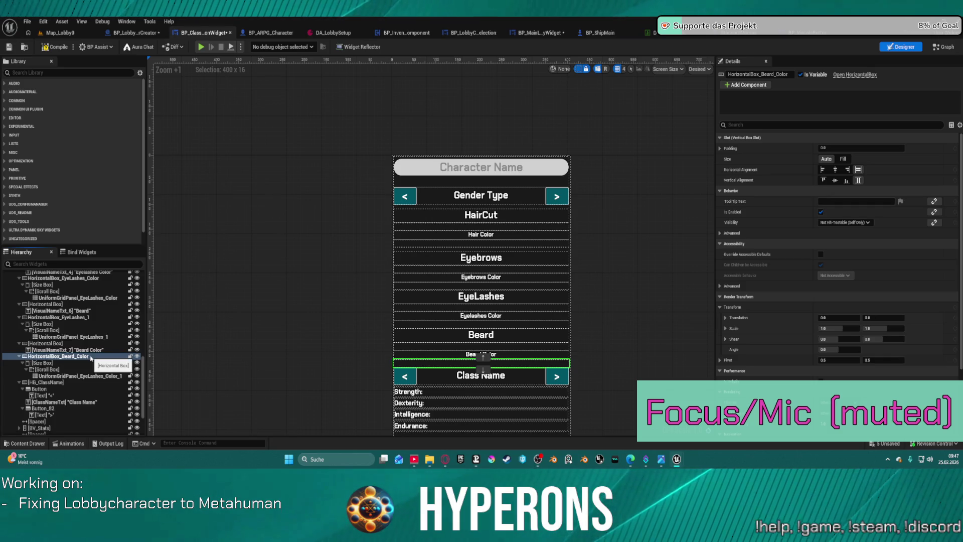
Step: Rename the lower eyelash grid panel to UniformGridPanel_Beard
{"action": "left_click", "coordinate": [100, 336]}
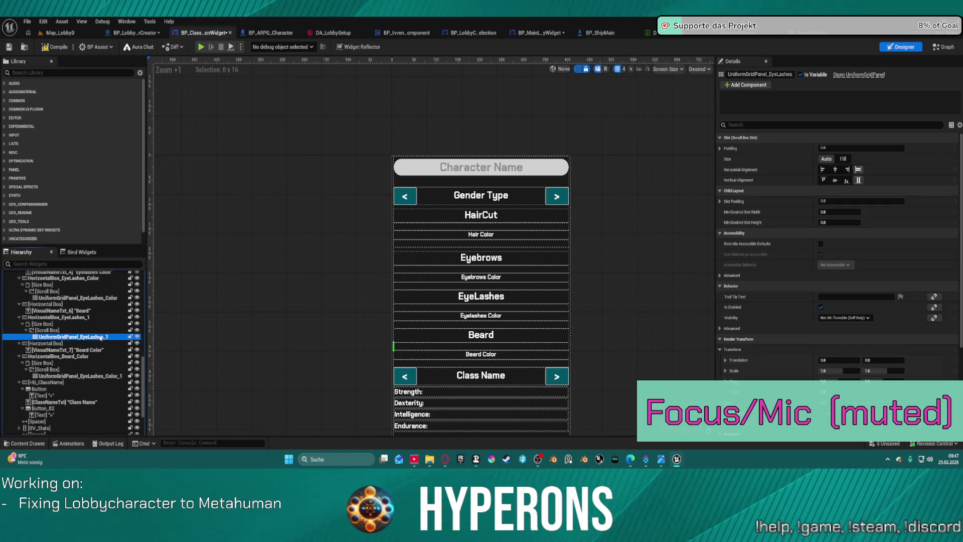
{"action": "double_click", "coordinate": [100, 336]}
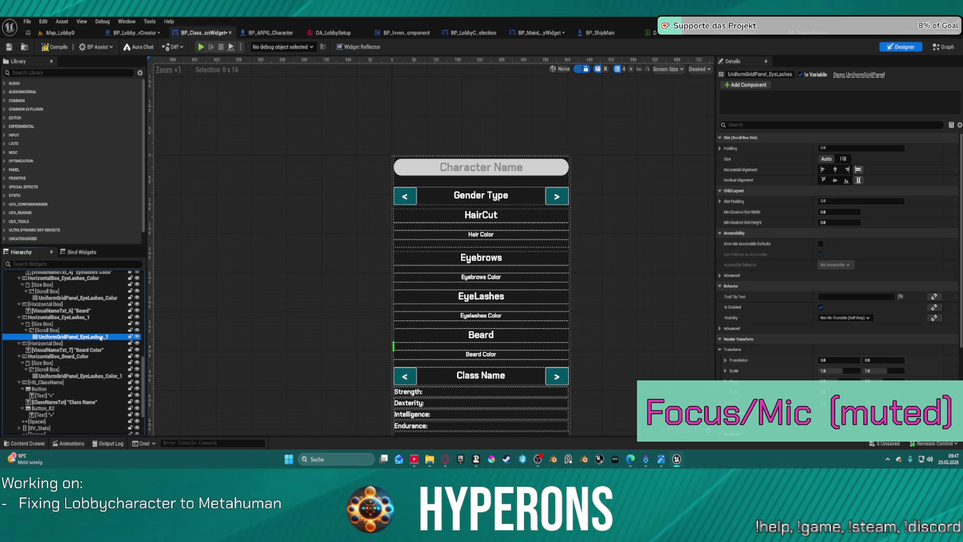
{"action": "key", "text": "BackSpace"}
{"action": "key", "text": "BackSpace"}
{"action": "key", "text": "BackSpace"}
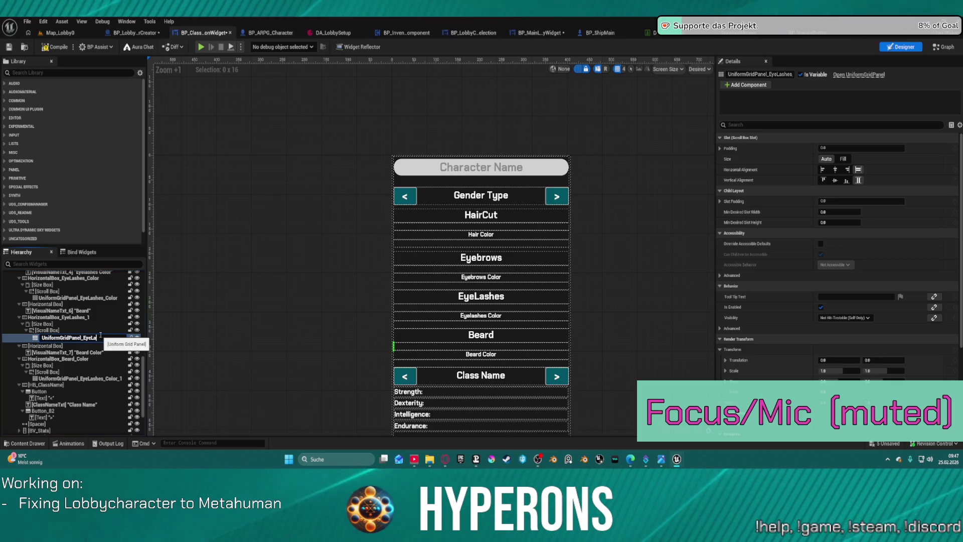
{"action": "type", "text": "Beard"}
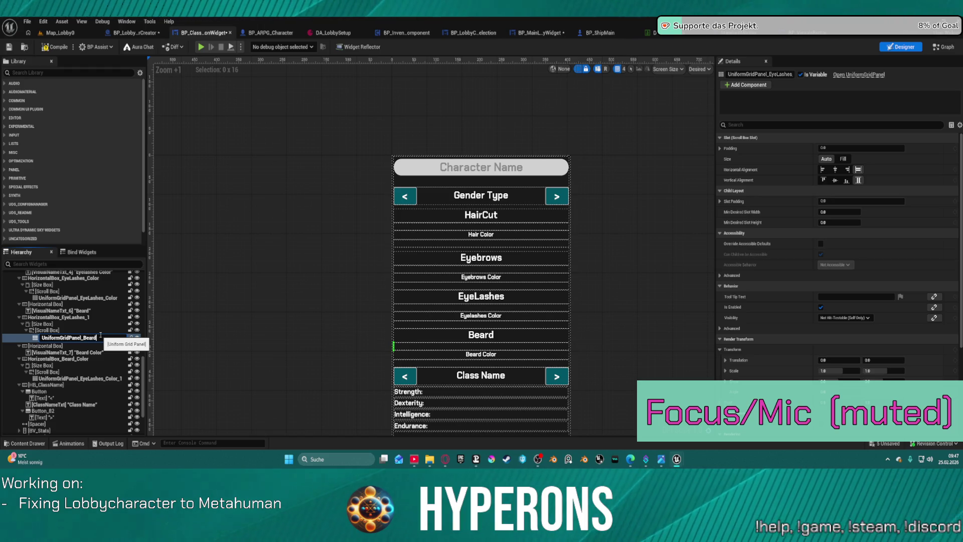
{"action": "key", "text": "Return"}
Step: Rename the Beard row's container to HorizontalBox_Beard
{"action": "left_click", "coordinate": [80, 317]}
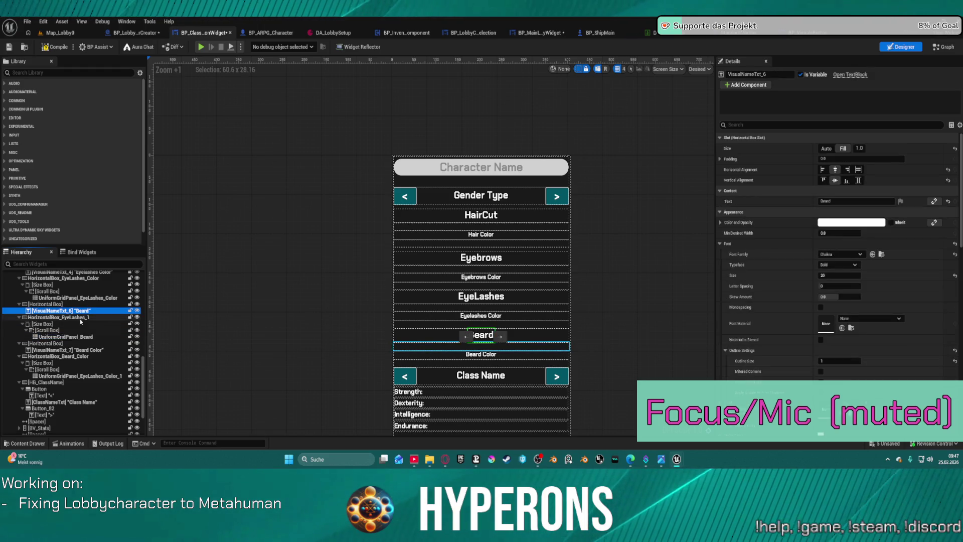
{"action": "left_click", "coordinate": [80, 318]}
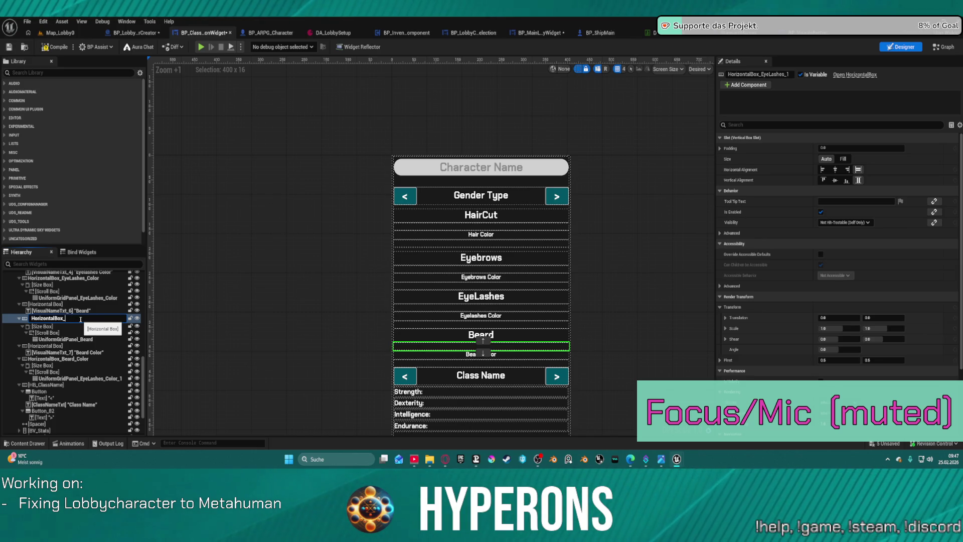
{"action": "type", "text": "Beard"}
{"action": "key", "text": "Return"}
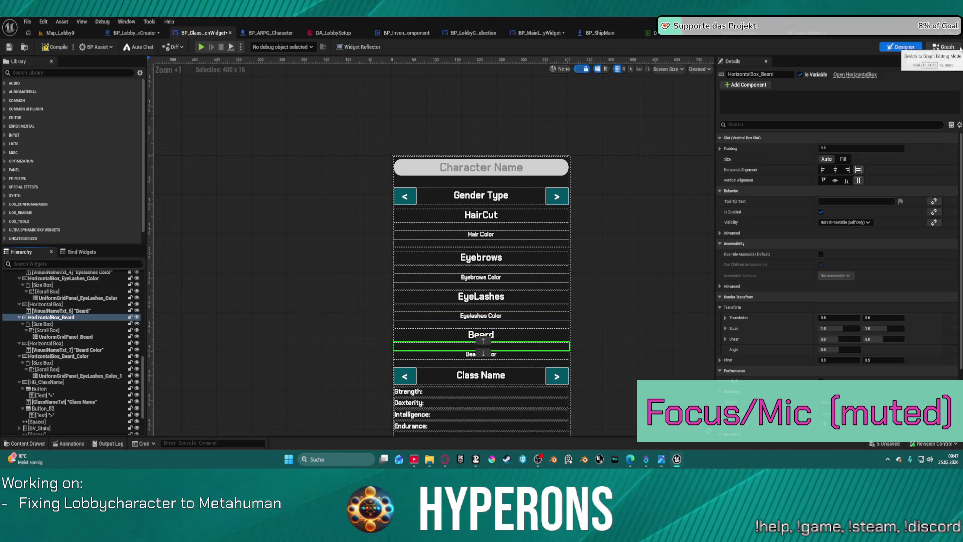
{"action": "left_click", "coordinate": [944, 47]}
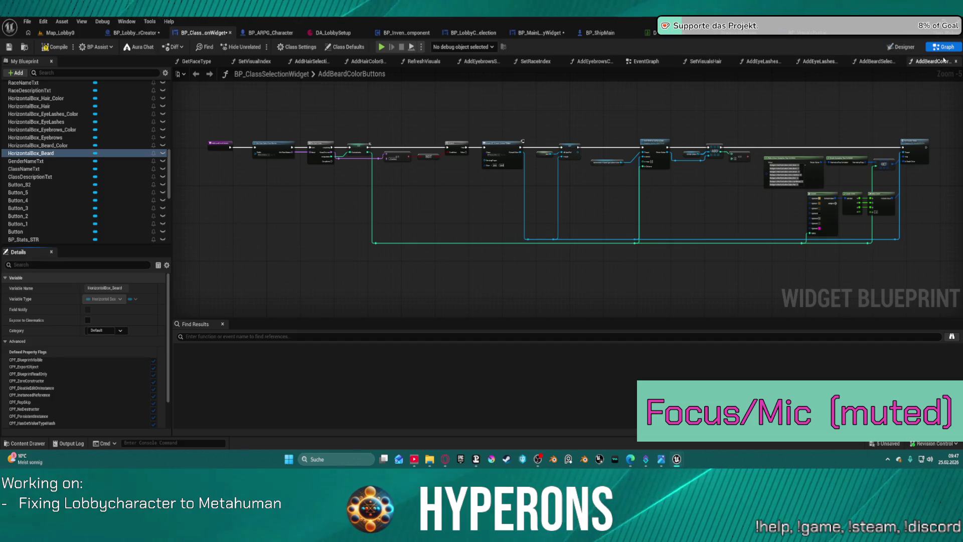
Step: Close the leftover eyelash, eyebrow and hair function graph tabs
{"action": "middle_click", "coordinate": [761, 61]}
{"action": "middle_click", "coordinate": [761, 61]}
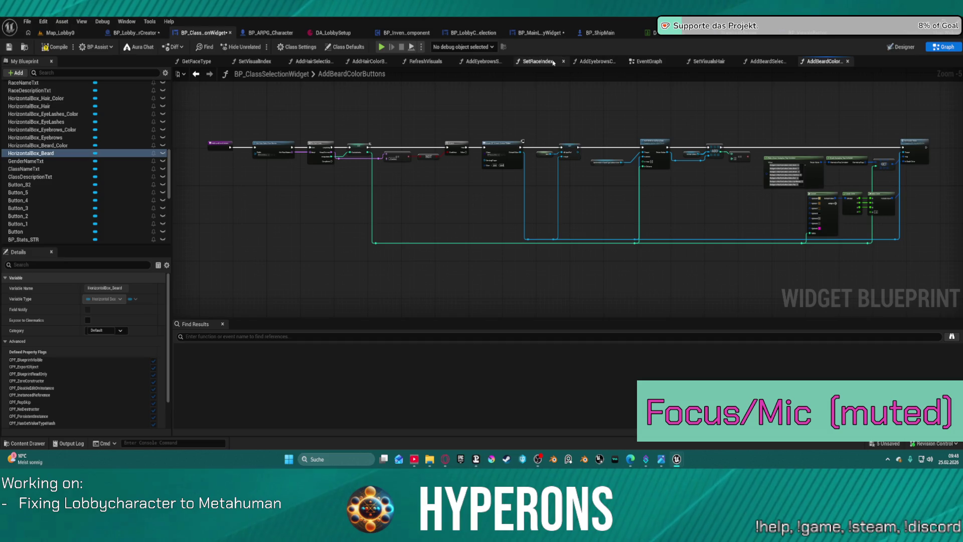
{"action": "middle_click", "coordinate": [597, 61]}
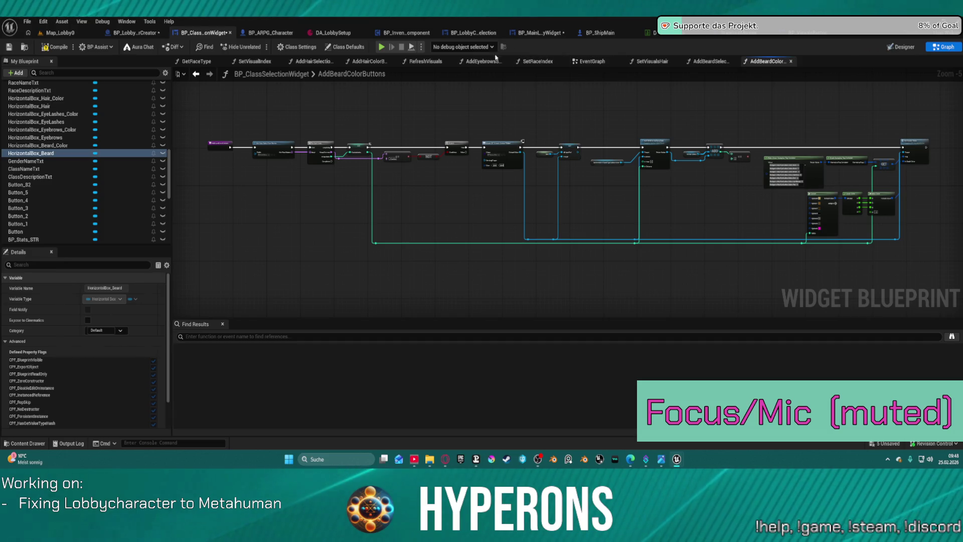
{"action": "middle_click", "coordinate": [481, 61]}
{"action": "middle_click", "coordinate": [368, 62]}
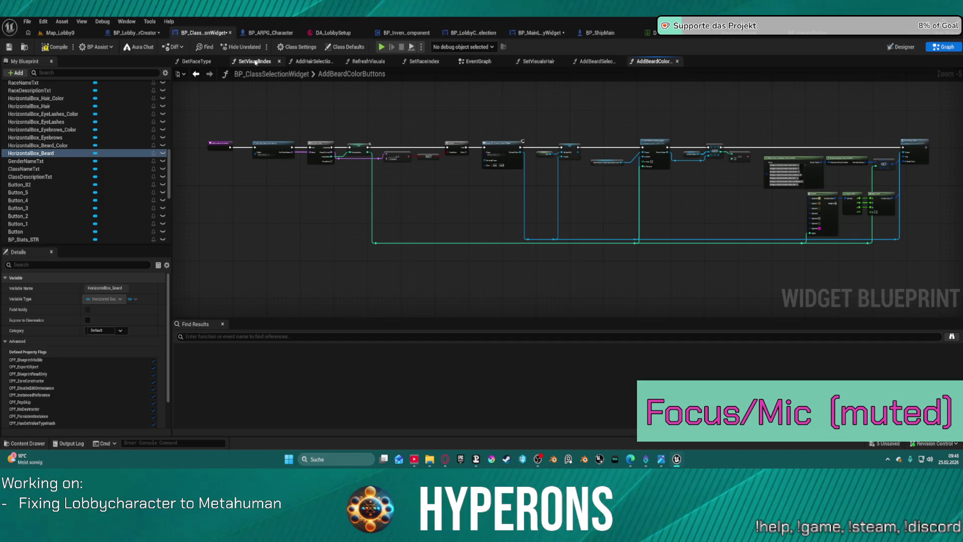
{"action": "middle_click", "coordinate": [312, 61]}
Step: Delete the misplaced panel reference nodes from the AddBeardColorButtons Add Child target
{"action": "scroll", "coordinate": [288, 212], "scroll_direction": "up", "scroll_amount": 5}
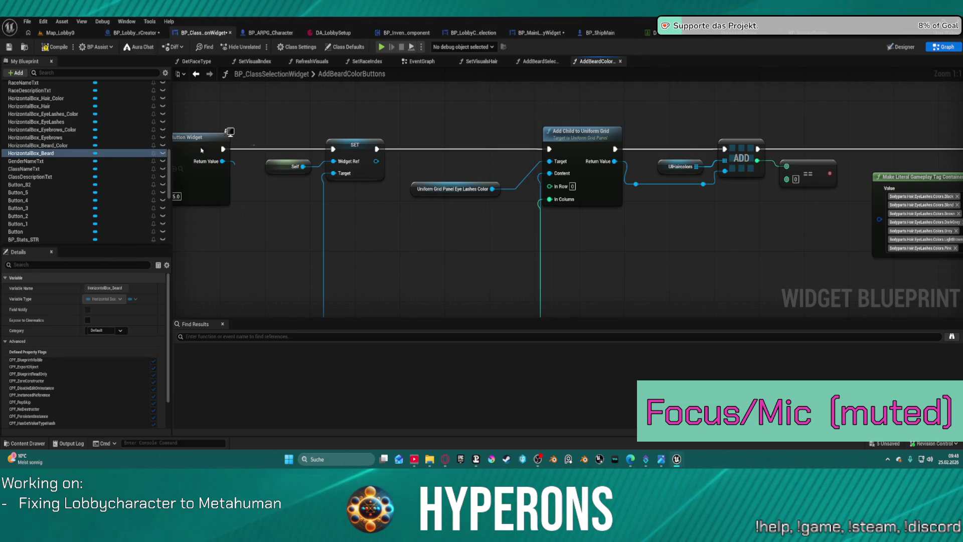
{"action": "mouse_move", "coordinate": [42, 146]}
{"action": "left_mouse_down"}
{"action": "mouse_move", "coordinate": [326, 165]}
{"action": "mouse_move", "coordinate": [423, 184]}
{"action": "left_mouse_up"}
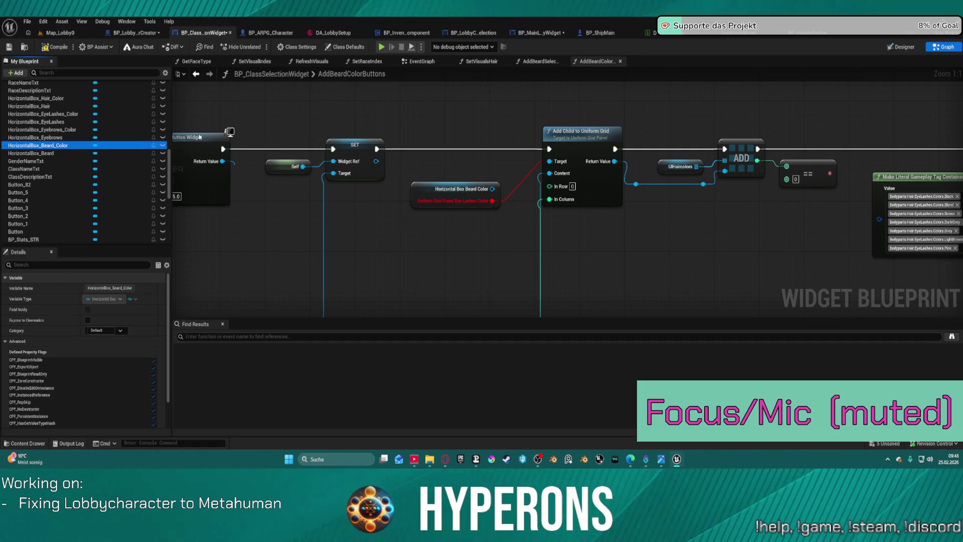
{"action": "left_click", "coordinate": [452, 189]}
{"action": "key", "text": "Delete"}
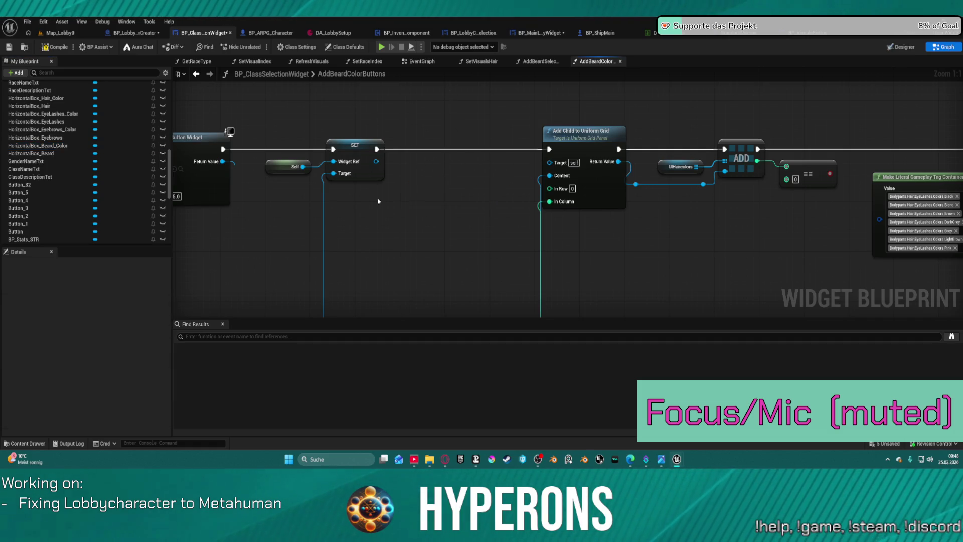
{"action": "scroll", "coordinate": [64, 111], "scroll_direction": "up", "scroll_amount": 3}
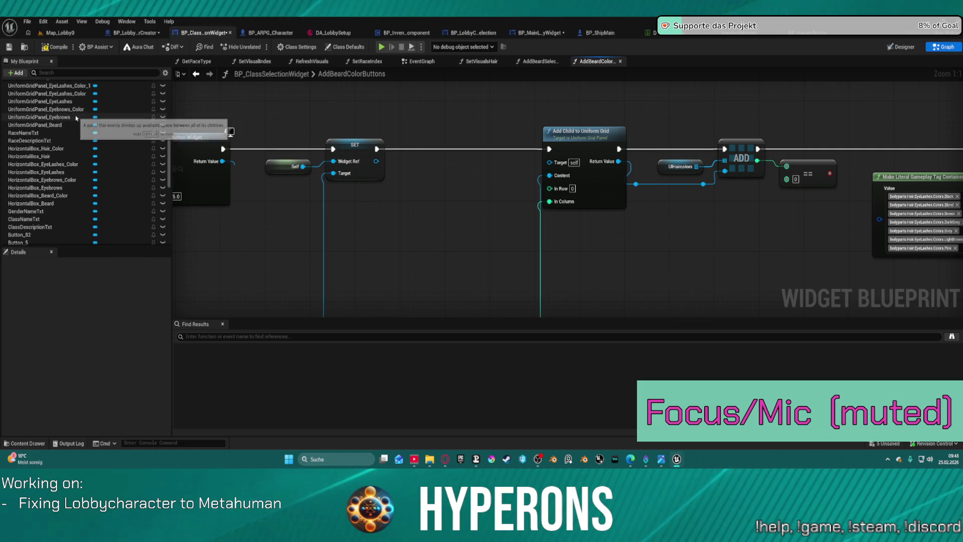
{"action": "scroll", "coordinate": [64, 110], "scroll_direction": "up", "scroll_amount": 2}
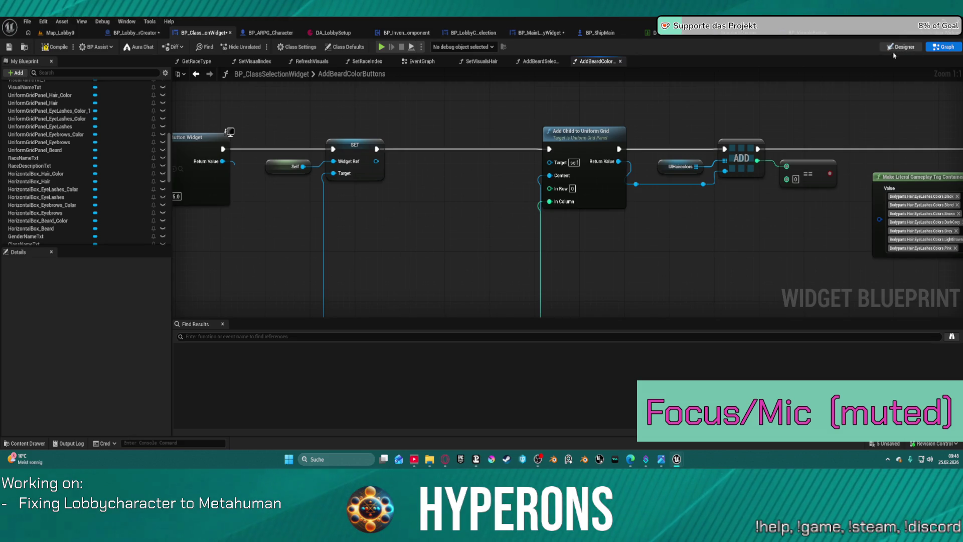
{"action": "left_click", "coordinate": [896, 48]}
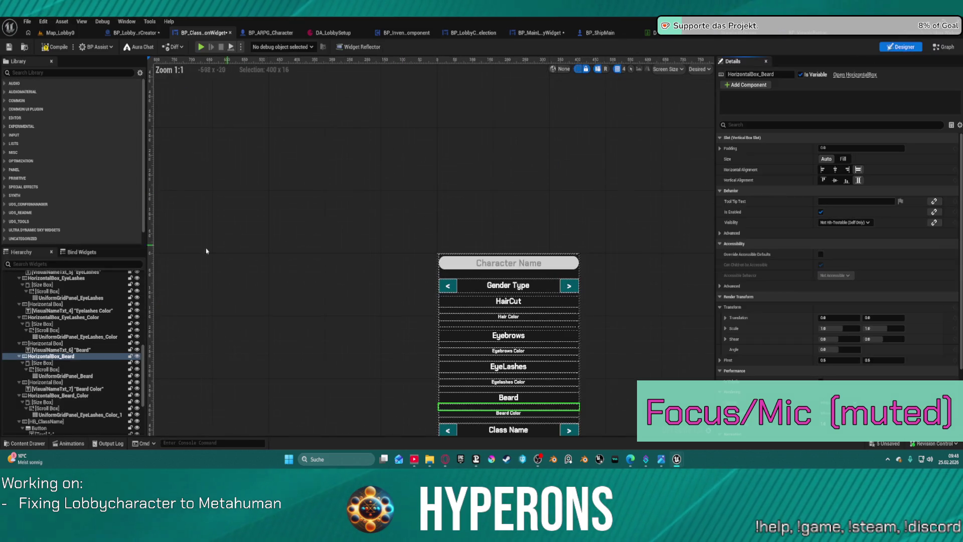
Step: Rename the Beard Color grid panel to UniformGridPanel_beard_Color and wire it into Add Child to Uniform Grid
{"action": "left_click", "coordinate": [80, 414]}
{"action": "key", "text": "F2"}
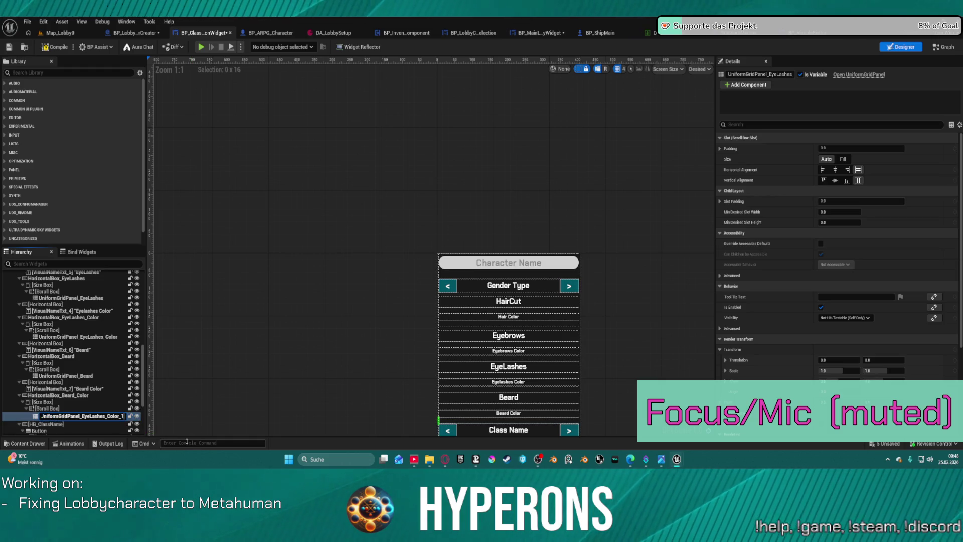
{"action": "type", "text": "or"}
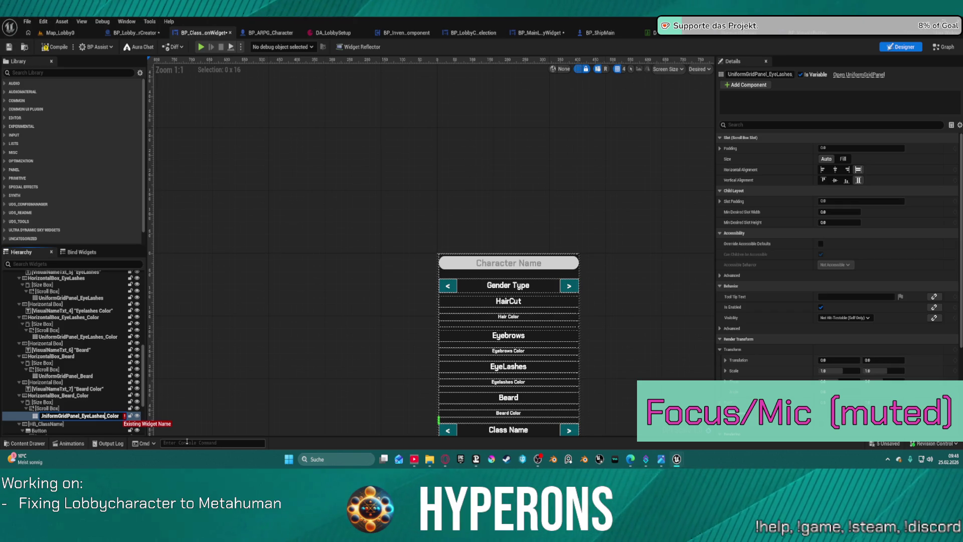
{"action": "key", "text": "BackSpace"}
{"action": "key", "text": "BackSpace"}
{"action": "key", "text": "BackSpace"}
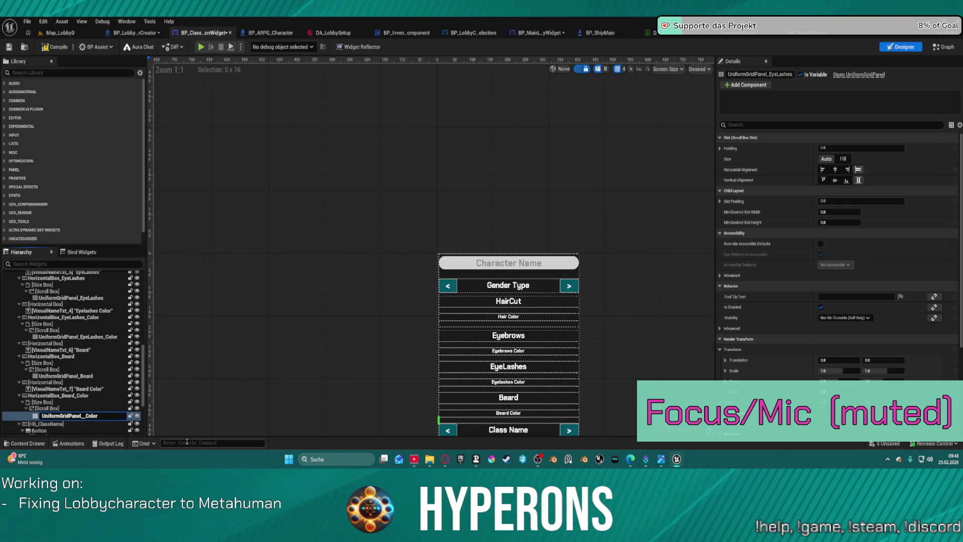
{"action": "type", "text": "beard"}
{"action": "key", "text": "Return"}
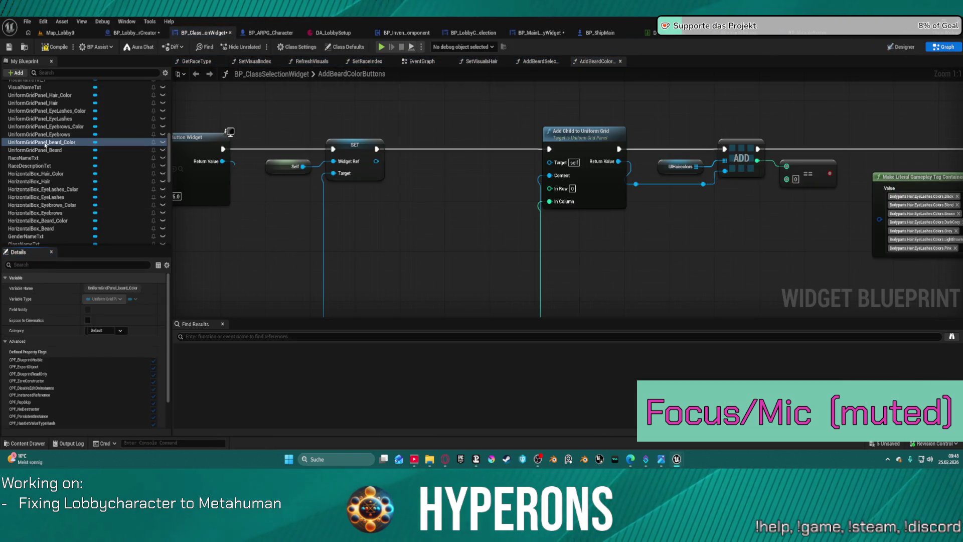
{"action": "mouse_move", "coordinate": [45, 142]}
{"action": "left_mouse_down"}
{"action": "mouse_move", "coordinate": [549, 175]}
{"action": "mouse_move", "coordinate": [452, 167]}
{"action": "mouse_move", "coordinate": [569, 236]}
{"action": "mouse_move", "coordinate": [726, 207]}
{"action": "mouse_move", "coordinate": [530, 159]}
{"action": "mouse_move", "coordinate": [321, 140]}
{"action": "mouse_move", "coordinate": [337, 138]}
{"action": "mouse_move", "coordinate": [351, 145]}
{"action": "mouse_move", "coordinate": [20, 130]}
{"action": "mouse_move", "coordinate": [245, 159]}
{"action": "left_mouse_up"}
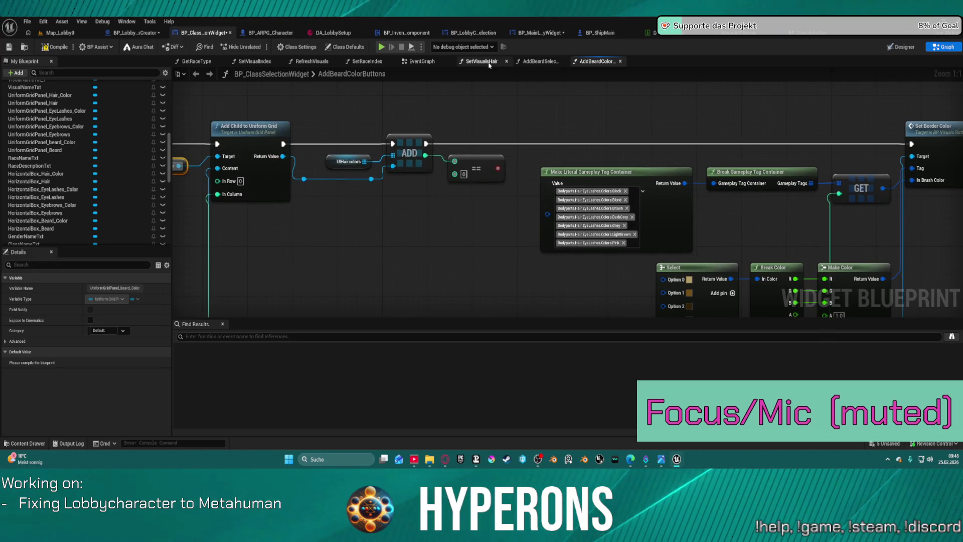
Step: In AddBeardSelectionButtons, swap the target grid to UniformGridPanel_Beard
{"action": "left_click", "coordinate": [537, 61]}
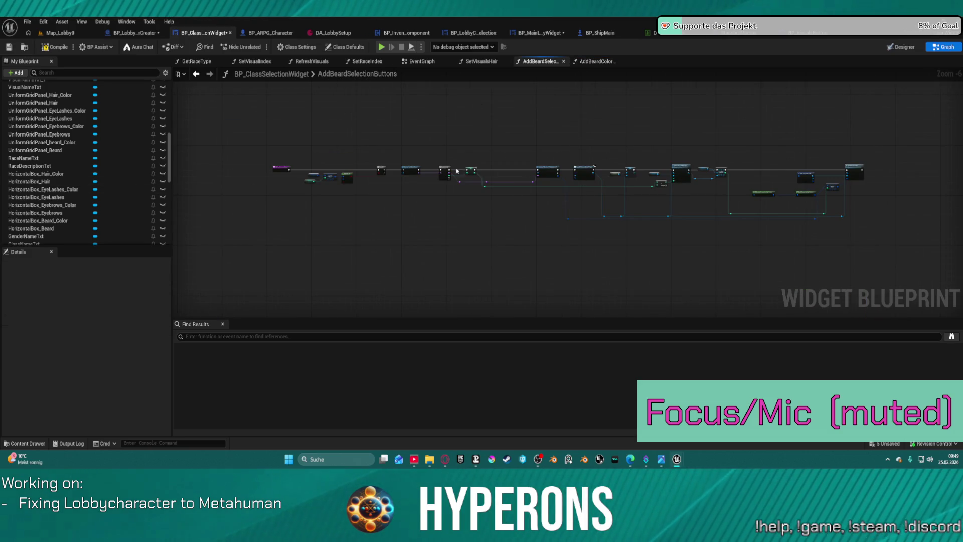
{"action": "scroll", "coordinate": [644, 179], "scroll_direction": "up", "scroll_amount": 7}
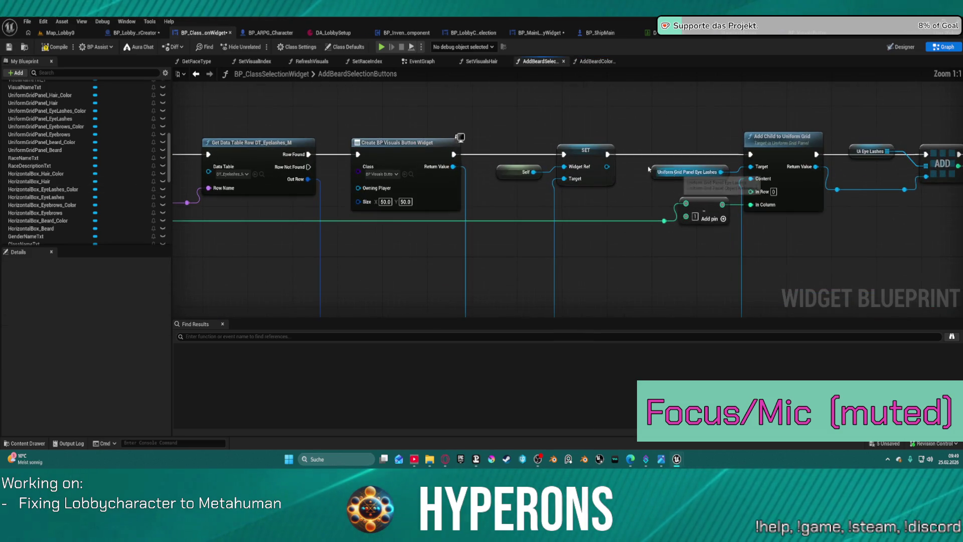
{"action": "scroll", "coordinate": [87, 159], "scroll_direction": "up", "scroll_amount": 2}
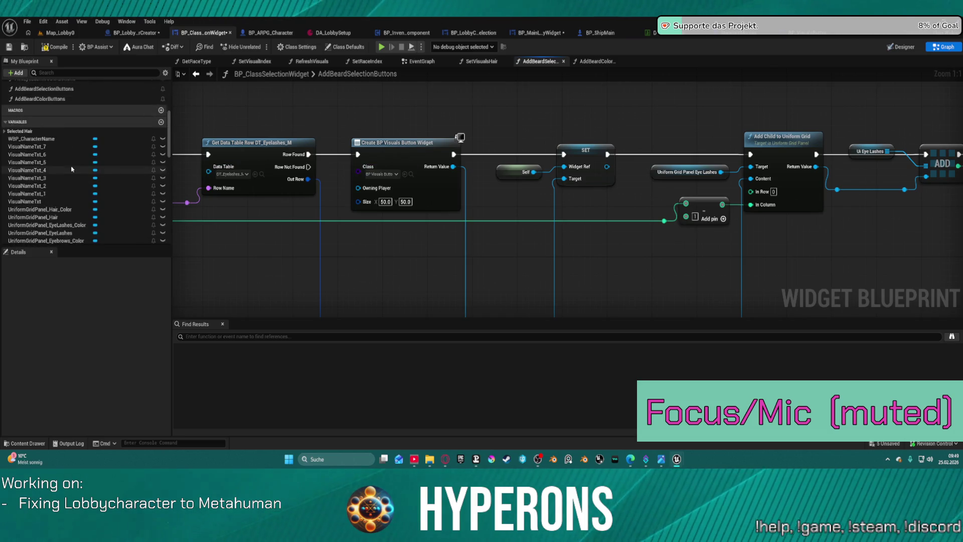
{"action": "scroll", "coordinate": [75, 158], "scroll_direction": "down", "scroll_amount": 3}
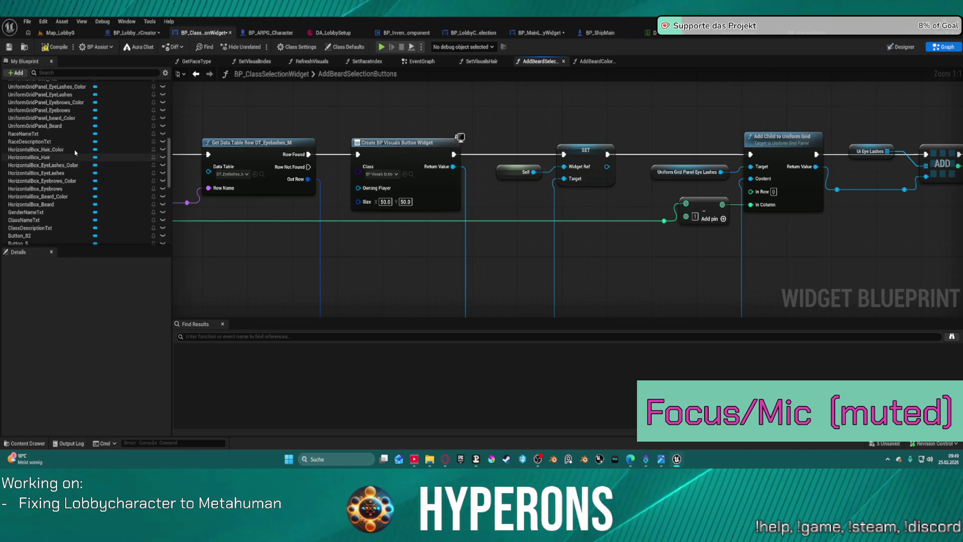
{"action": "mouse_move", "coordinate": [45, 125]}
{"action": "left_mouse_down"}
{"action": "mouse_move", "coordinate": [651, 150]}
{"action": "mouse_move", "coordinate": [653, 174]}
{"action": "left_mouse_up"}
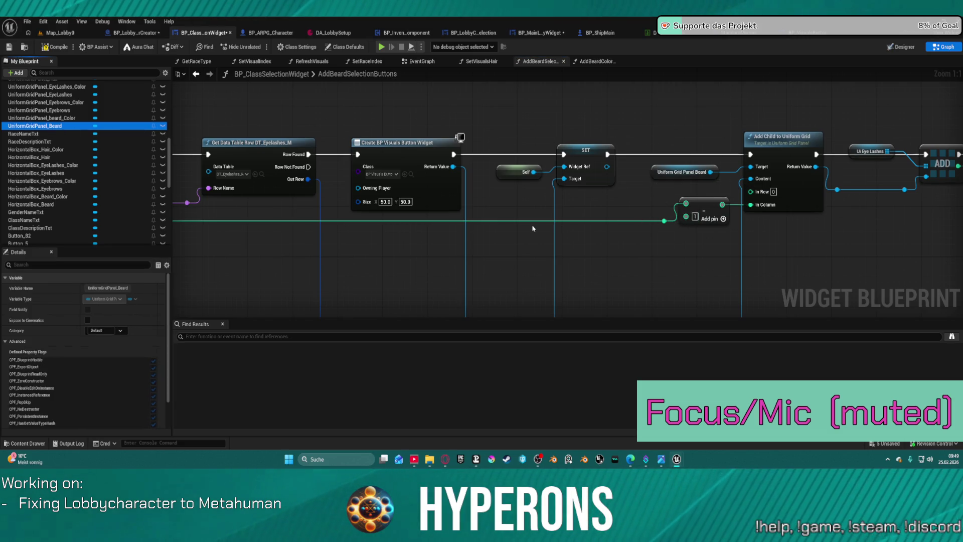
Step: Set both the row-names and row-lookup Data Table pins to DT_Beard
{"action": "mouse_move", "coordinate": [271, 213]}
{"action": "left_mouse_down"}
{"action": "mouse_move", "coordinate": [737, 249]}
{"action": "mouse_move", "coordinate": [590, 185]}
{"action": "left_mouse_up"}
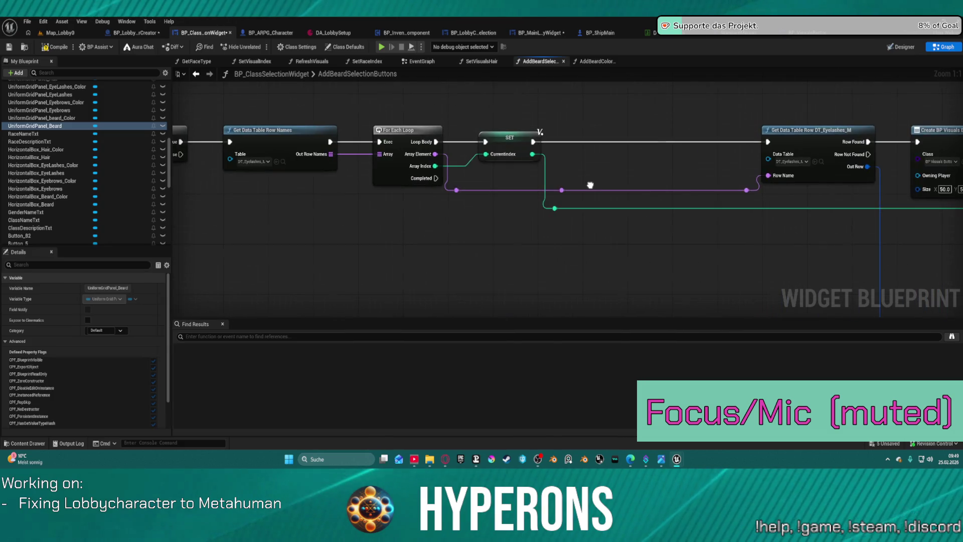
{"action": "left_click", "coordinate": [257, 162]}
{"action": "scroll", "coordinate": [308, 224], "scroll_direction": "up", "scroll_amount": 5}
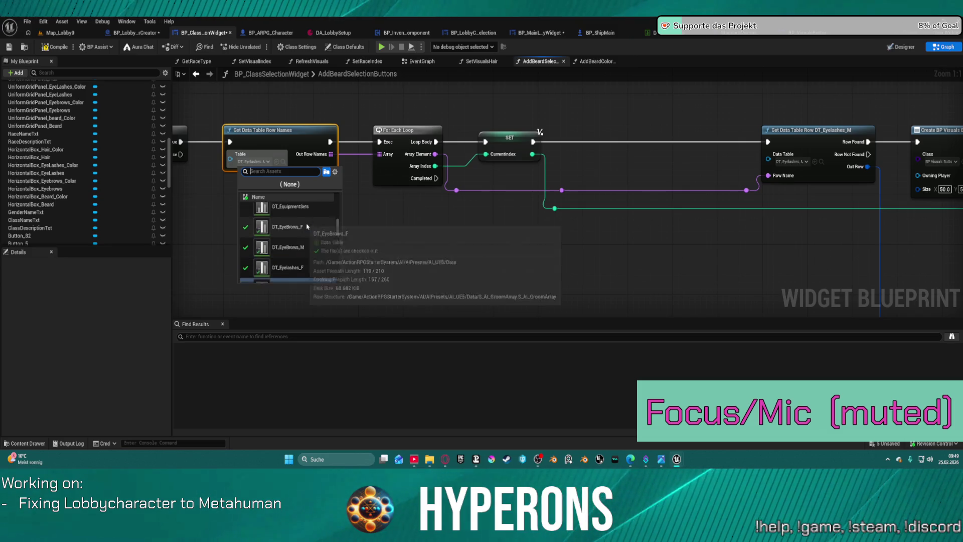
{"action": "scroll", "coordinate": [308, 224], "scroll_direction": "up", "scroll_amount": 3}
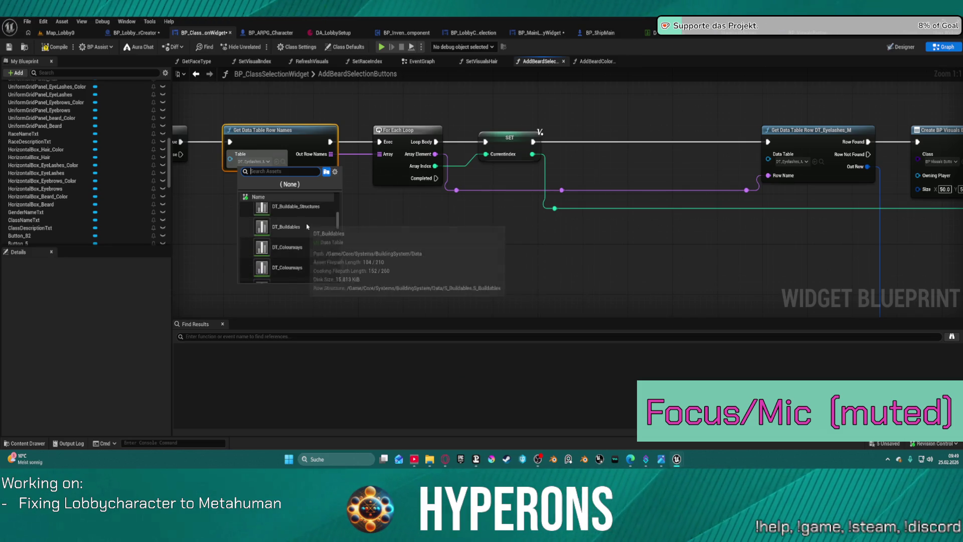
{"action": "type", "text": "beard"}
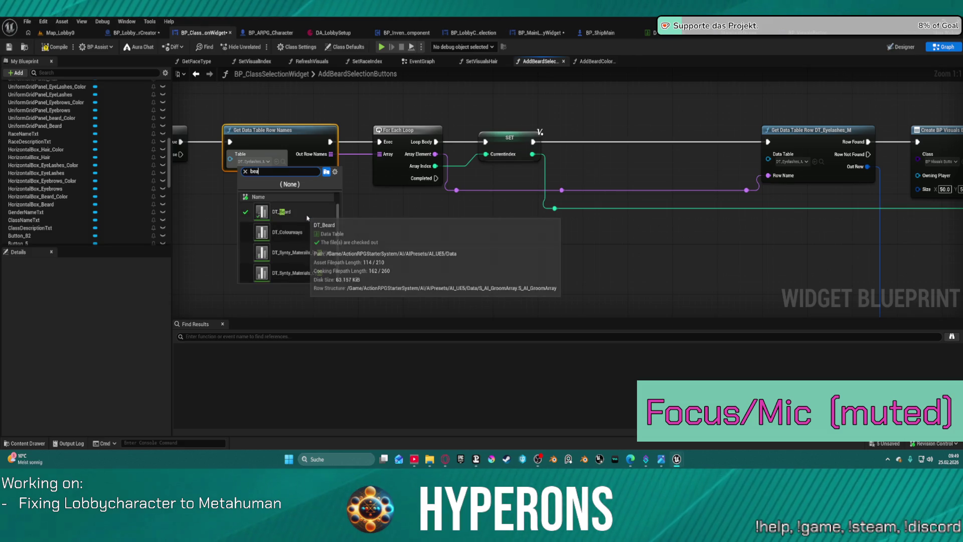
{"action": "left_click", "coordinate": [285, 209]}
{"action": "key", "text": "ctrl+c"}
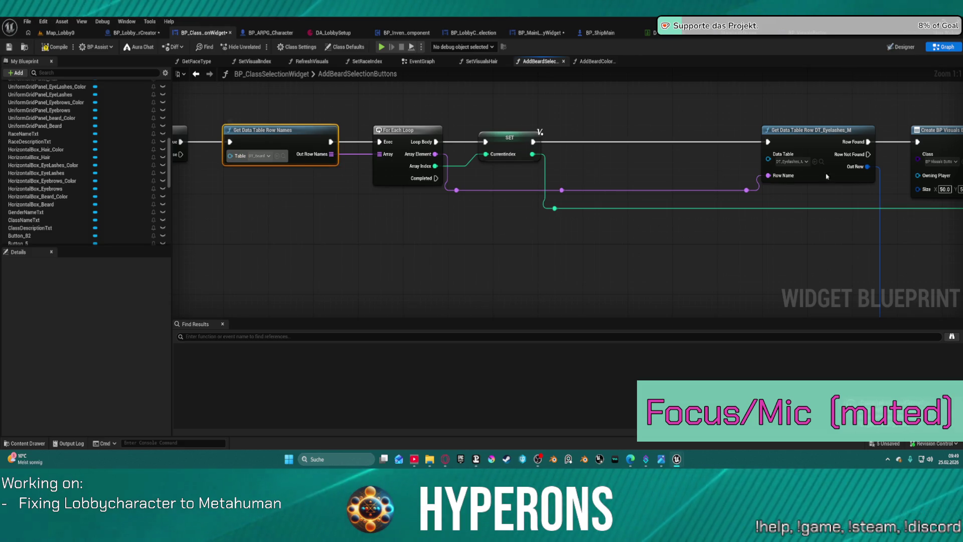
{"action": "key", "text": "ctrl+v"}
Step: Locate DT_Beard in the Content Drawer and open it to inspect its rows
{"action": "left_click_drag", "start_coordinate": [878, 228], "coordinate": [212, 243]}
{"action": "left_click_drag", "start_coordinate": [843, 267], "coordinate": [660, 243]}
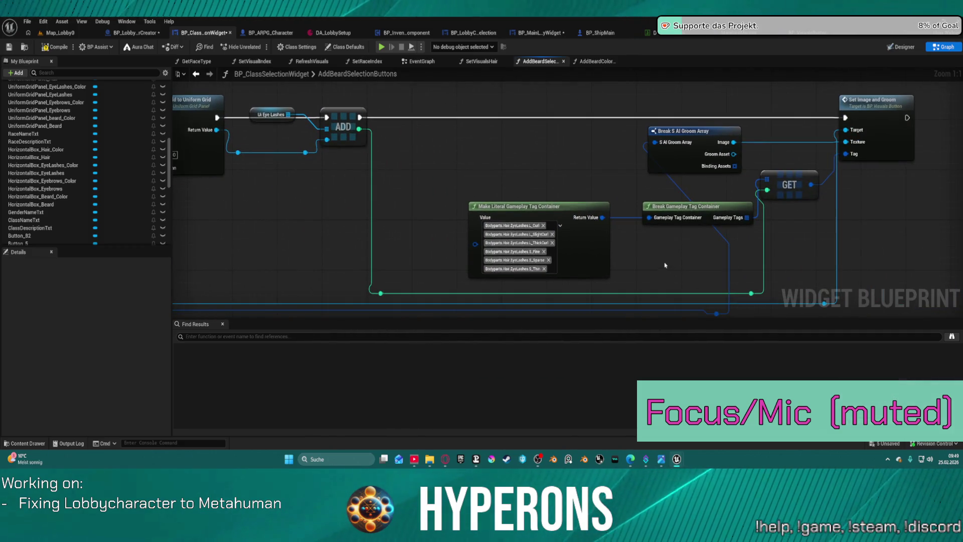
{"action": "left_click_drag", "start_coordinate": [308, 218], "coordinate": [961, 204]}
{"action": "left_click_drag", "start_coordinate": [563, 203], "coordinate": [941, 200]}
{"action": "left_click", "coordinate": [699, 117]}
{"action": "left_click", "coordinate": [727, 123]}
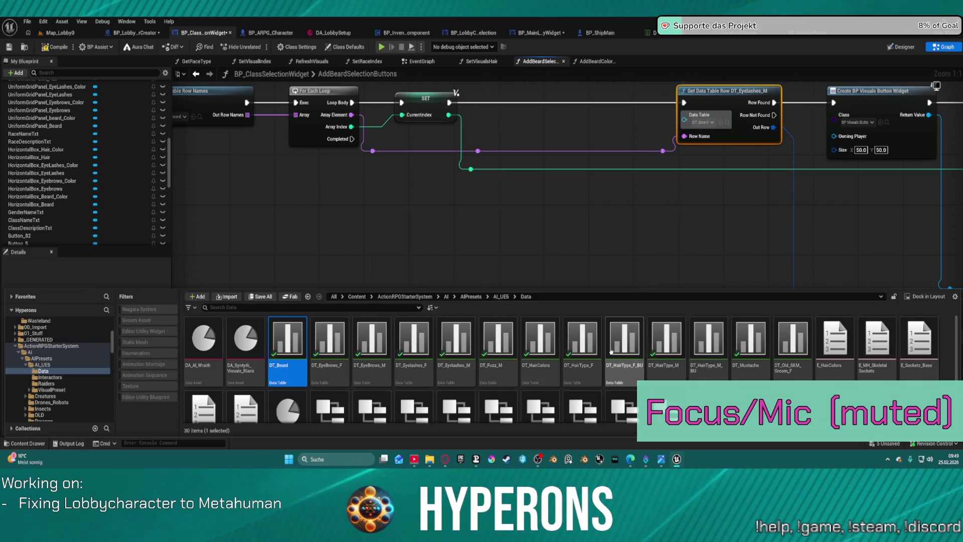
{"action": "double_click", "coordinate": [305, 332]}
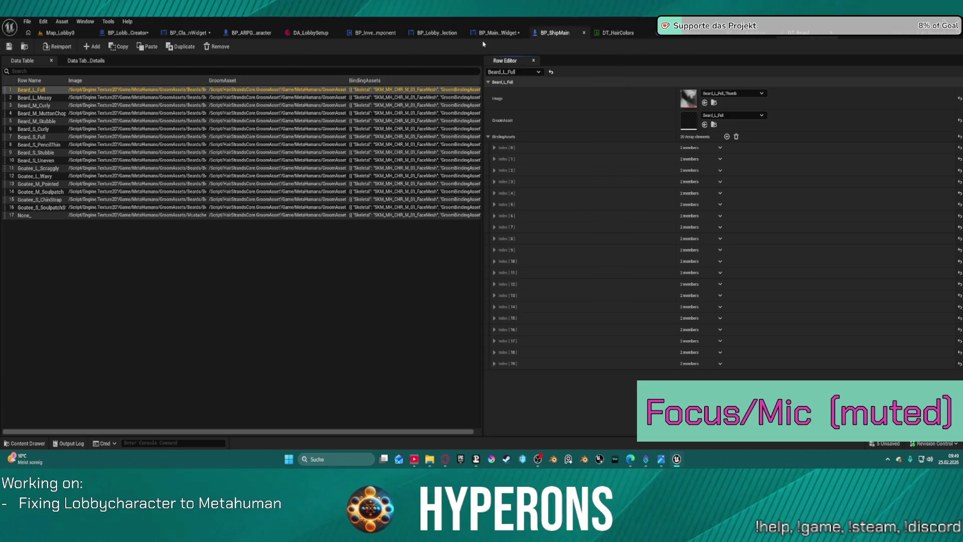
{"action": "left_click", "coordinate": [795, 35]}
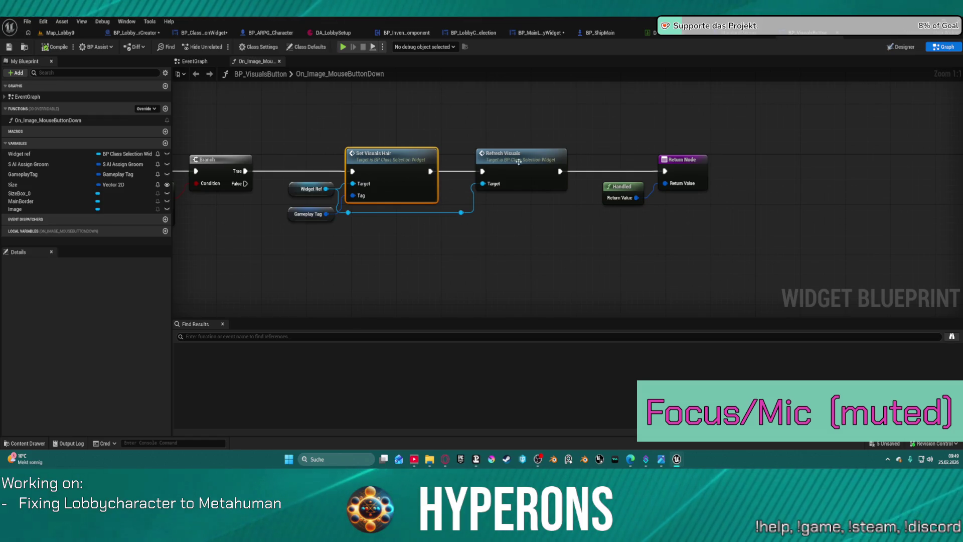
{"action": "left_click", "coordinate": [215, 34]}
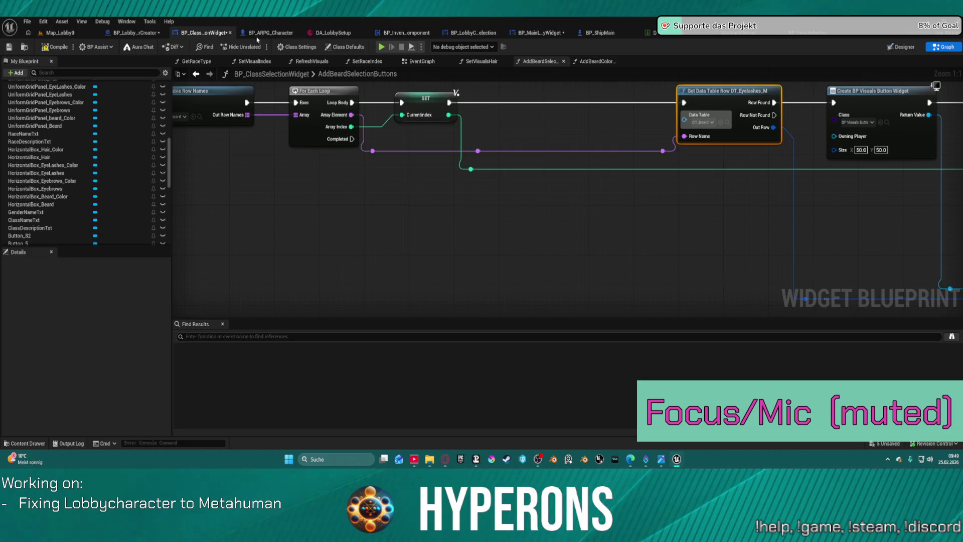
Step: Open the literal tag container's tag list and clear all EyeLashes tags
{"action": "left_click_drag", "start_coordinate": [731, 147], "coordinate": [328, 121]}
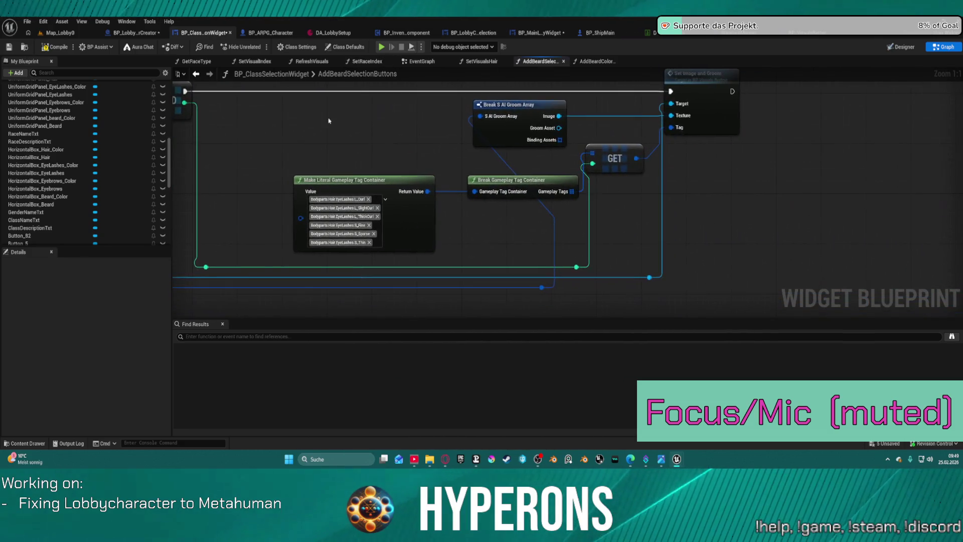
{"action": "left_click_drag", "start_coordinate": [413, 198], "coordinate": [429, 187]}
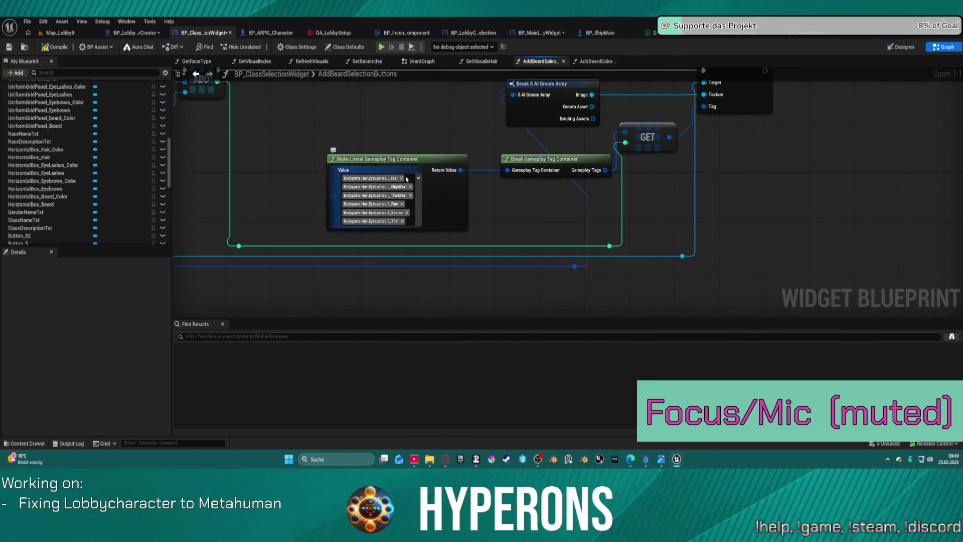
{"action": "left_click", "coordinate": [418, 178]}
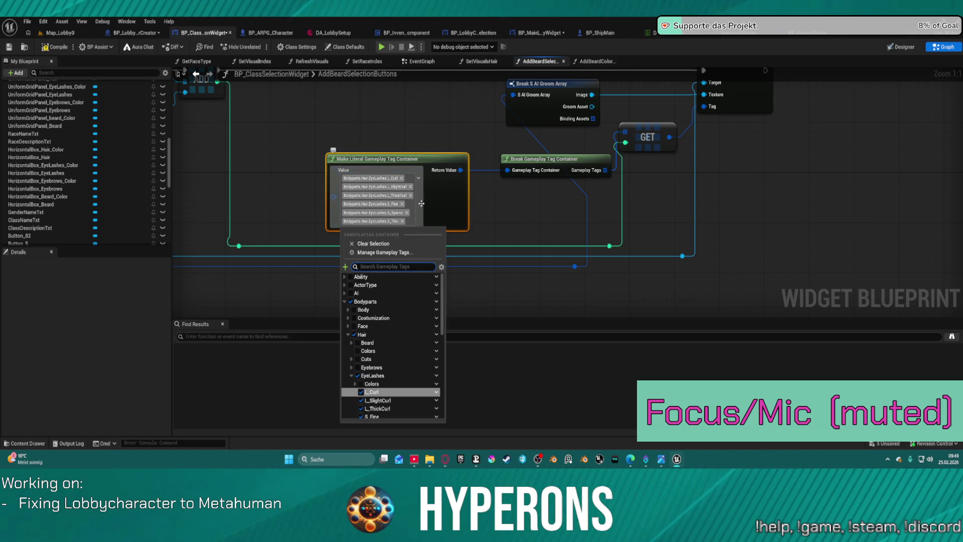
{"action": "left_click", "coordinate": [381, 243]}
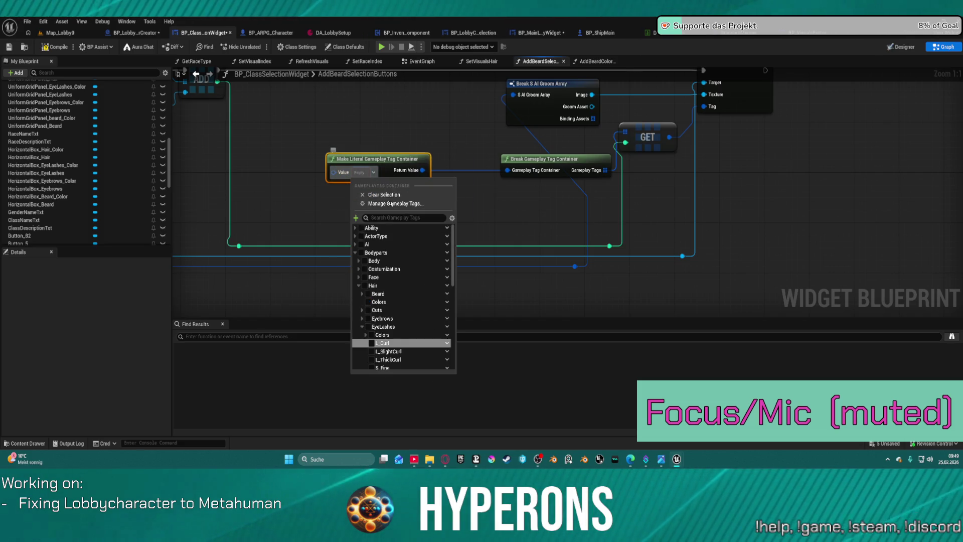
Step: Tick all Beard tags (Beard_L_Full to Beard_S_Uneven) and Goatee tags (Goatee_L_Scraggly to Goatee_S_SoulpatchStrip)
{"action": "left_click", "coordinate": [362, 294]}
{"action": "left_click", "coordinate": [372, 301]}
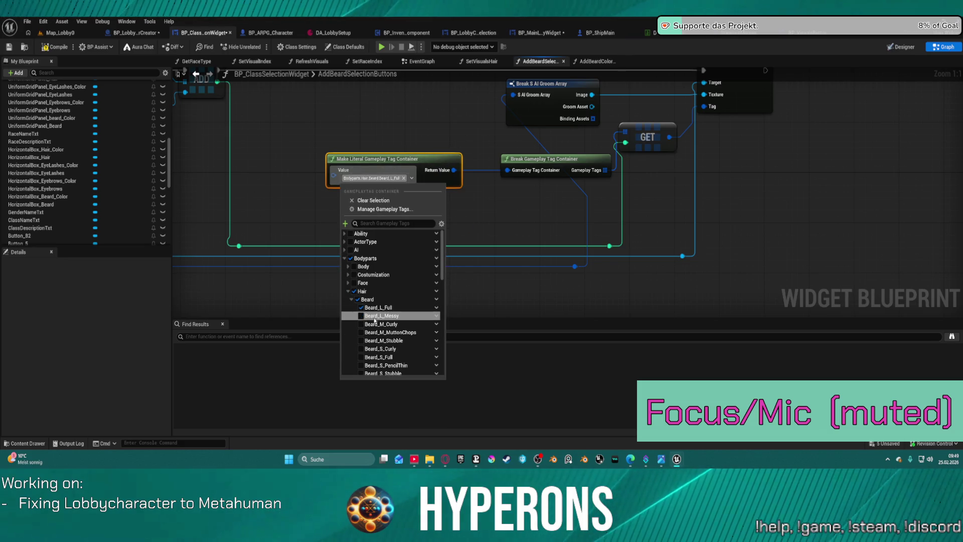
{"action": "left_click", "coordinate": [365, 317]}
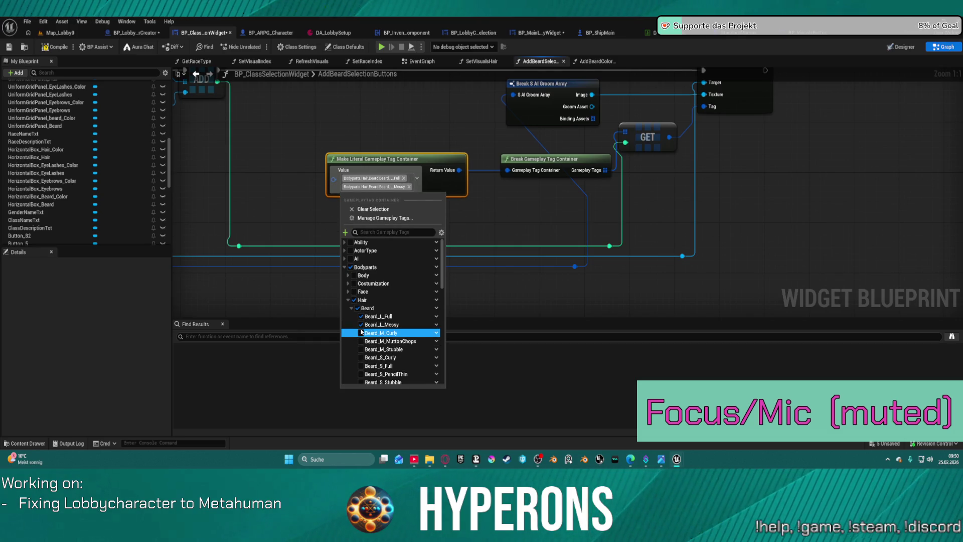
{"action": "left_click", "coordinate": [369, 332]}
{"action": "left_click", "coordinate": [364, 350]}
{"action": "left_click", "coordinate": [364, 366]}
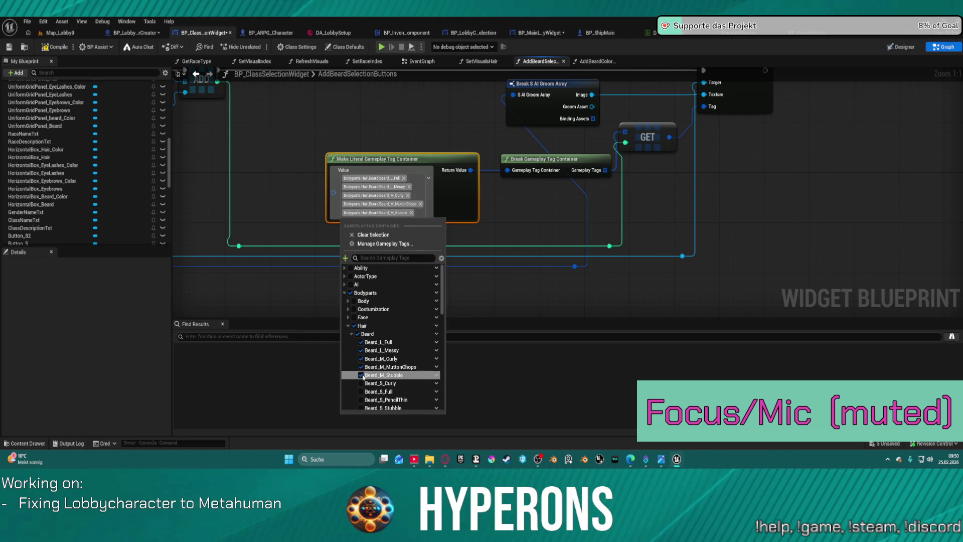
{"action": "left_click", "coordinate": [364, 382]}
{"action": "left_click", "coordinate": [364, 400]}
{"action": "scroll", "coordinate": [366, 381], "scroll_direction": "down", "scroll_amount": 3}
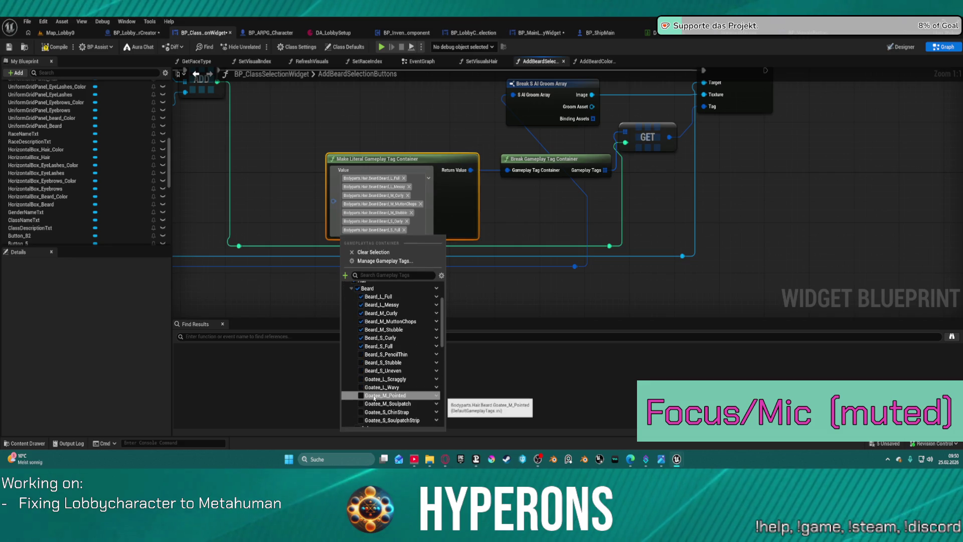
{"action": "left_click", "coordinate": [366, 356]}
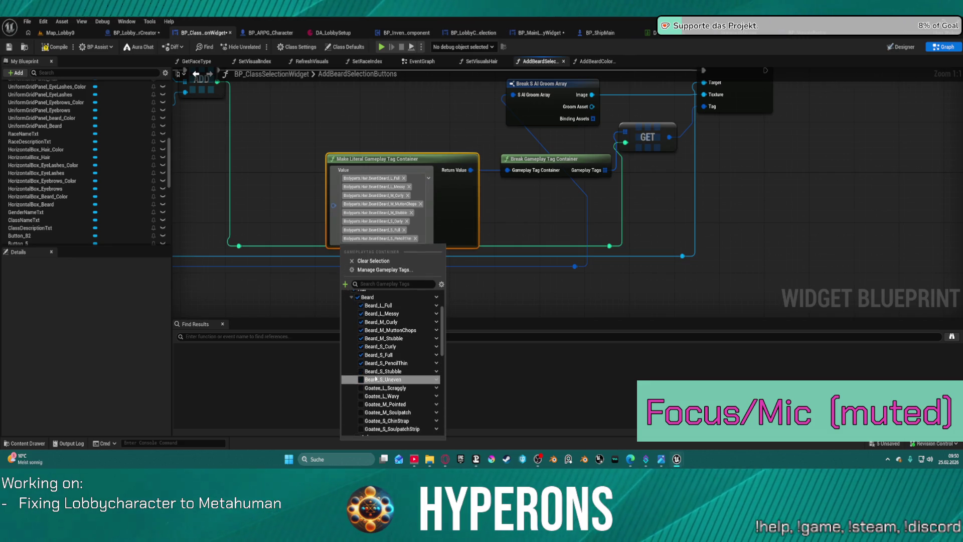
{"action": "left_click", "coordinate": [366, 372]}
{"action": "left_click", "coordinate": [365, 388]}
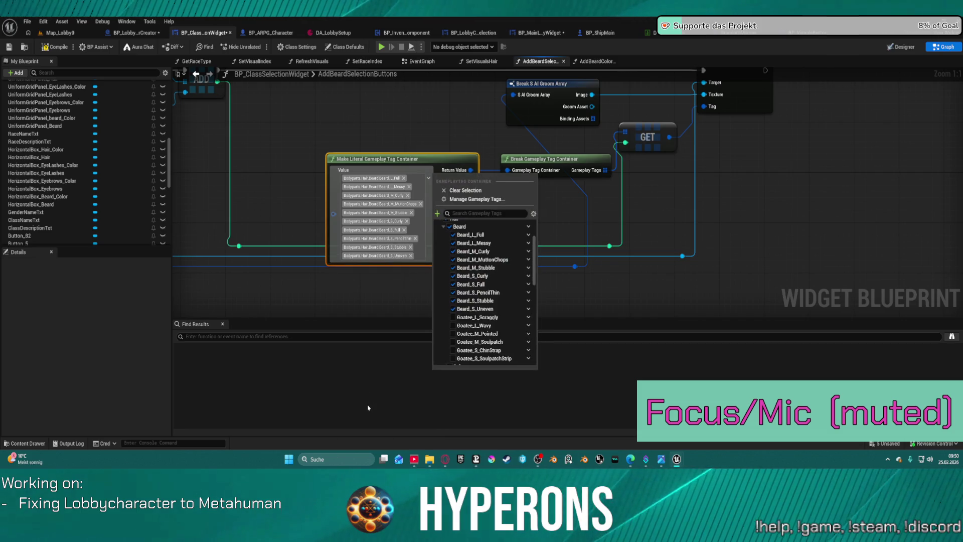
{"action": "left_click", "coordinate": [464, 318]}
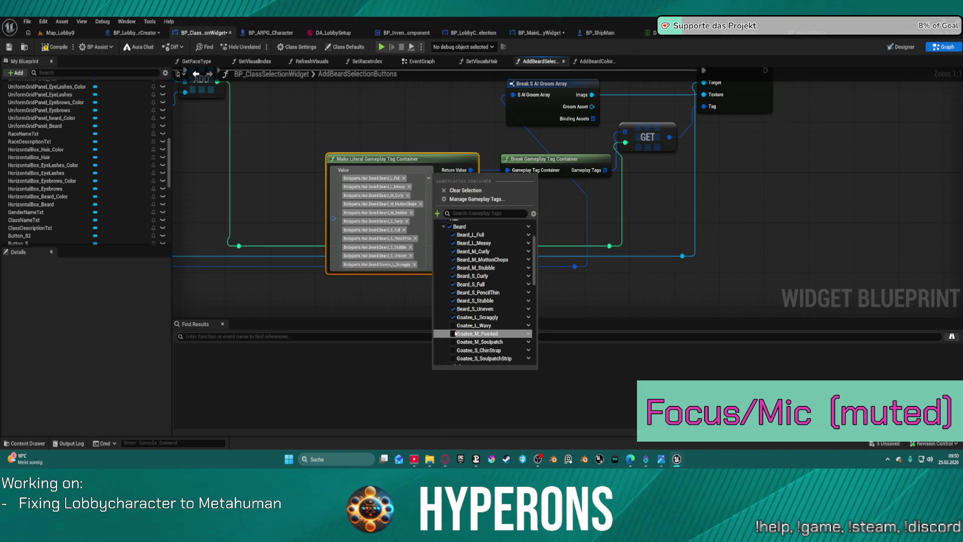
{"action": "left_click", "coordinate": [460, 326]}
{"action": "left_click", "coordinate": [458, 334]}
{"action": "left_click", "coordinate": [457, 342]}
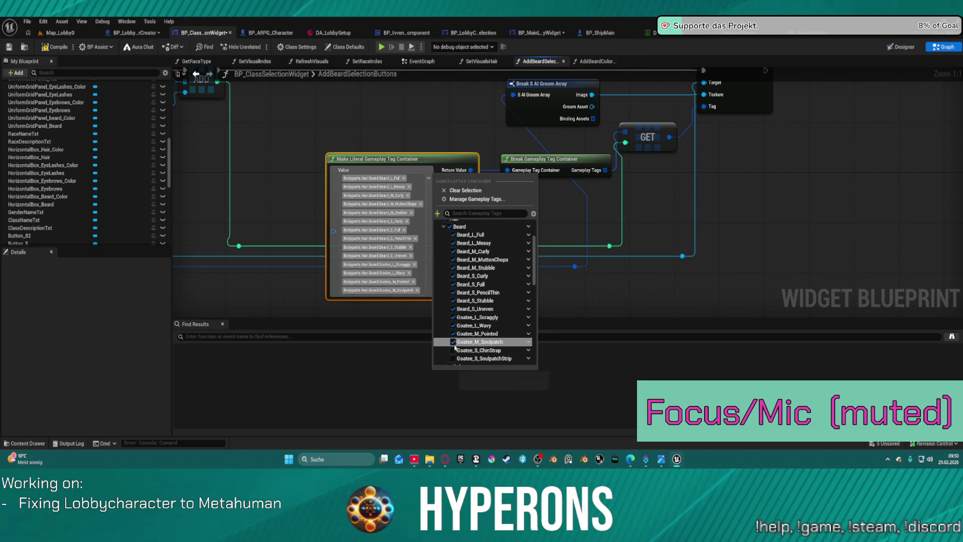
{"action": "left_click", "coordinate": [457, 350]}
{"action": "left_click", "coordinate": [456, 359]}
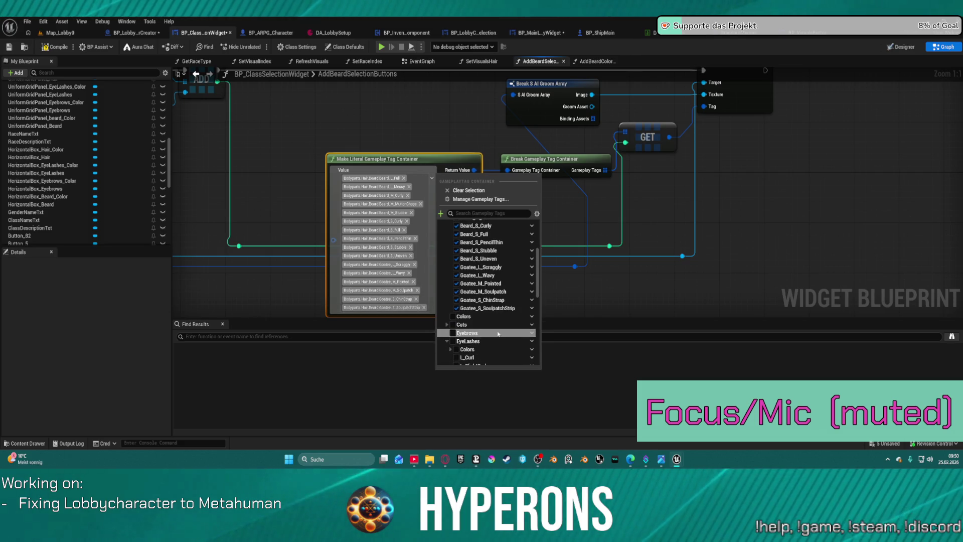
Step: Start adding a new sub tag under Beard, then dismiss the form
{"action": "scroll", "coordinate": [501, 245], "scroll_direction": "up", "scroll_amount": 2}
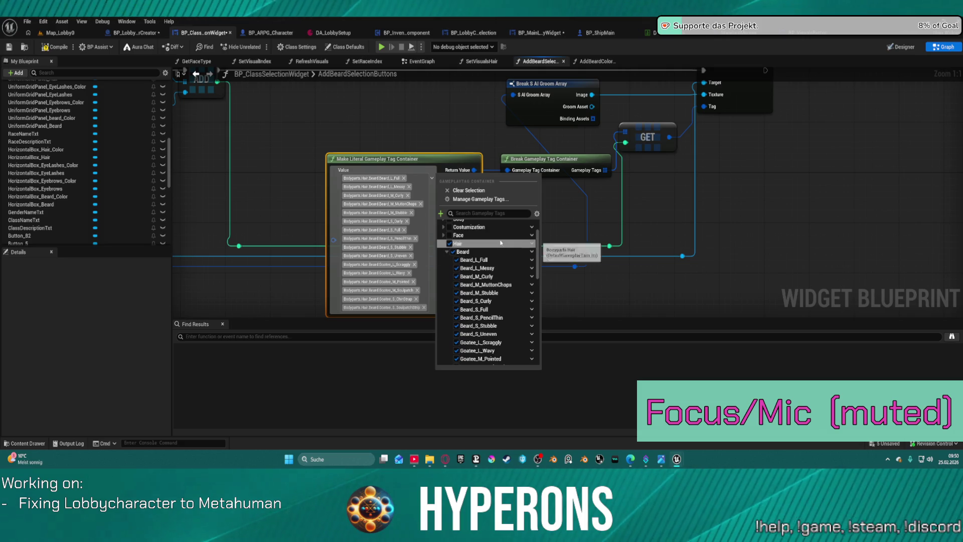
{"action": "right_click", "coordinate": [530, 257]}
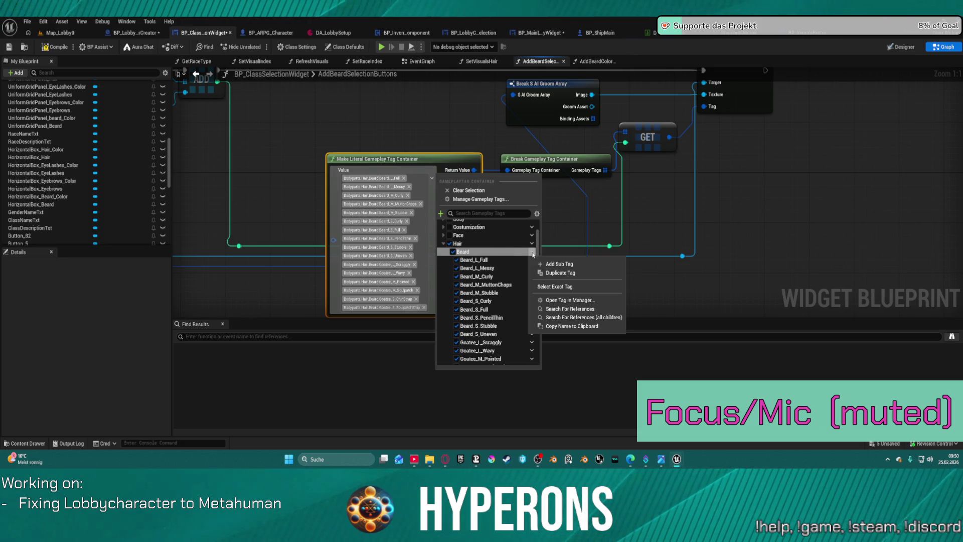
{"action": "left_click", "coordinate": [558, 263]}
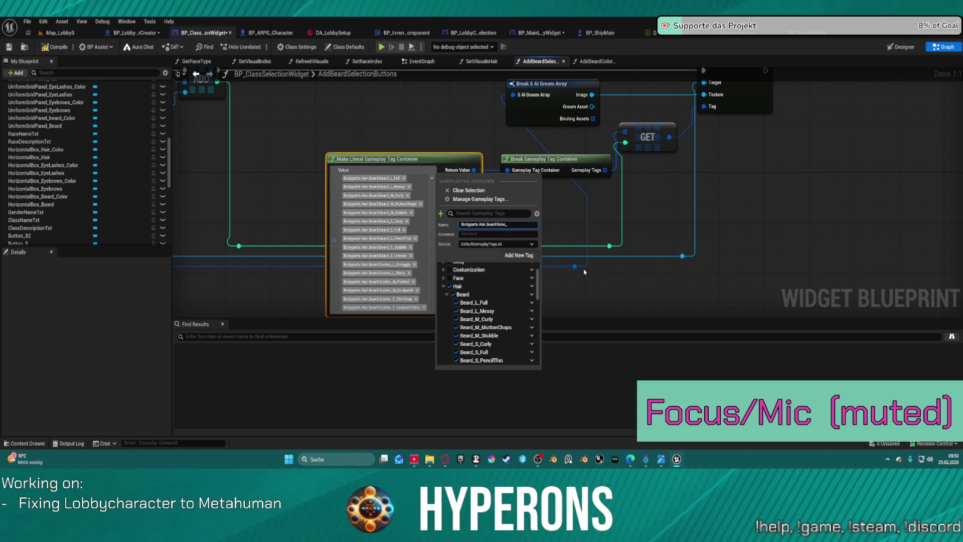
{"action": "left_click", "coordinate": [584, 271]}
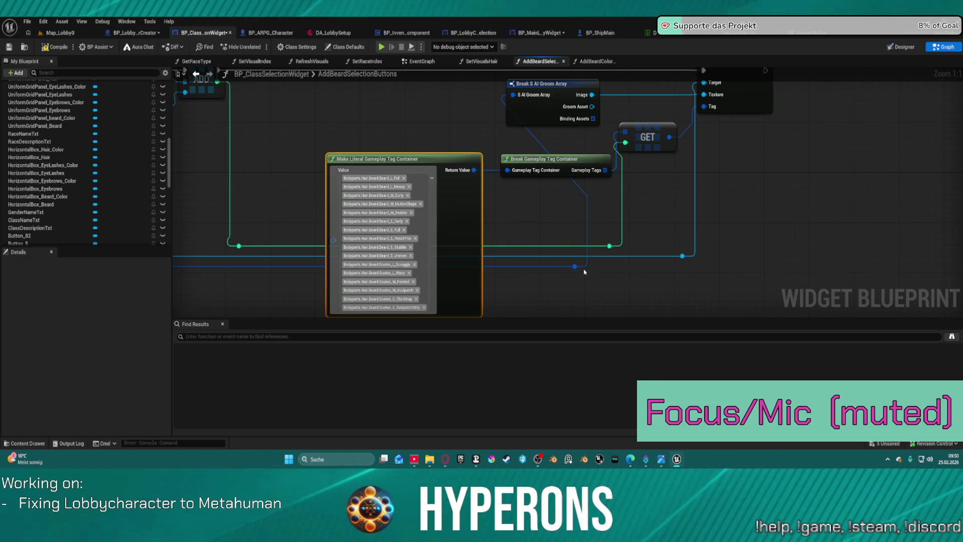
{"action": "scroll", "coordinate": [479, 204], "scroll_direction": "down", "scroll_amount": 1}
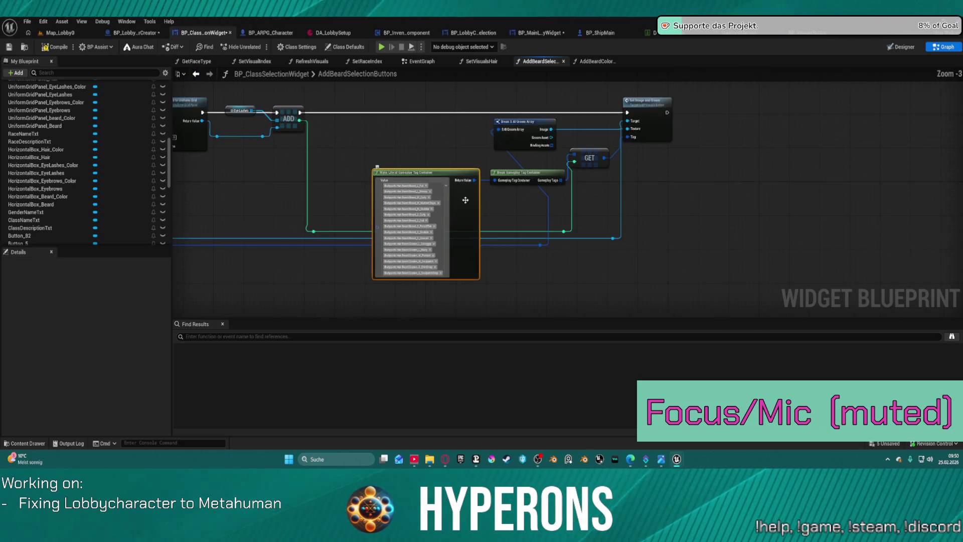
{"action": "scroll", "coordinate": [458, 200], "scroll_direction": "up", "scroll_amount": 1}
Step: Add the Beard None tag to the container, close the picker and compile
{"action": "left_click", "coordinate": [439, 179]}
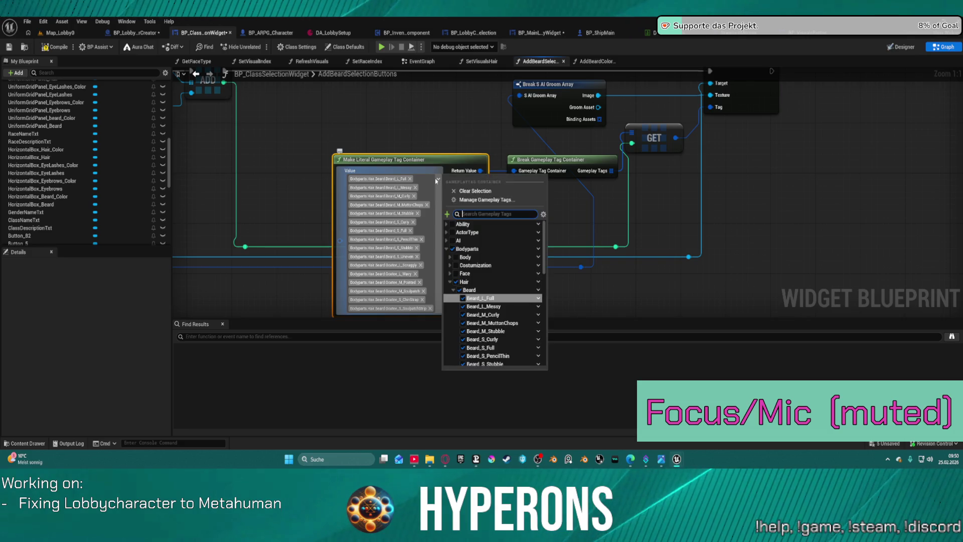
{"action": "scroll", "coordinate": [498, 321], "scroll_direction": "down", "scroll_amount": 3}
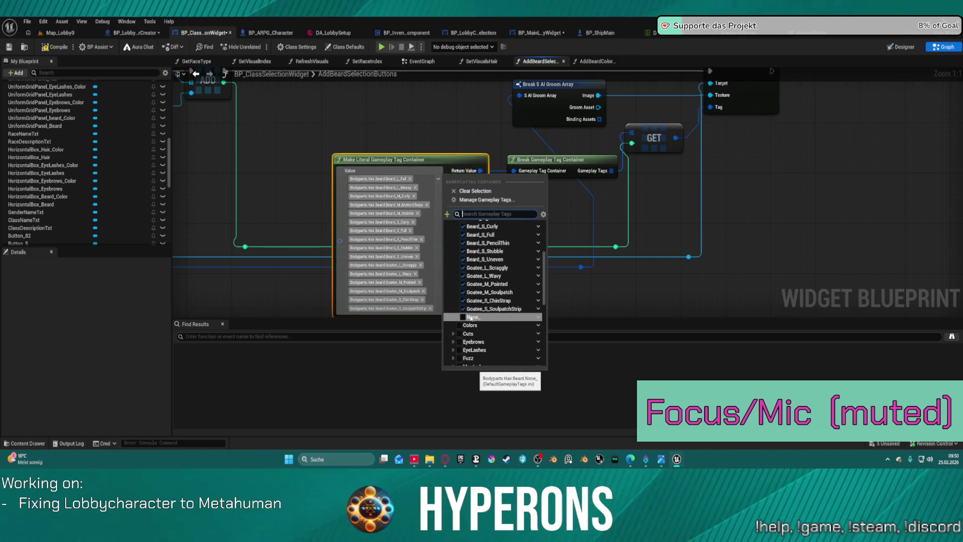
{"action": "left_click", "coordinate": [471, 317]}
{"action": "left_click", "coordinate": [323, 106]}
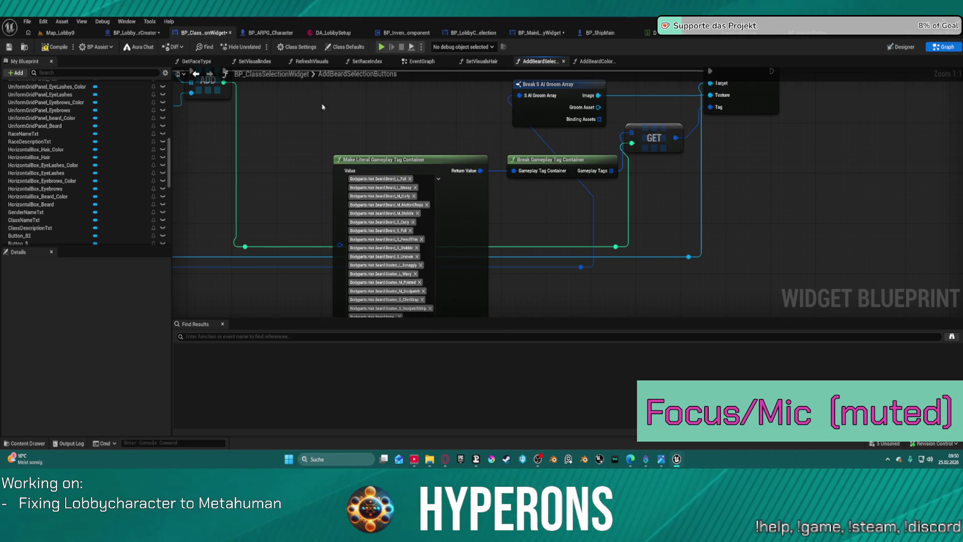
{"action": "left_click", "coordinate": [61, 48]}
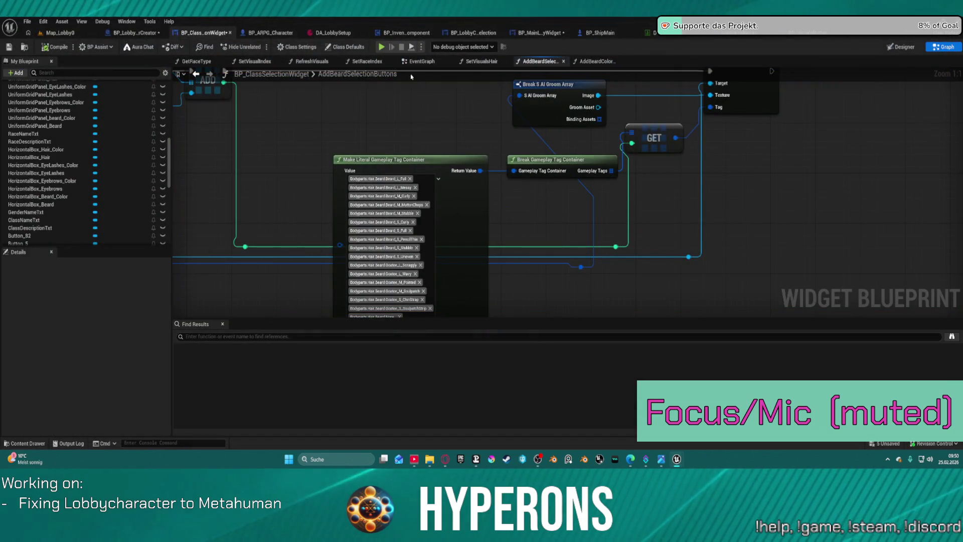
Step: Add AddBeardSelectionButtons and AddBeardColorButtons calls to the EventGraph, wired after Add Eye Lashes Color Buttons
{"action": "left_click", "coordinate": [419, 61]}
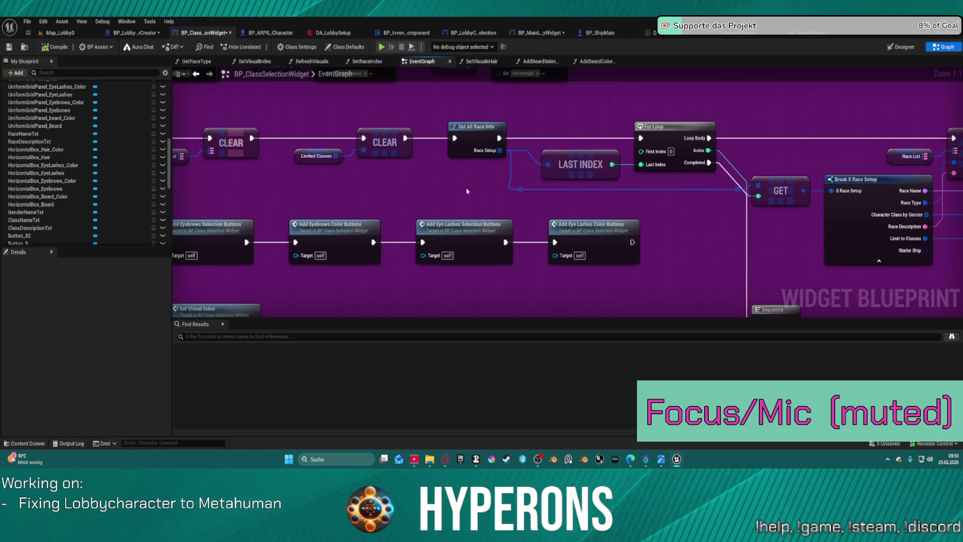
{"action": "scroll", "coordinate": [103, 185], "scroll_direction": "up", "scroll_amount": 10}
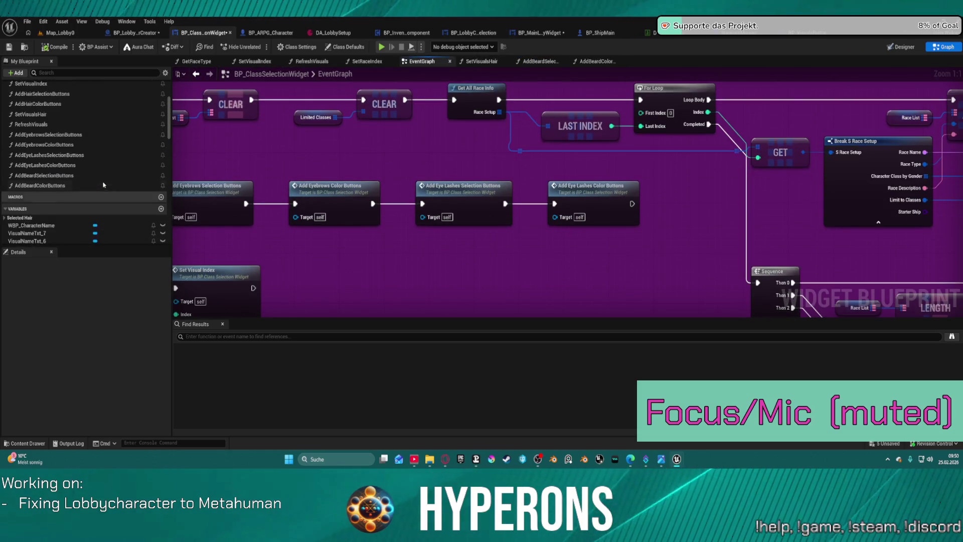
{"action": "mouse_move", "coordinate": [65, 175]}
{"action": "left_mouse_down"}
{"action": "mouse_move", "coordinate": [684, 251]}
{"action": "mouse_move", "coordinate": [589, 268]}
{"action": "left_mouse_up"}
{"action": "mouse_move", "coordinate": [40, 185]}
{"action": "left_mouse_down"}
{"action": "mouse_move", "coordinate": [551, 240]}
{"action": "mouse_move", "coordinate": [534, 295]}
{"action": "left_mouse_up"}
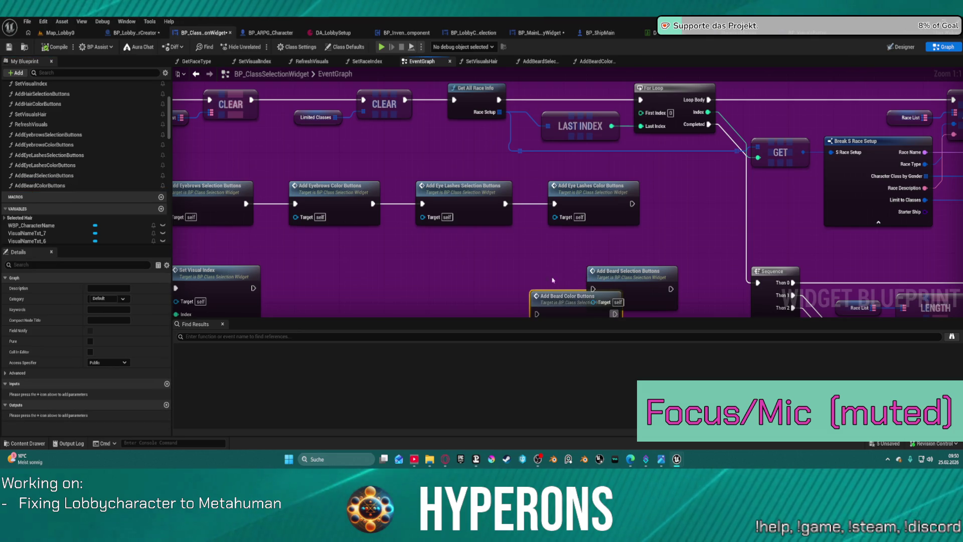
{"action": "mouse_move", "coordinate": [631, 203]}
{"action": "left_mouse_down"}
{"action": "mouse_move", "coordinate": [622, 271]}
{"action": "mouse_move", "coordinate": [593, 289]}
{"action": "left_mouse_up"}
{"action": "left_click", "coordinate": [668, 284]}
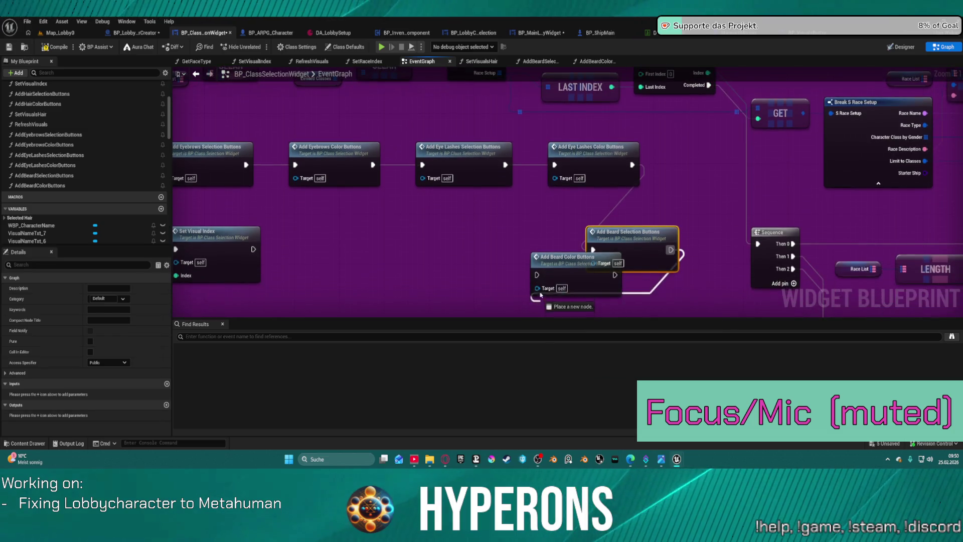
Step: Tidy the node layout inside the purple comment, then switch to the Map_Lobby0 level
{"action": "scroll", "coordinate": [573, 270], "scroll_direction": "down", "scroll_amount": 2}
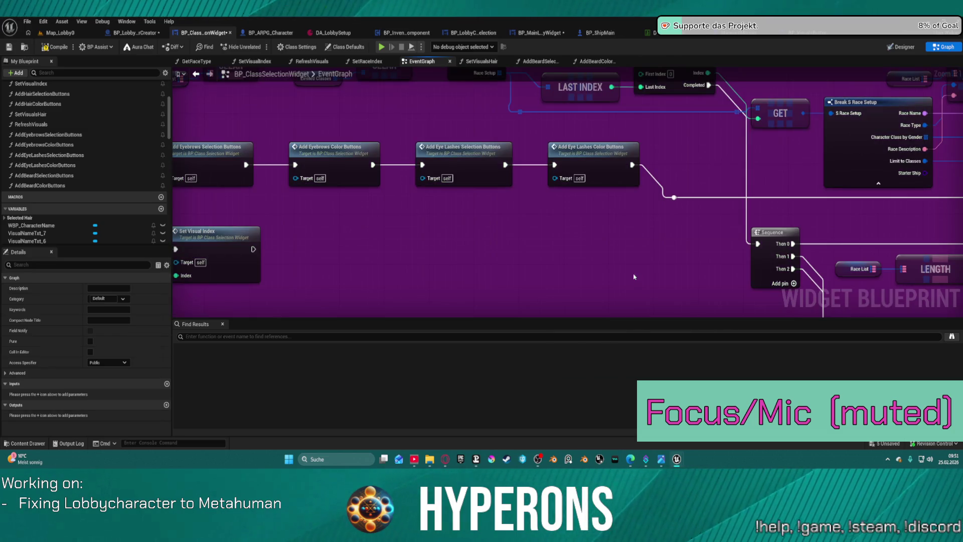
{"action": "scroll", "coordinate": [615, 148], "scroll_direction": "up", "scroll_amount": 3}
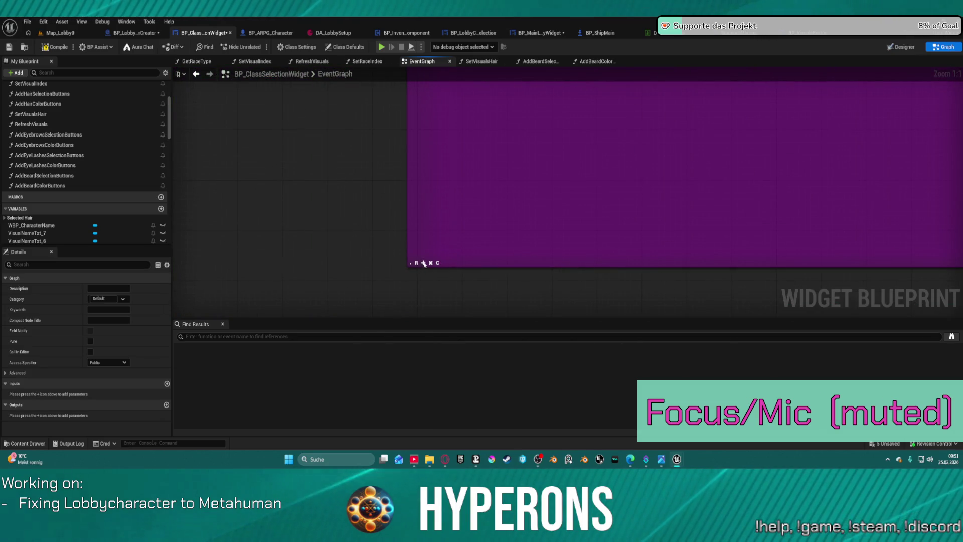
{"action": "right_click", "coordinate": [715, 135]}
{"action": "scroll", "coordinate": [569, 176], "scroll_direction": "down", "scroll_amount": 7}
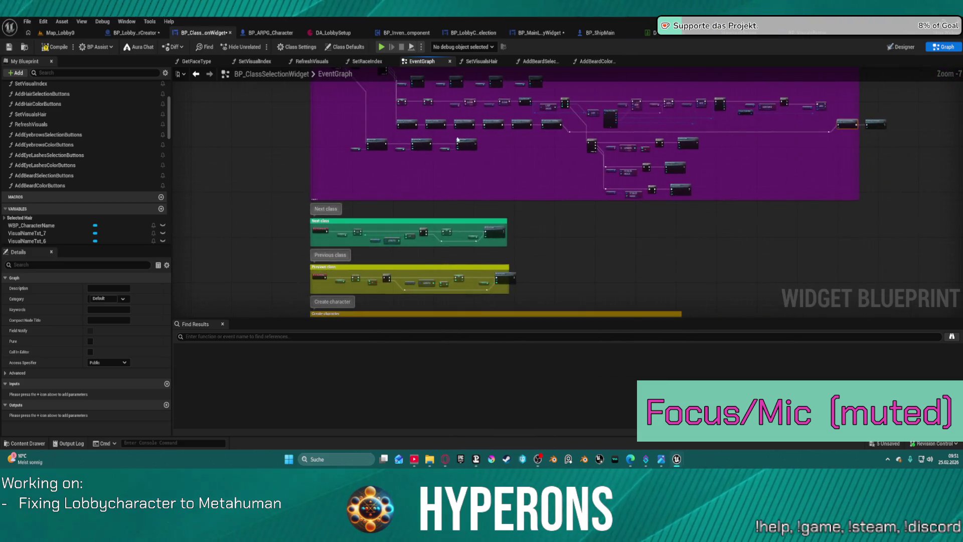
{"action": "key", "text": "f"}
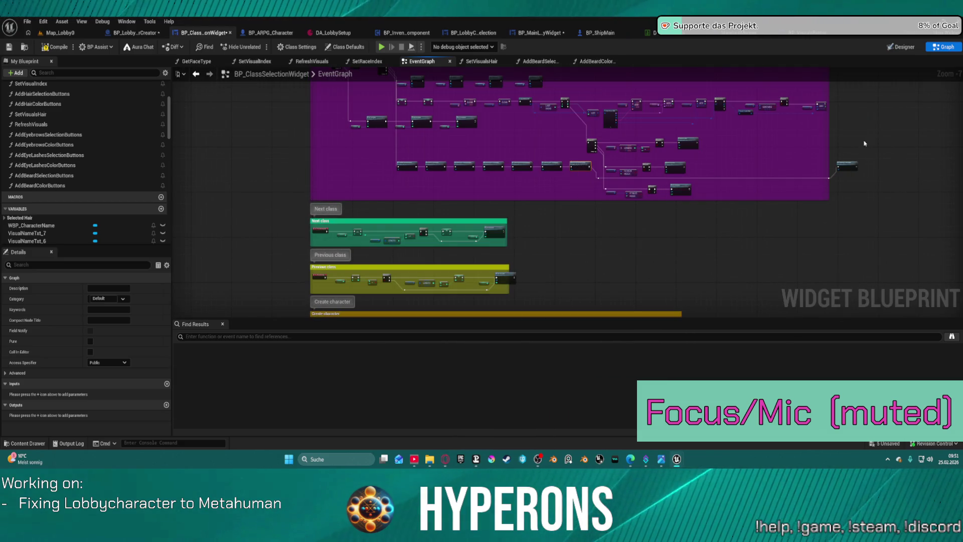
{"action": "scroll", "coordinate": [316, 203], "scroll_direction": "up", "scroll_amount": 8}
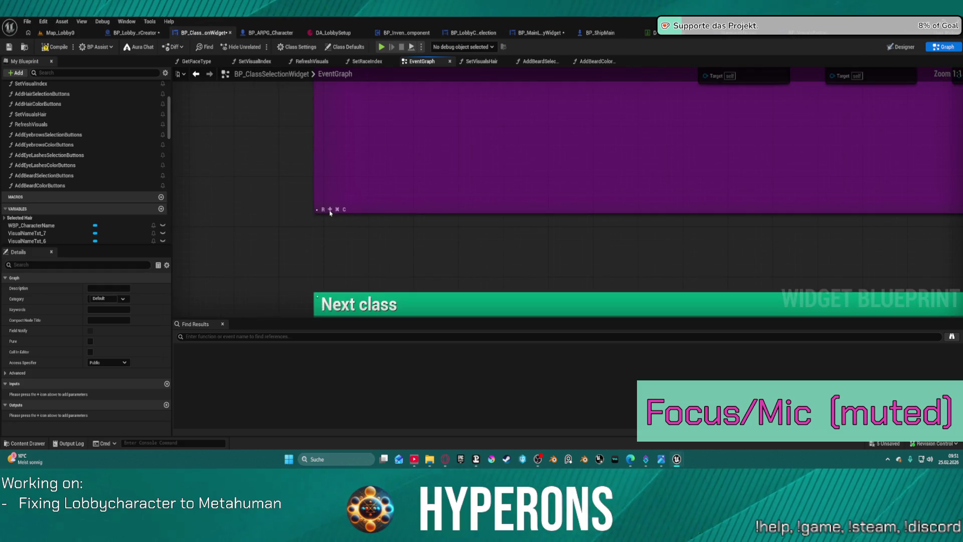
{"action": "scroll", "coordinate": [583, 134], "scroll_direction": "down", "scroll_amount": 4}
{"action": "scroll", "coordinate": [592, 130], "scroll_direction": "down", "scroll_amount": 4}
{"action": "scroll", "coordinate": [443, 169], "scroll_direction": "up", "scroll_amount": 2}
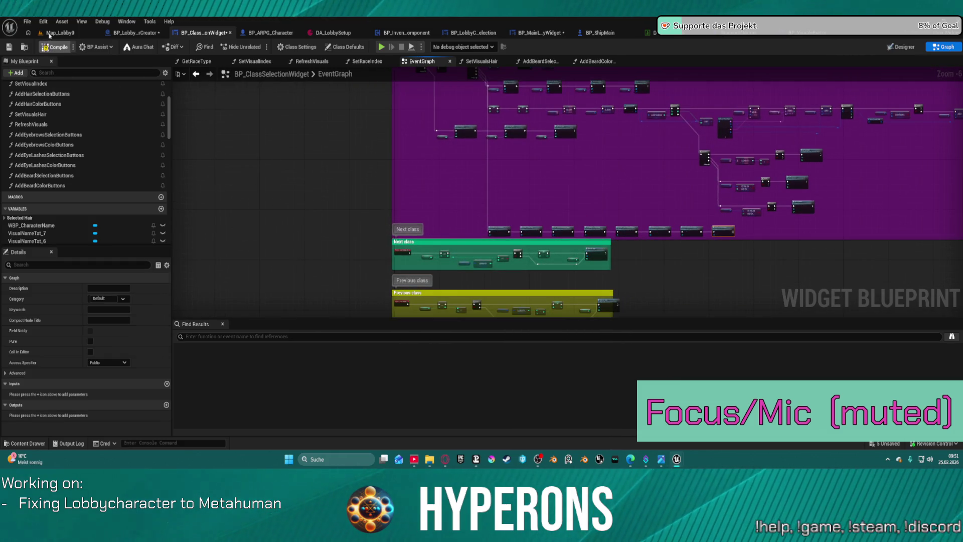
{"action": "left_click", "coordinate": [49, 33]}
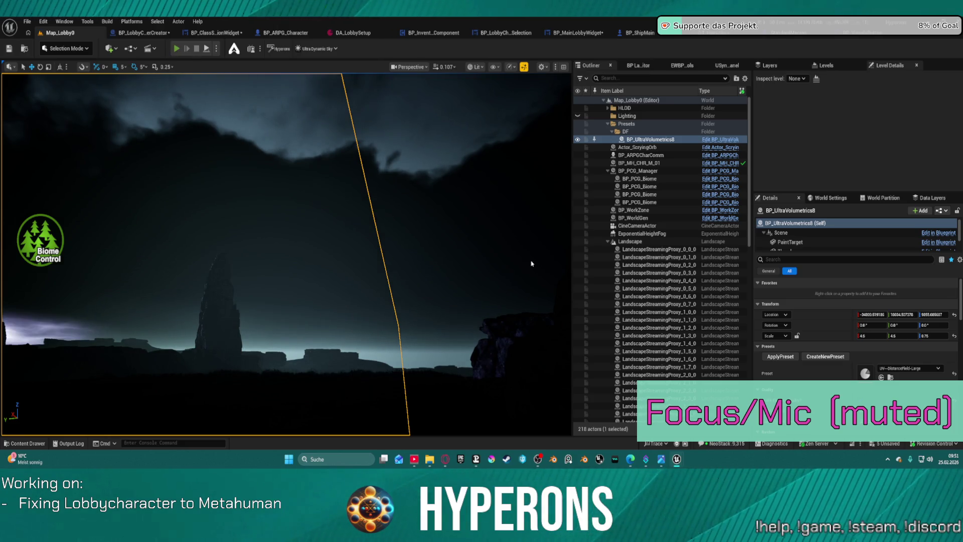
{"action": "key", "text": "alt+p"}
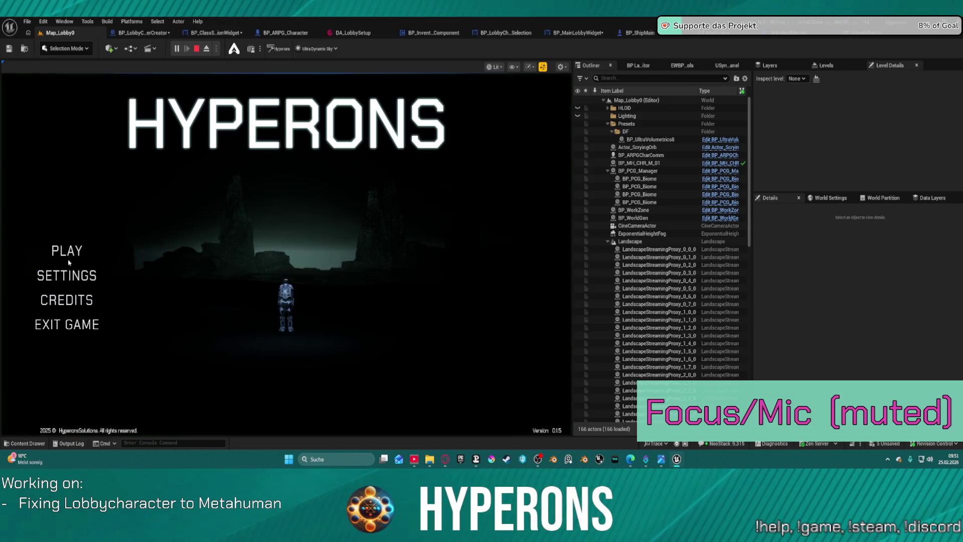
{"action": "left_click", "coordinate": [67, 251]}
{"action": "left_click", "coordinate": [172, 349]}
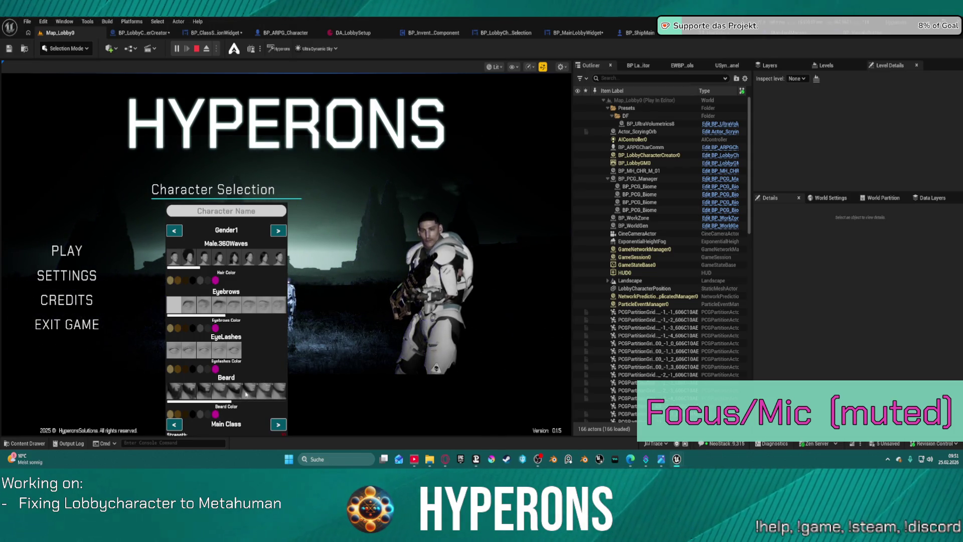
{"action": "left_click", "coordinate": [218, 396]}
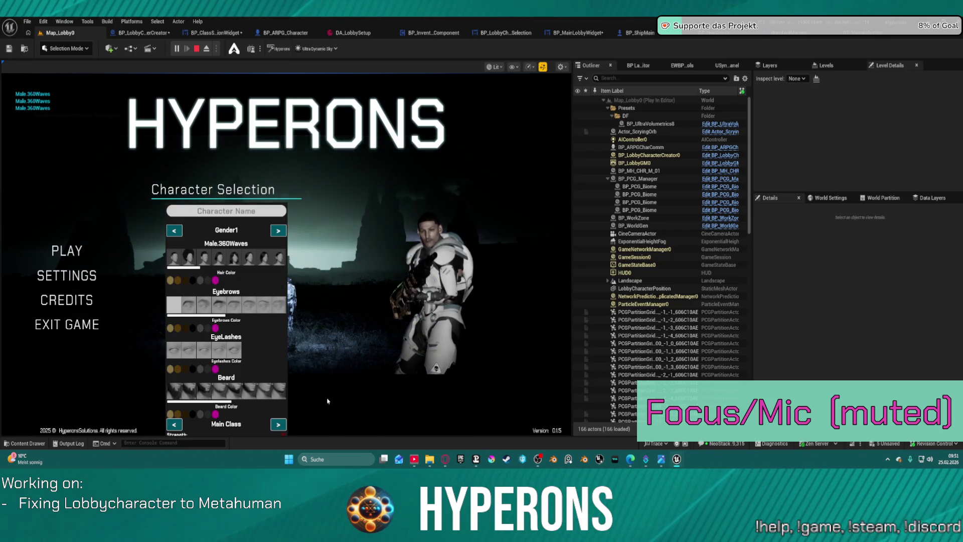
{"action": "left_click", "coordinate": [193, 415]}
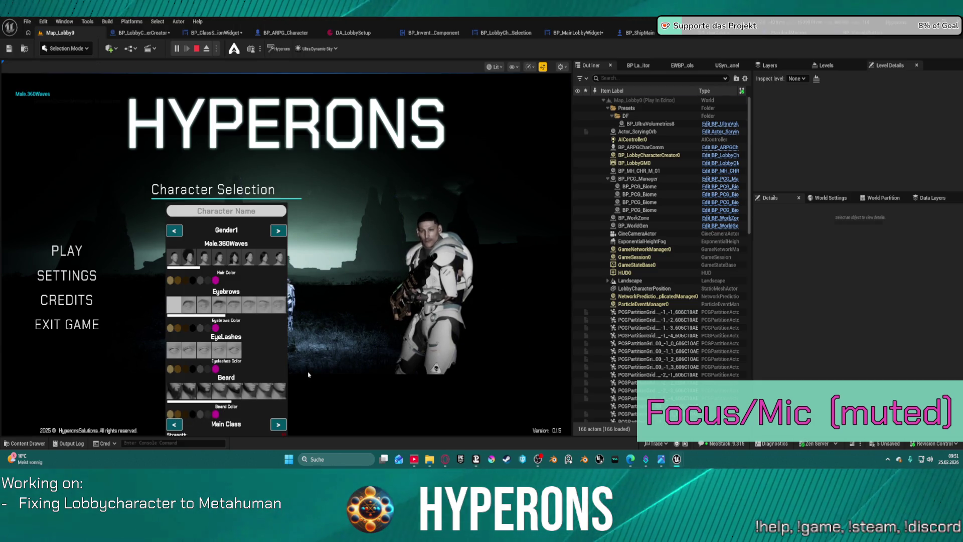
{"action": "key", "text": "Escape"}
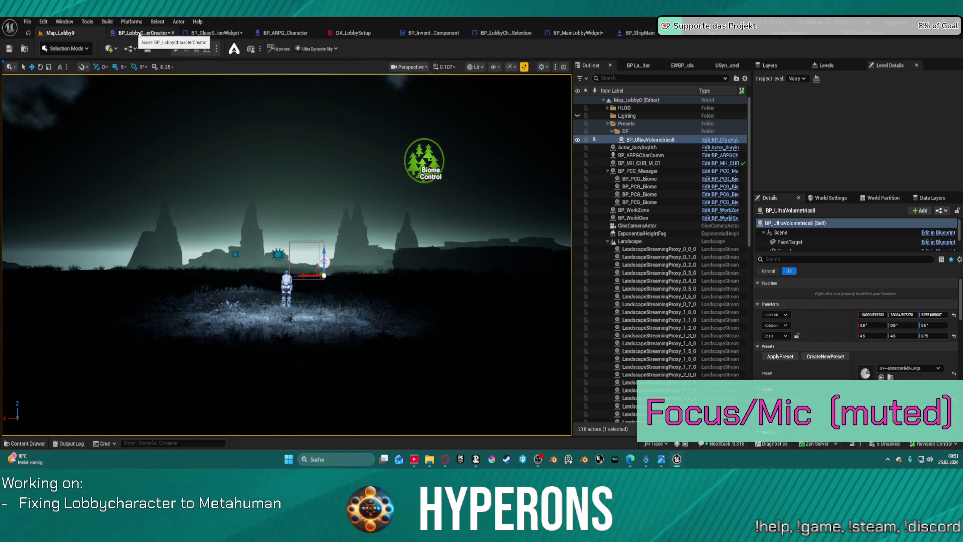
{"action": "left_click", "coordinate": [204, 31]}
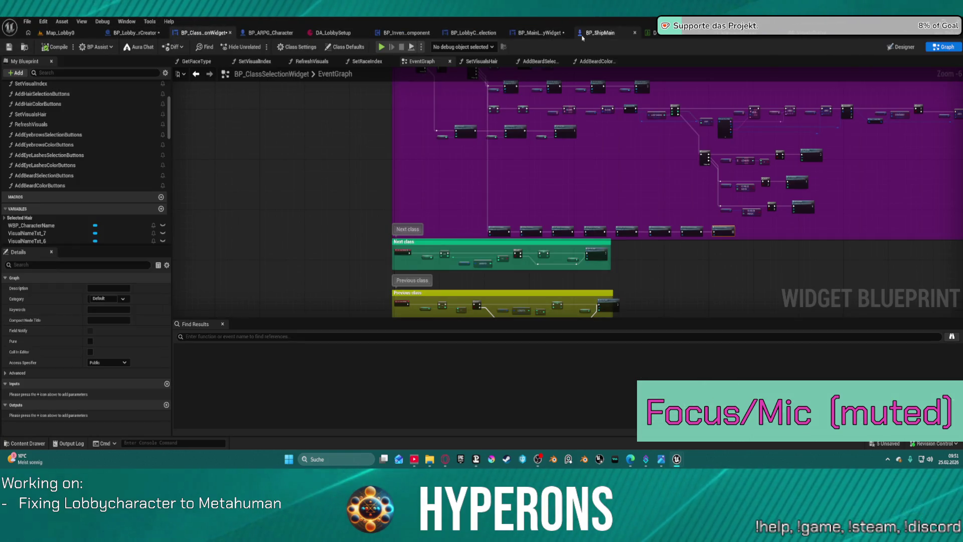
Step: Return to the class selection widget's Designer and select its outer size box and vertical box
{"action": "left_click", "coordinate": [541, 33]}
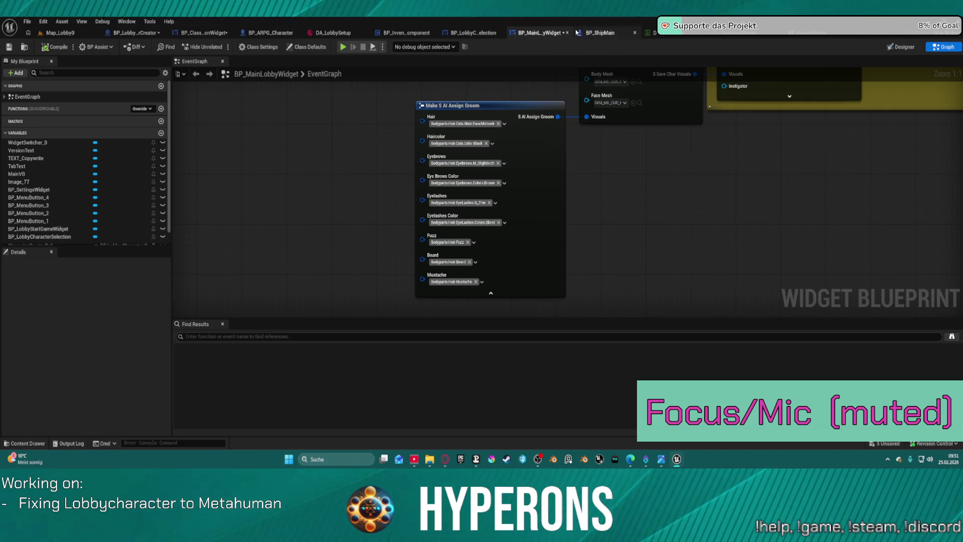
{"action": "left_click", "coordinate": [205, 32]}
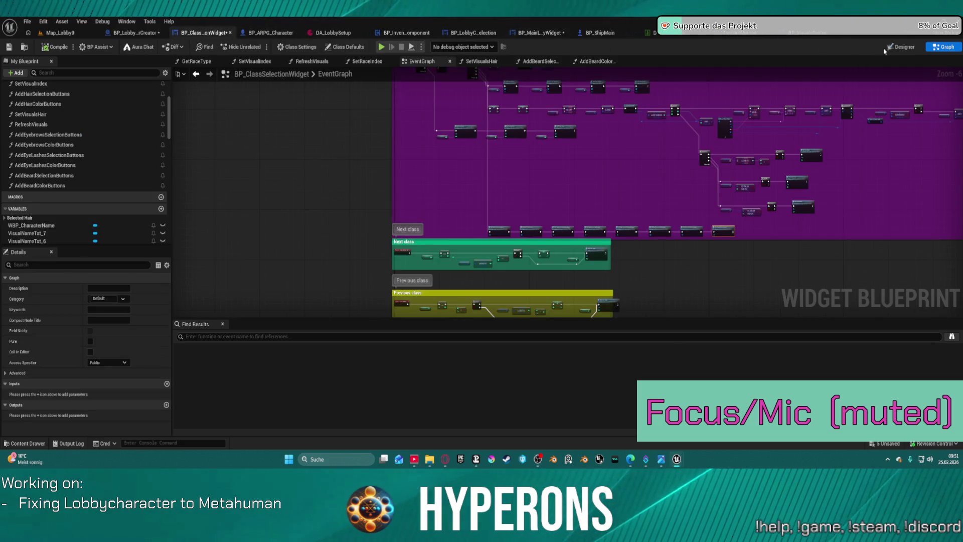
{"action": "left_click", "coordinate": [902, 47]}
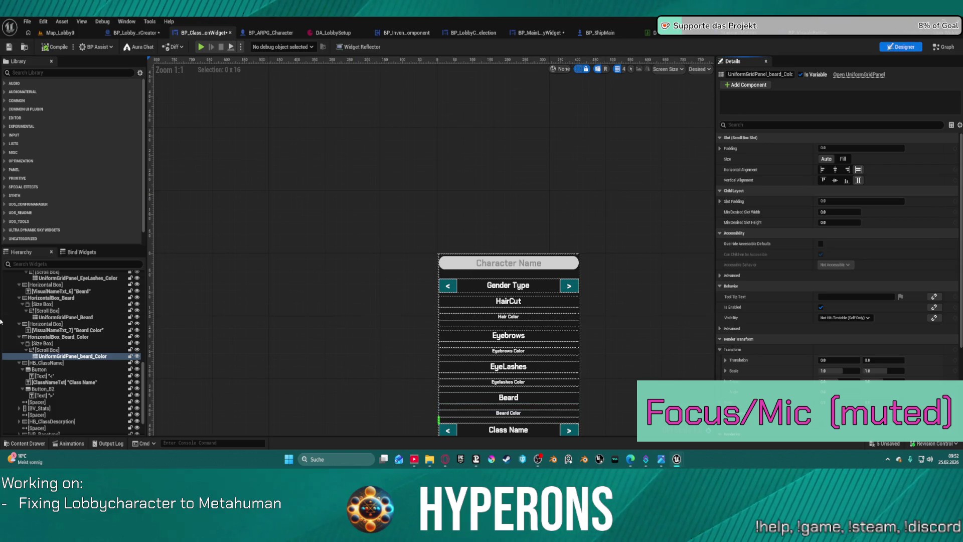
{"action": "scroll", "coordinate": [52, 343], "scroll_direction": "up", "scroll_amount": 6}
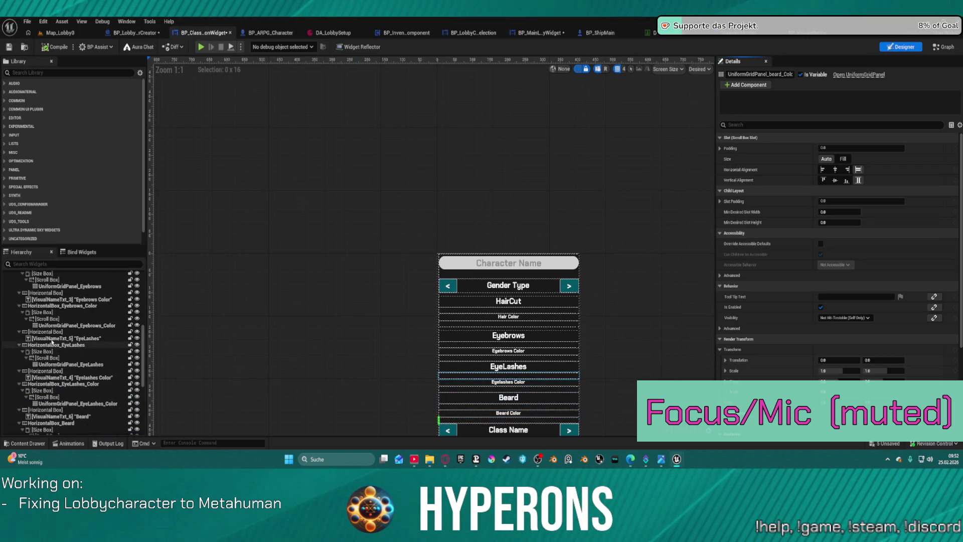
{"action": "scroll", "coordinate": [21, 307], "scroll_direction": "up", "scroll_amount": 9}
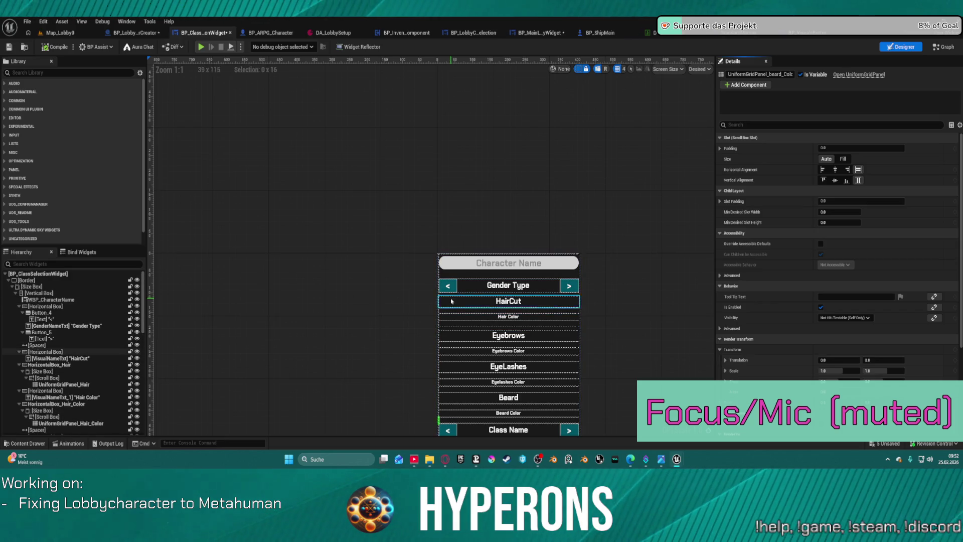
{"action": "scroll", "coordinate": [344, 301], "scroll_direction": "up", "scroll_amount": 1}
{"action": "left_click", "coordinate": [37, 286]}
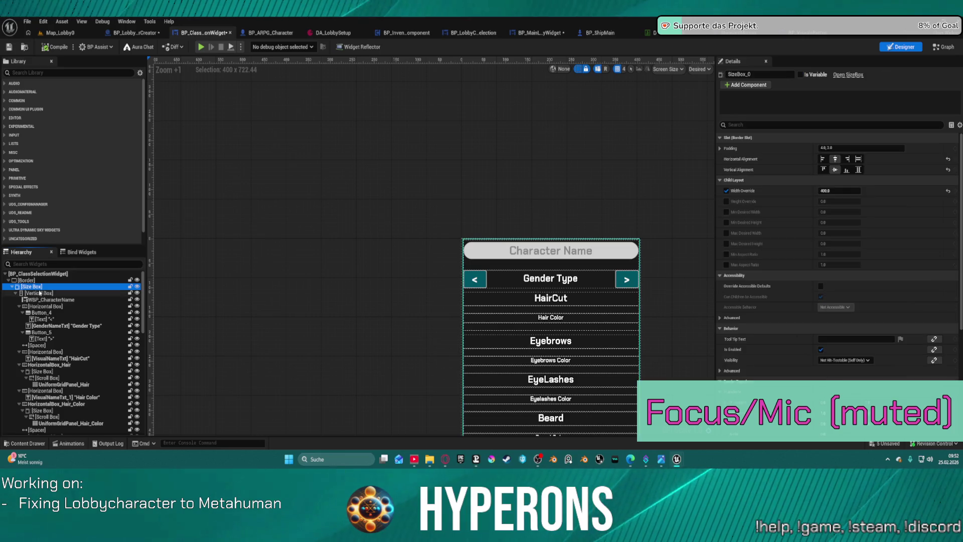
{"action": "left_click", "coordinate": [45, 293]}
{"action": "scroll", "coordinate": [372, 321], "scroll_direction": "down", "scroll_amount": 4}
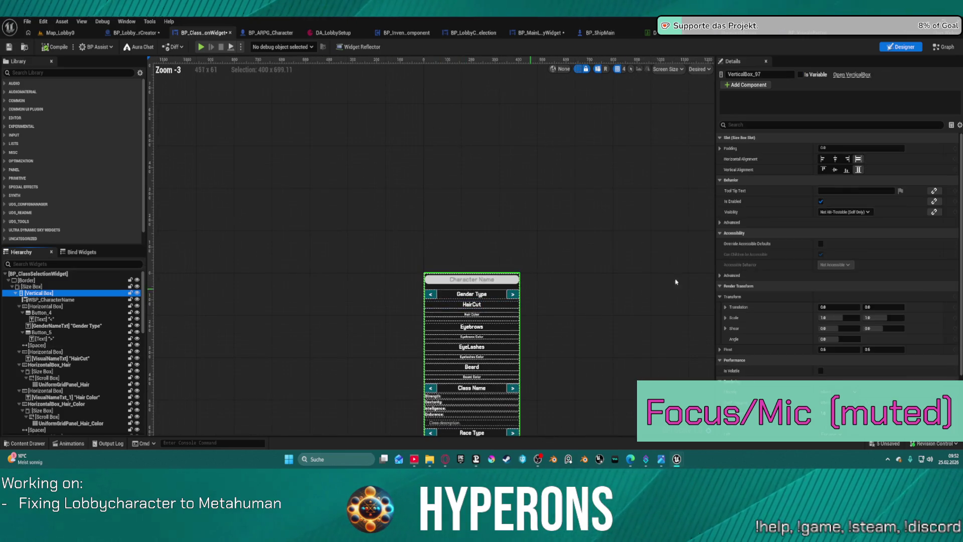
{"action": "scroll", "coordinate": [389, 223], "scroll_direction": "up", "scroll_amount": 5}
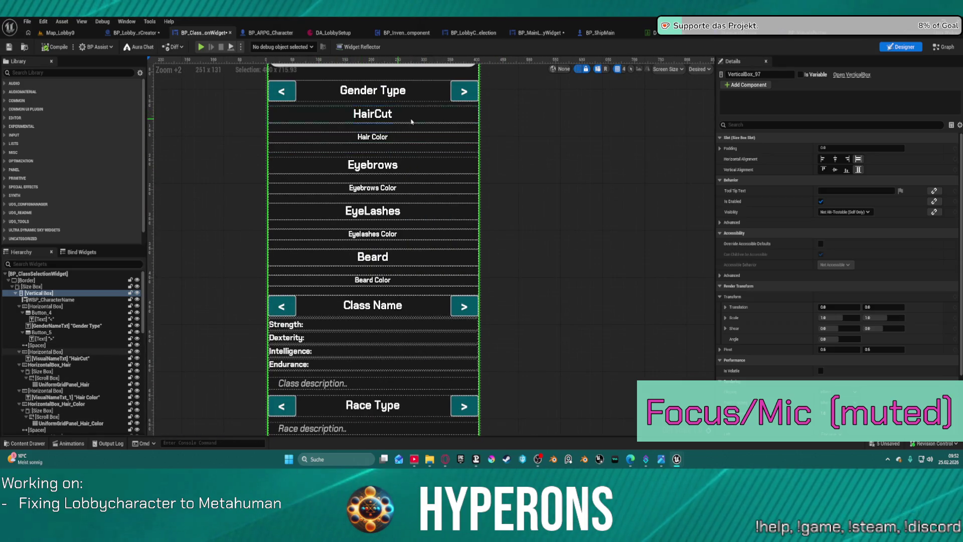
Step: Multi-select the HairCut, Hair Color, Eyebrows, EyeLashes, Beard and Beard Color rows and labels
{"action": "left_click", "coordinate": [364, 118]}
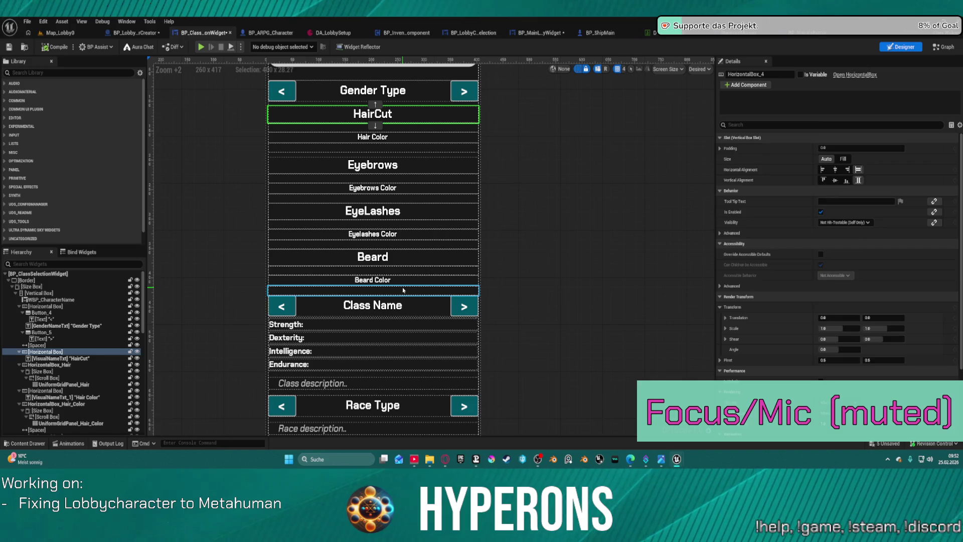
{"action": "left_click", "coordinate": [401, 289]}
{"action": "left_click", "coordinate": [372, 279], "text": "ctrl"}
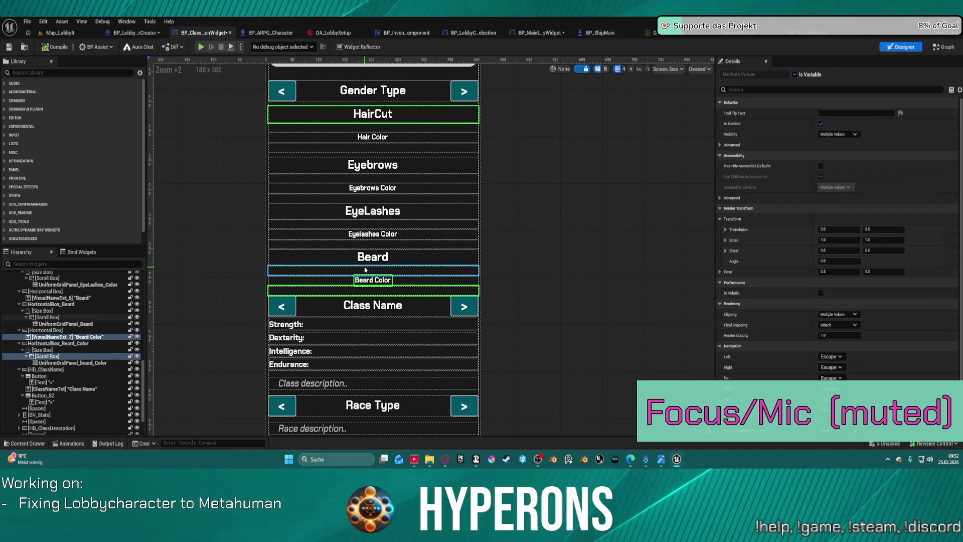
{"action": "left_click", "coordinate": [375, 271], "text": "ctrl"}
{"action": "left_click", "coordinate": [373, 257], "text": "ctrl"}
{"action": "left_click", "coordinate": [368, 245], "text": "ctrl"}
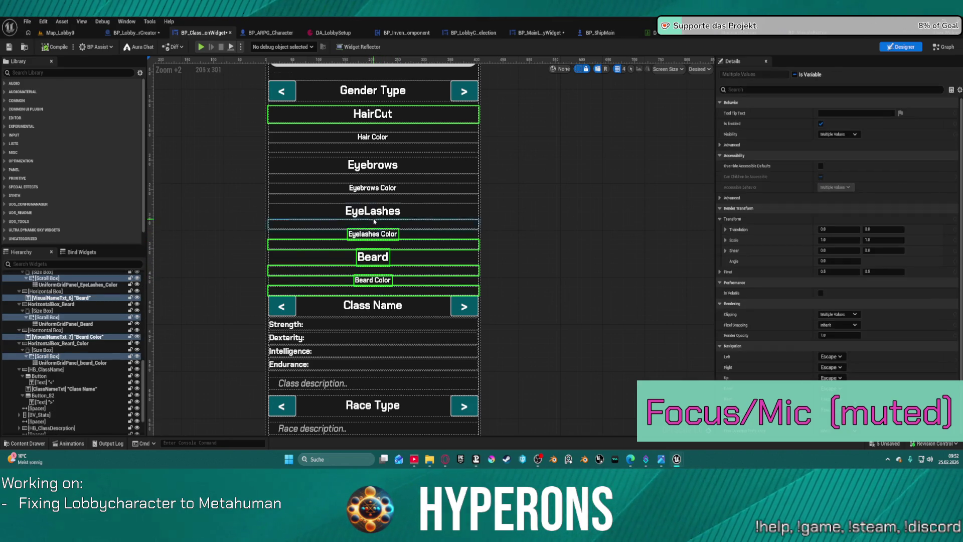
{"action": "left_click", "coordinate": [375, 225], "text": "ctrl"}
{"action": "left_click", "coordinate": [374, 211], "text": "ctrl"}
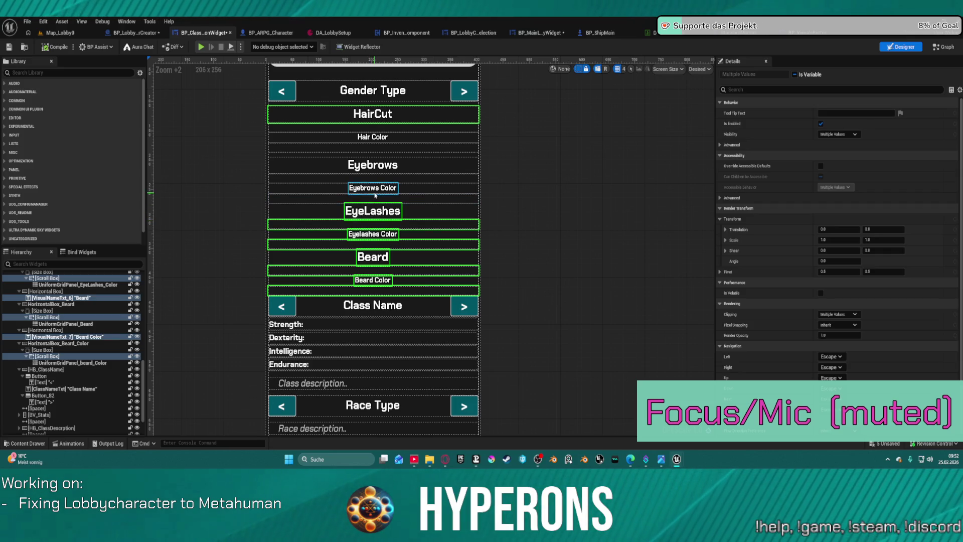
{"action": "left_click", "coordinate": [373, 178], "text": "ctrl"}
{"action": "left_click", "coordinate": [372, 165], "text": "ctrl"}
{"action": "left_click", "coordinate": [374, 156], "text": "ctrl"}
{"action": "left_click", "coordinate": [374, 147], "text": "ctrl"}
{"action": "left_click", "coordinate": [371, 137], "text": "ctrl"}
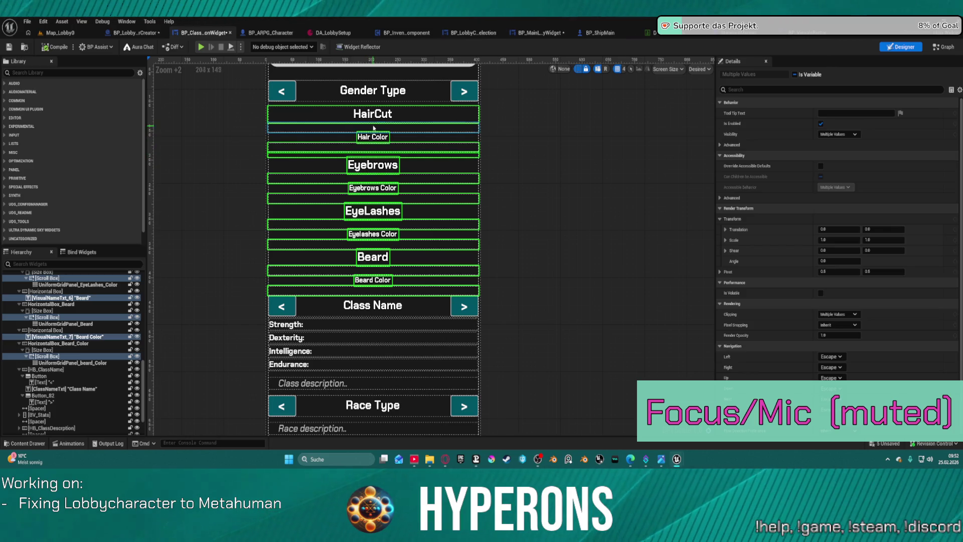
{"action": "scroll", "coordinate": [475, 163], "scroll_direction": "up", "scroll_amount": 2}
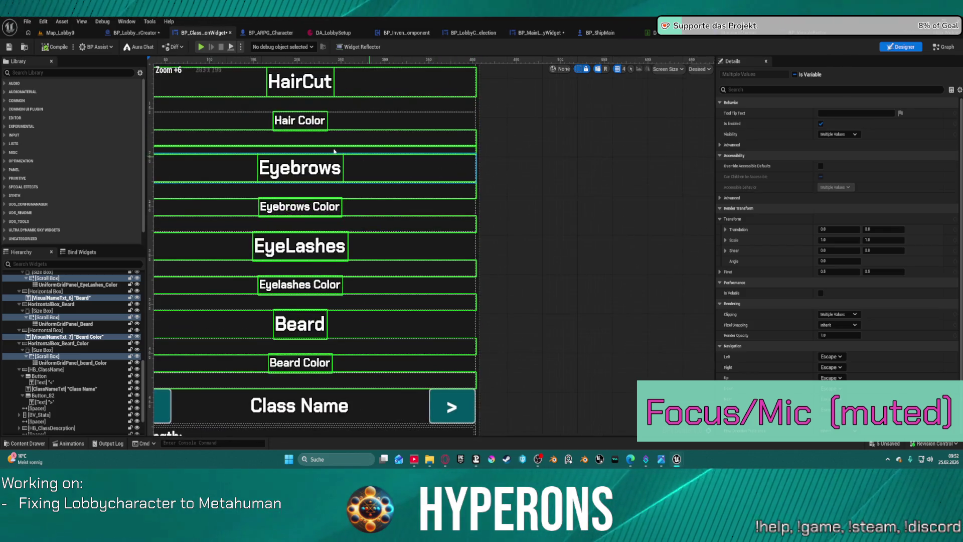
{"action": "scroll", "coordinate": [338, 151], "scroll_direction": "down", "scroll_amount": 2}
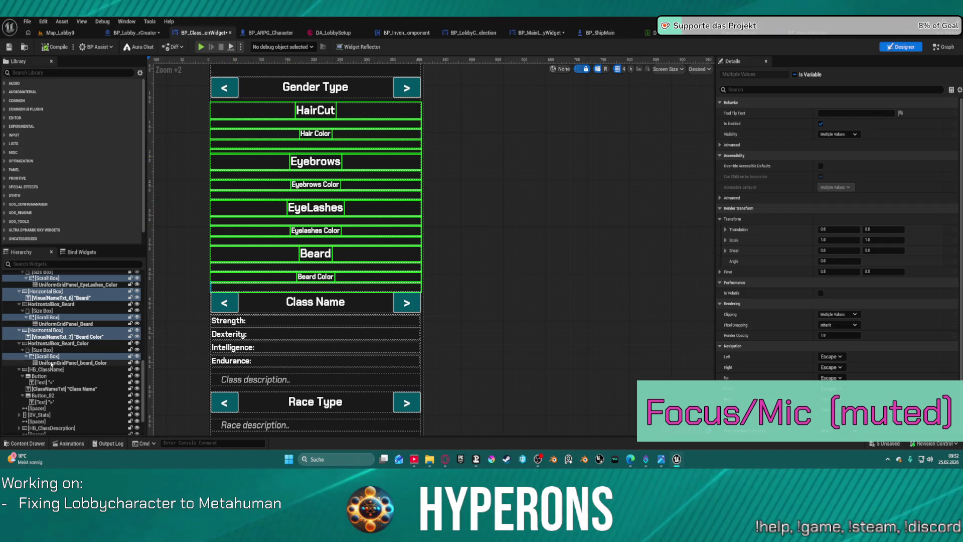
Step: Select the customization rows from HairCut down to the Beard Color grid in the Hierarchy
{"action": "left_click", "coordinate": [77, 361]}
{"action": "scroll", "coordinate": [65, 341], "scroll_direction": "up", "scroll_amount": 5}
{"action": "scroll", "coordinate": [58, 313], "scroll_direction": "up", "scroll_amount": 5}
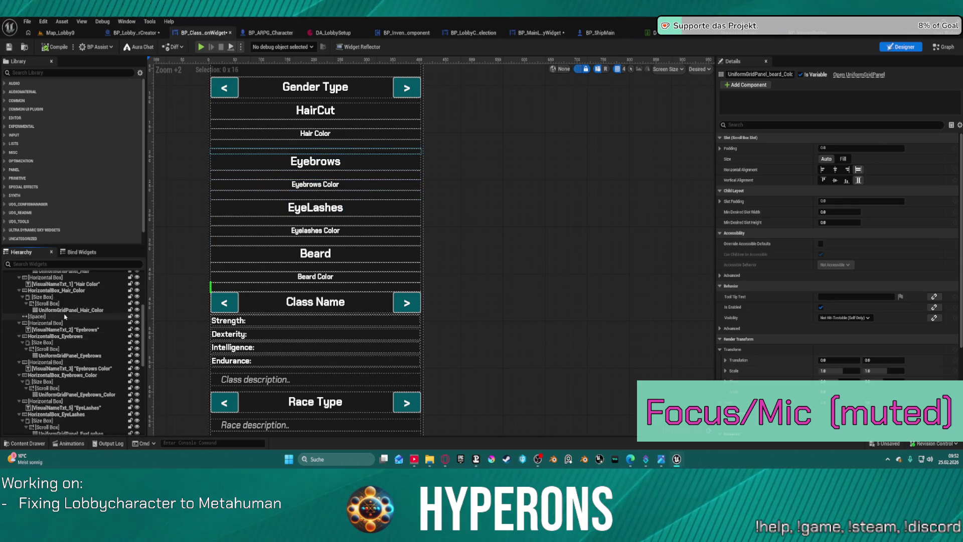
{"action": "scroll", "coordinate": [54, 322], "scroll_direction": "up", "scroll_amount": 2}
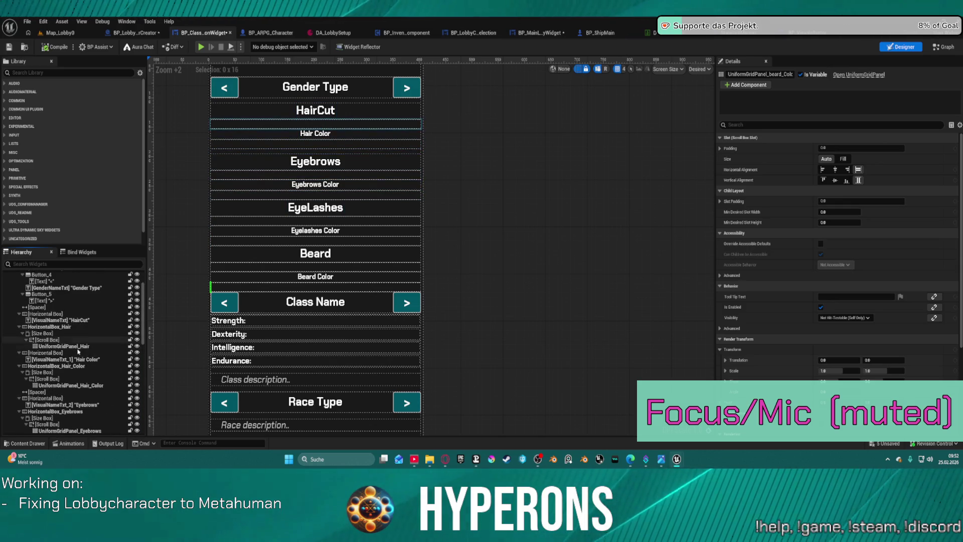
{"action": "left_click", "coordinate": [46, 314], "text": "shift"}
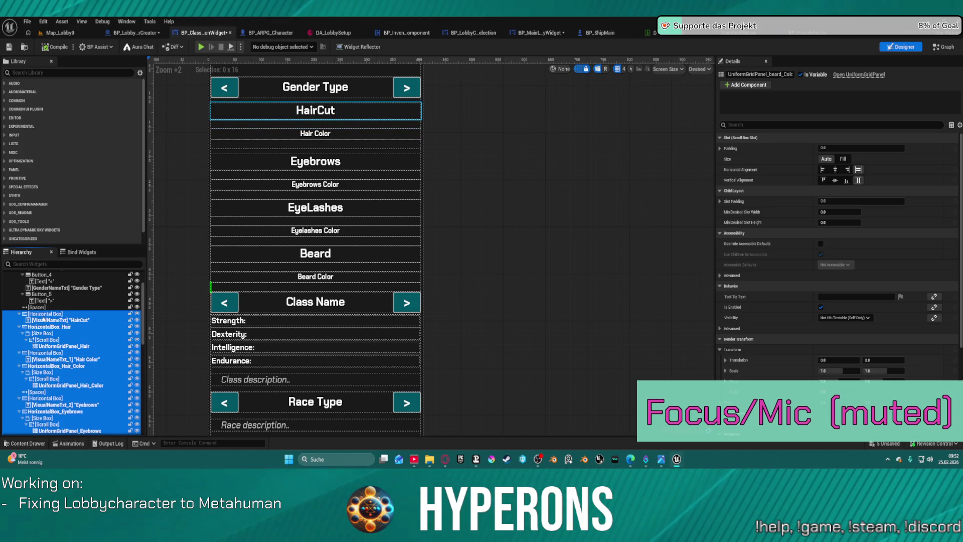
{"action": "scroll", "coordinate": [76, 309], "scroll_direction": "up", "scroll_amount": 3}
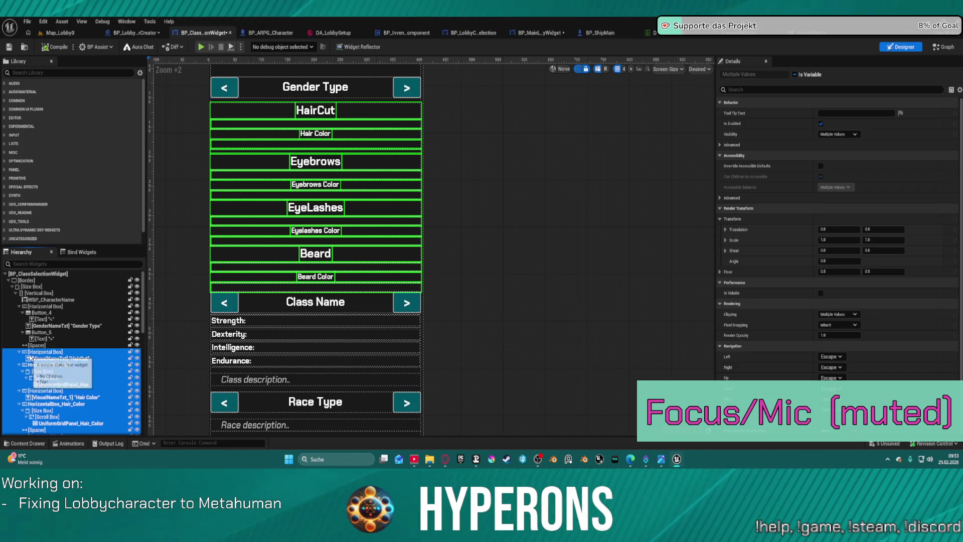
Step: Wrap the selected rows in a new Vertical Box, then bring up Wrap With for the main Vertical Box
{"action": "right_click", "coordinate": [29, 358]}
{"action": "mouse_move", "coordinate": [55, 321]}
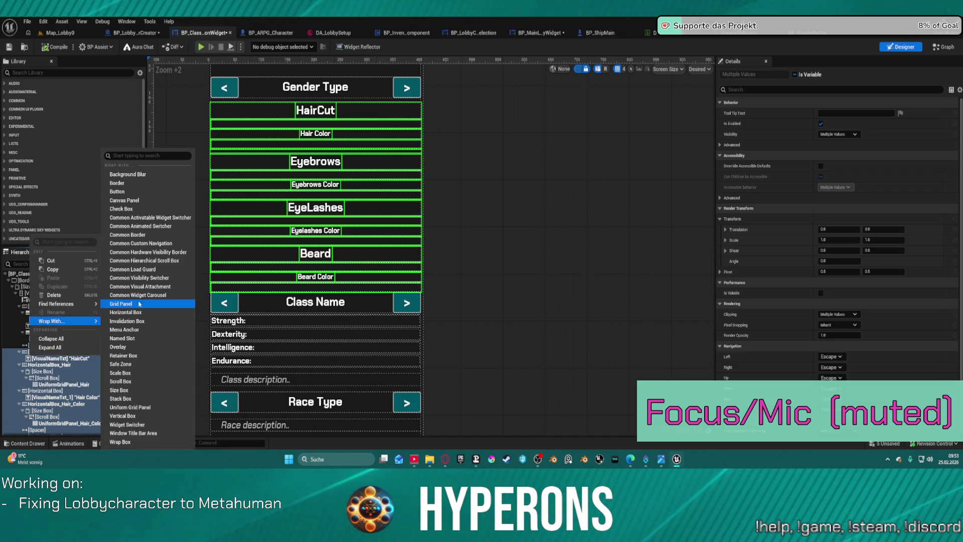
{"action": "left_click", "coordinate": [128, 415]}
{"action": "scroll", "coordinate": [31, 340], "scroll_direction": "up", "scroll_amount": 10}
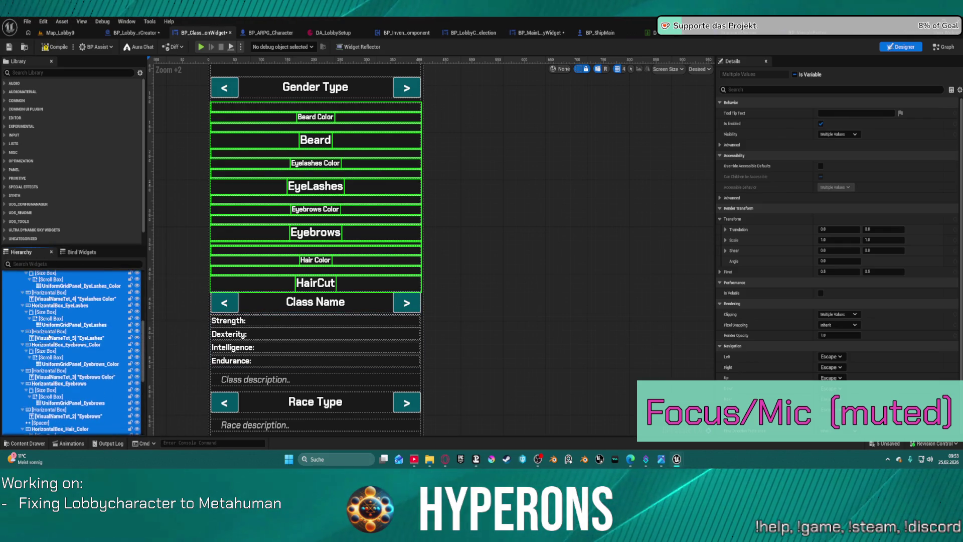
{"action": "scroll", "coordinate": [51, 345], "scroll_direction": "up", "scroll_amount": 3}
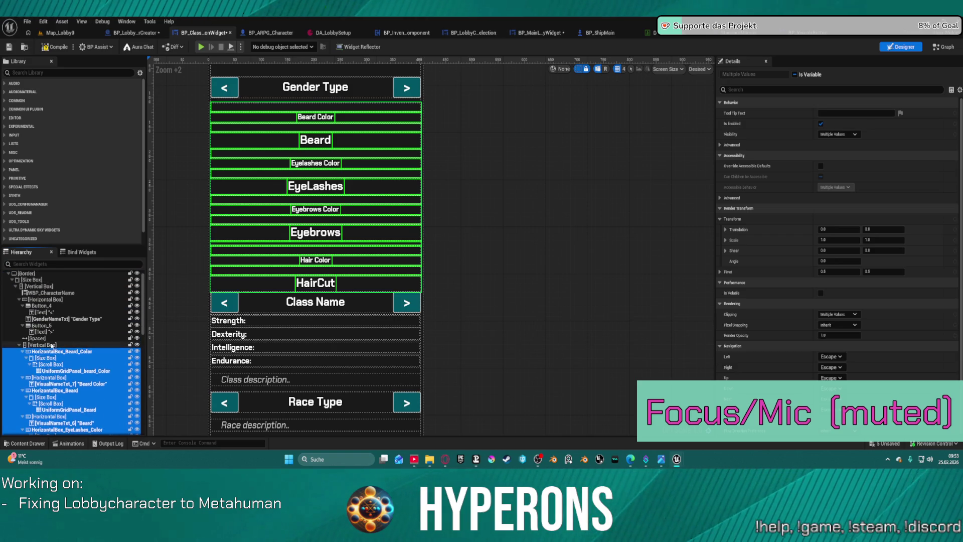
{"action": "scroll", "coordinate": [47, 335], "scroll_direction": "up", "scroll_amount": 1}
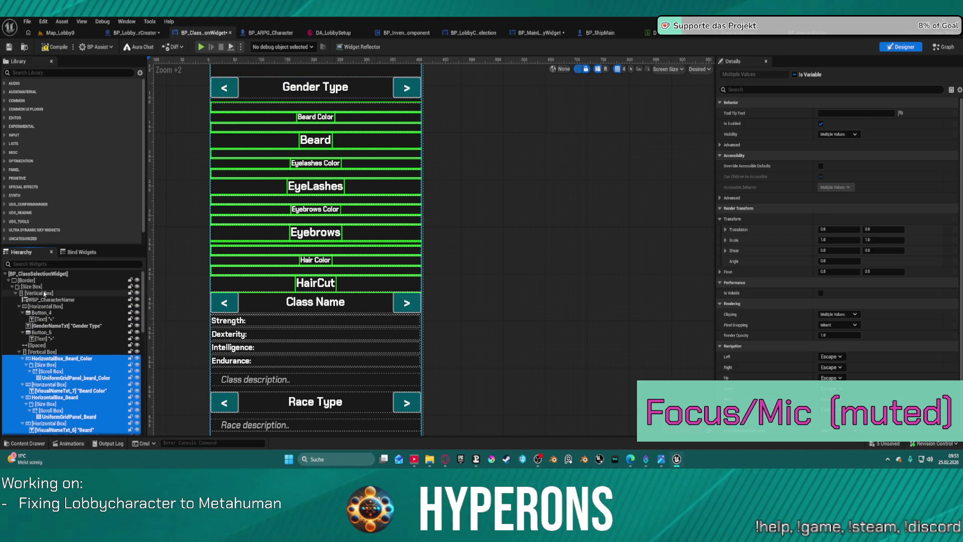
{"action": "right_click", "coordinate": [45, 294]}
{"action": "mouse_move", "coordinate": [108, 379]}
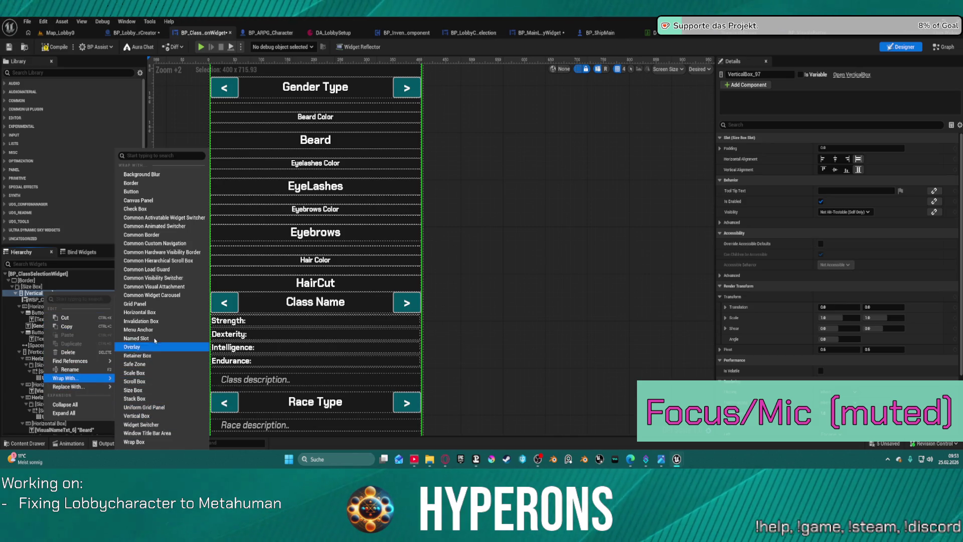
Step: Wrap the main Vertical Box in a Horizontal Box and move the customization Vertical Box beside it
{"action": "left_click", "coordinate": [140, 312]}
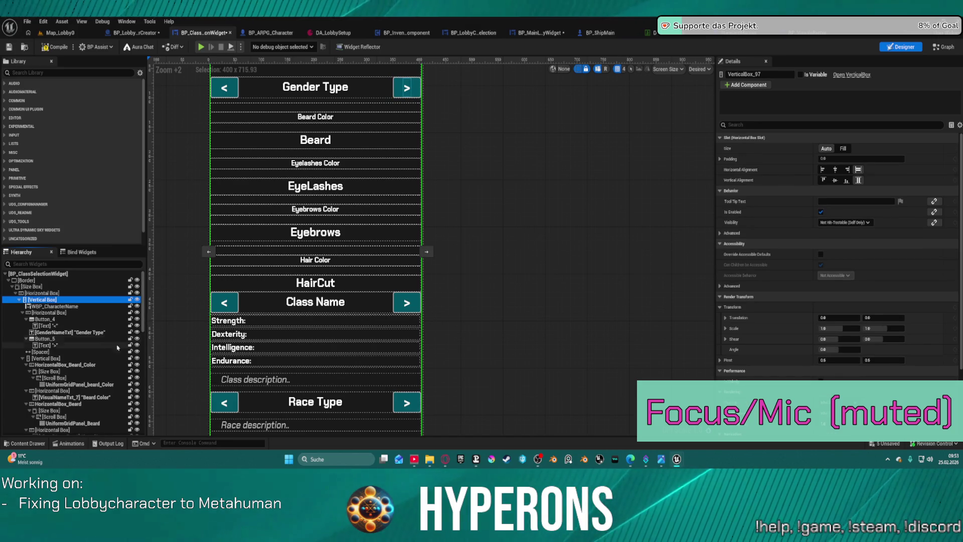
{"action": "left_click", "coordinate": [22, 312]}
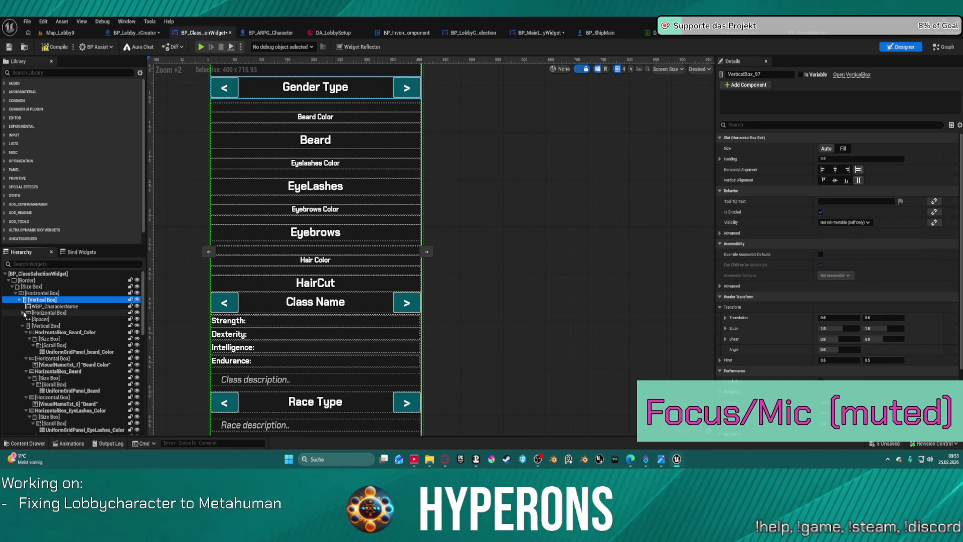
{"action": "left_click", "coordinate": [47, 326]}
{"action": "left_click_drag", "start_coordinate": [37, 326], "coordinate": [43, 293]}
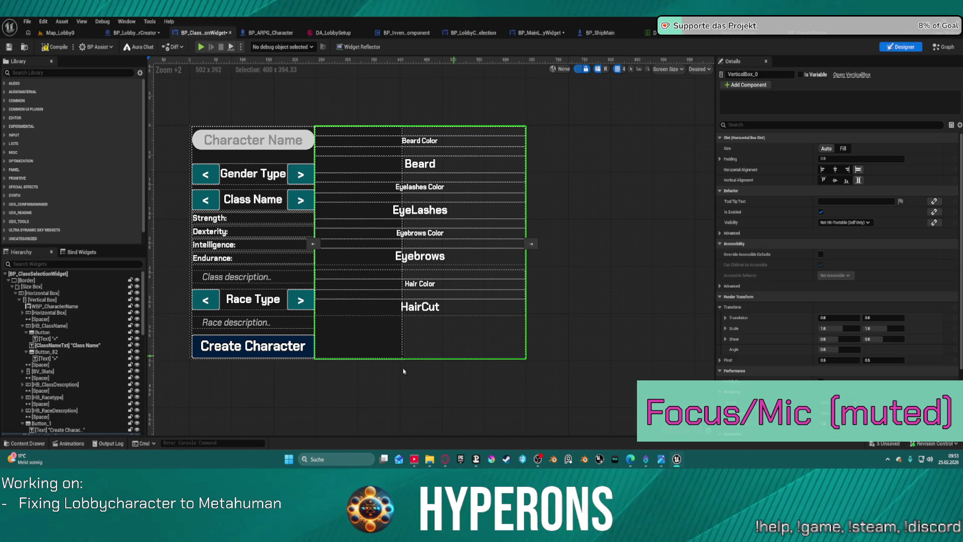
Step: Collapse the Gender Type, HB_ClassName and both column entries in the Hierarchy
{"action": "left_click", "coordinate": [22, 312]}
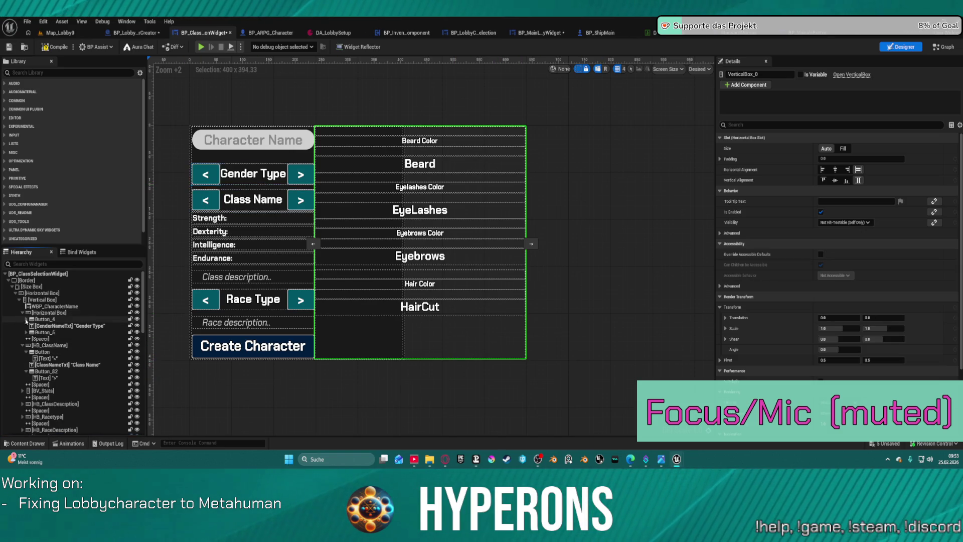
{"action": "left_click", "coordinate": [22, 345]}
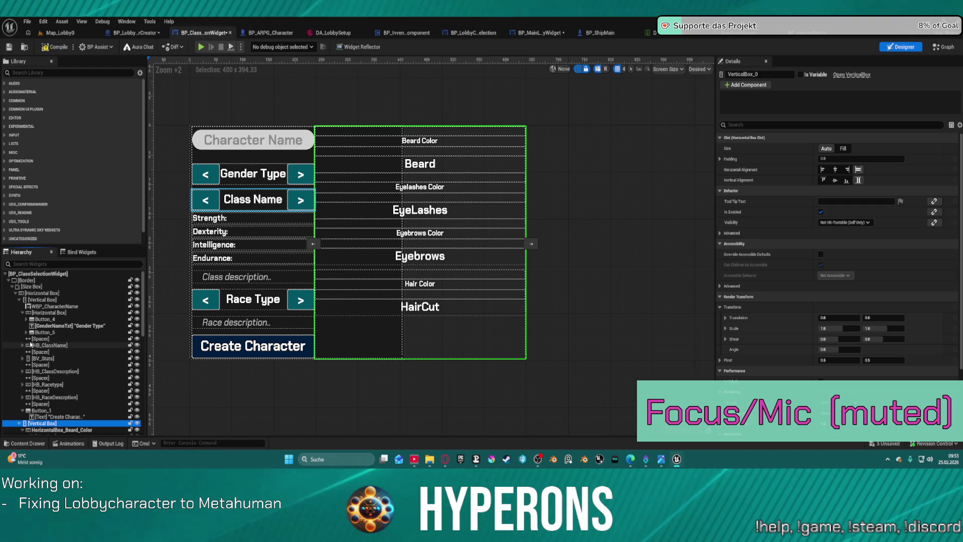
{"action": "left_click", "coordinate": [23, 312]}
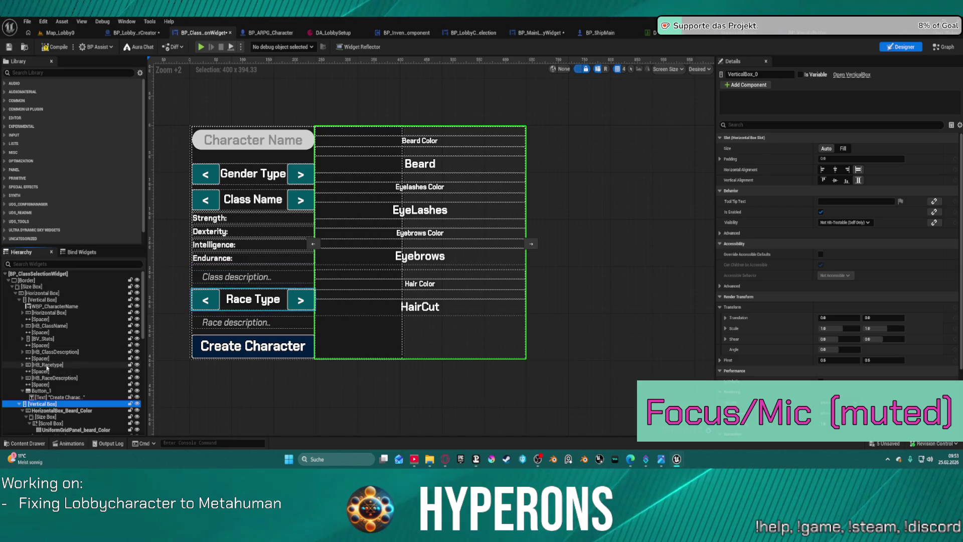
{"action": "left_click", "coordinate": [19, 299]}
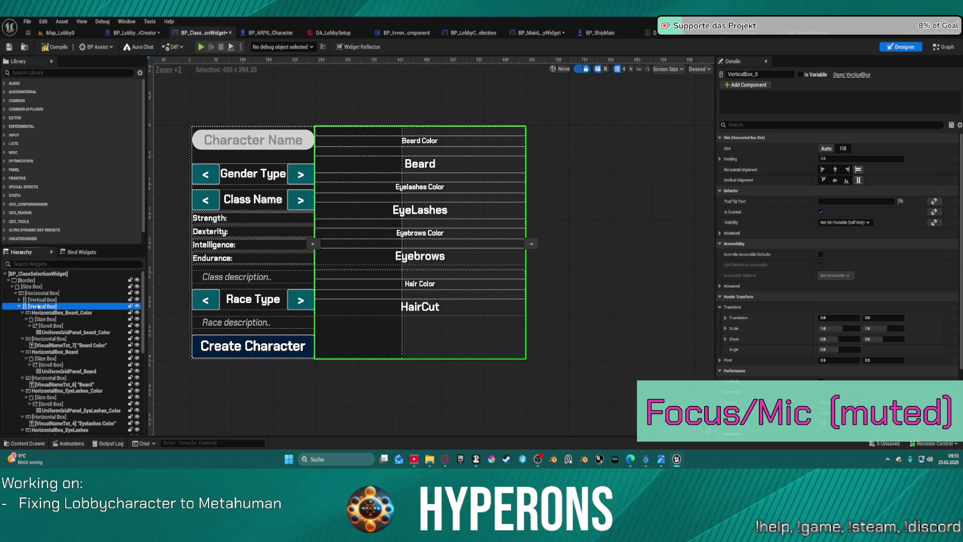
{"action": "left_click", "coordinate": [19, 306]}
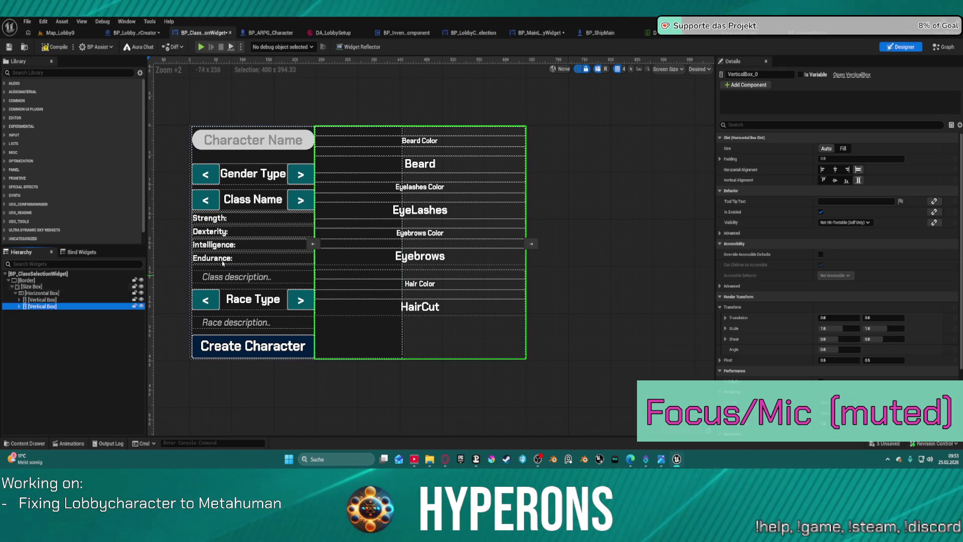
{"action": "left_click", "coordinate": [834, 170]}
{"action": "left_click", "coordinate": [833, 170]}
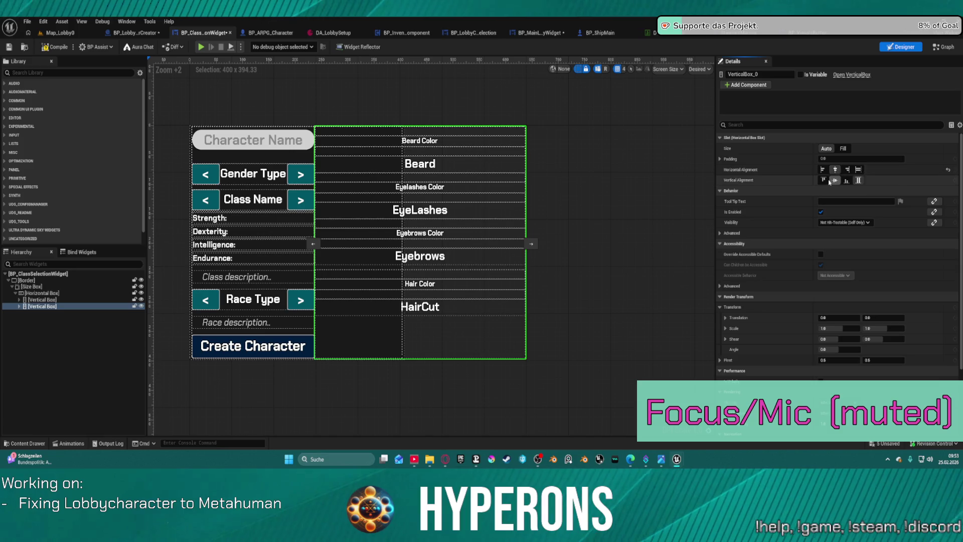
{"action": "left_click", "coordinate": [825, 181]}
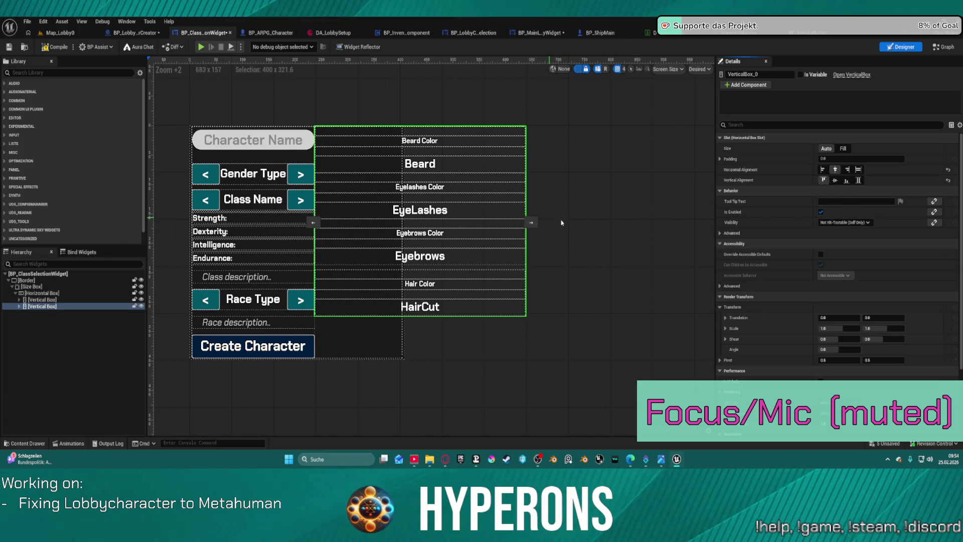
{"action": "left_click", "coordinate": [858, 180]}
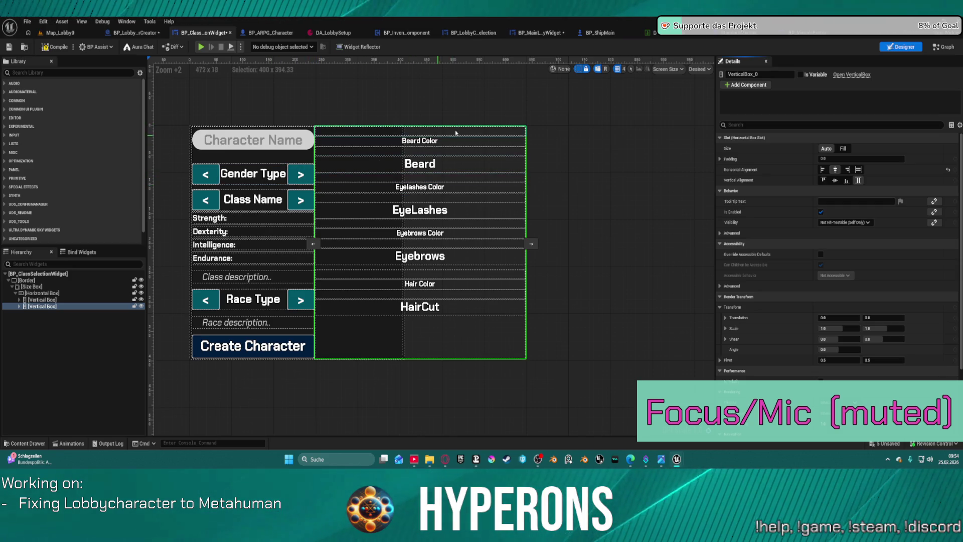
{"action": "left_click", "coordinate": [20, 306]}
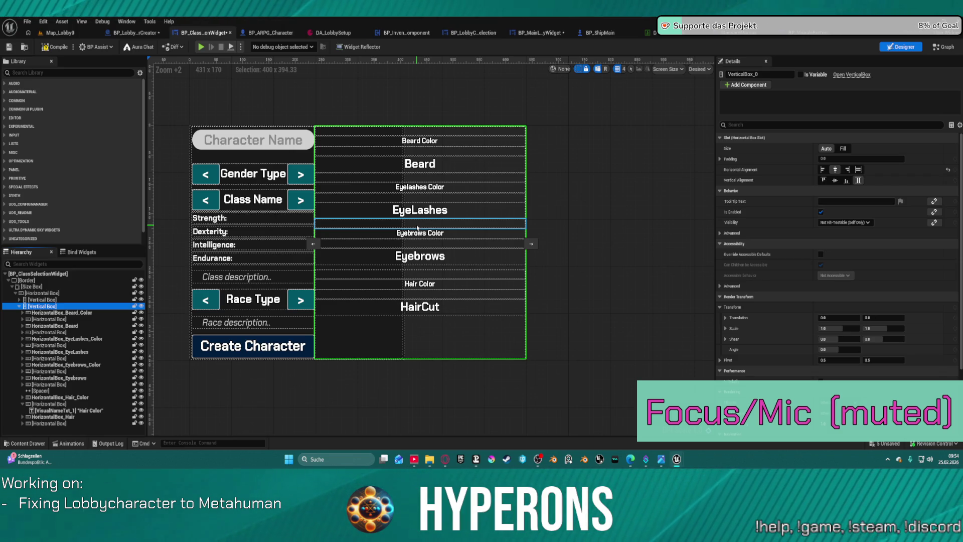
{"action": "left_click", "coordinate": [614, 162]}
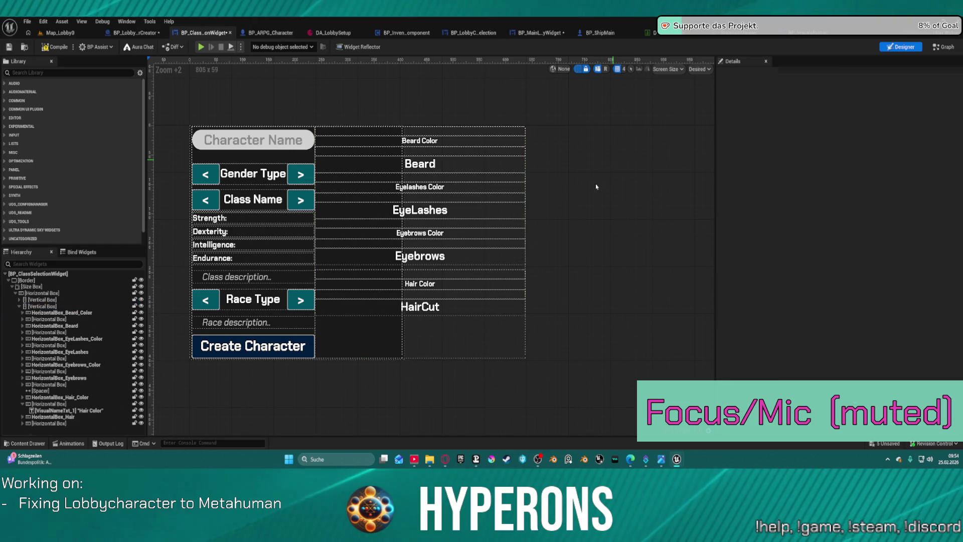
Step: Undo twice, restoring the customization rows to the single column with HairCut on top
{"action": "key", "text": "ctrl+z"}
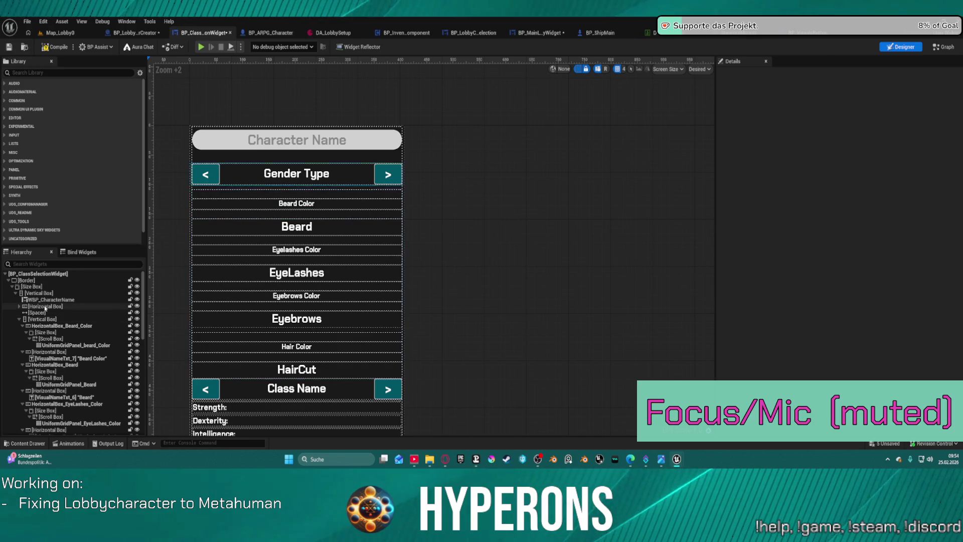
{"action": "scroll", "coordinate": [60, 351], "scroll_direction": "down", "scroll_amount": 3}
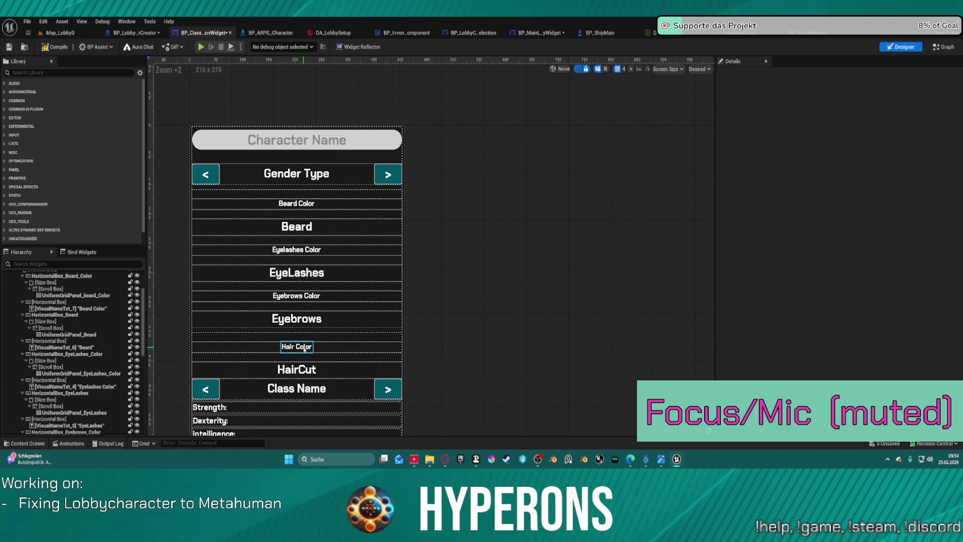
{"action": "key", "text": "ctrl+z"}
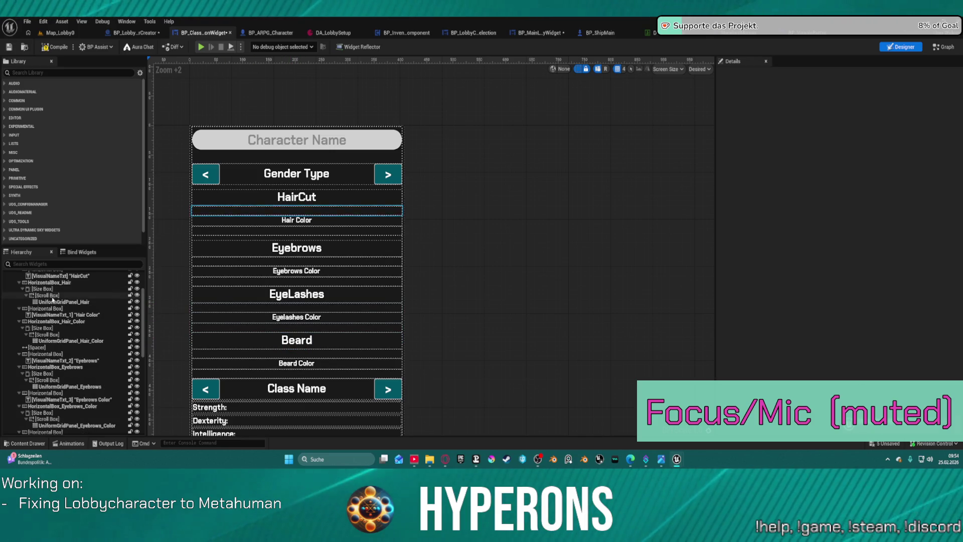
{"action": "scroll", "coordinate": [76, 321], "scroll_direction": "up", "scroll_amount": 3}
Step: Wrap the panel's Vertical Box column in a new Horizontal Box
{"action": "right_click", "coordinate": [24, 296]}
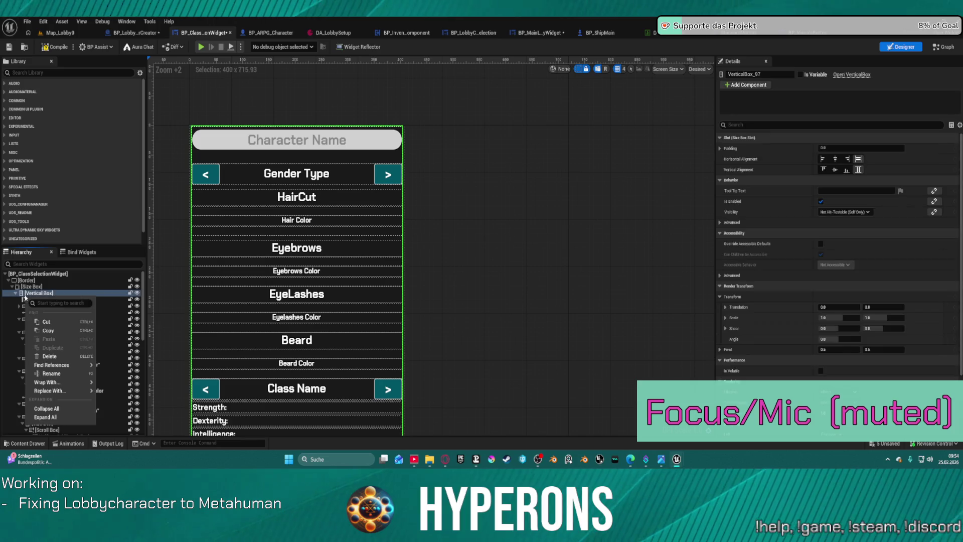
{"action": "mouse_move", "coordinate": [60, 390]}
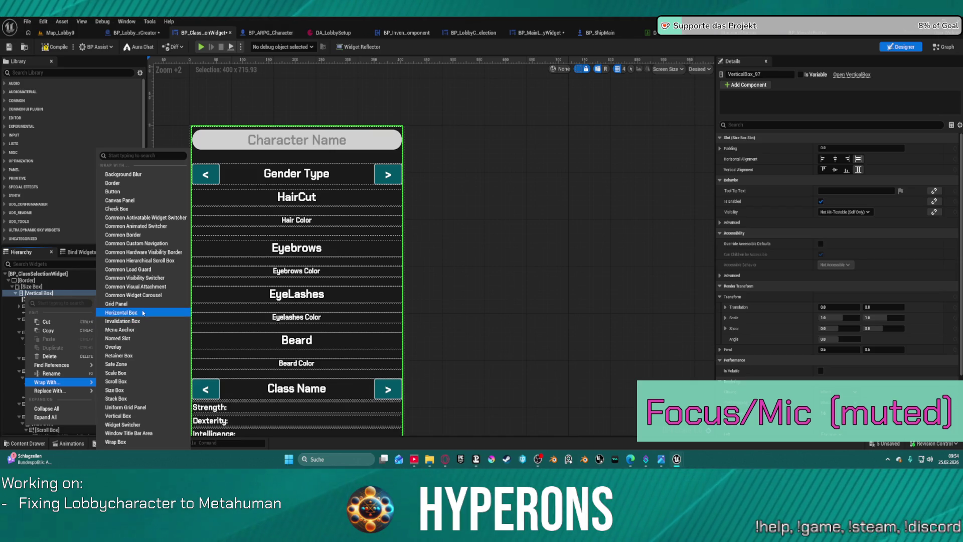
{"action": "left_click", "coordinate": [143, 313]}
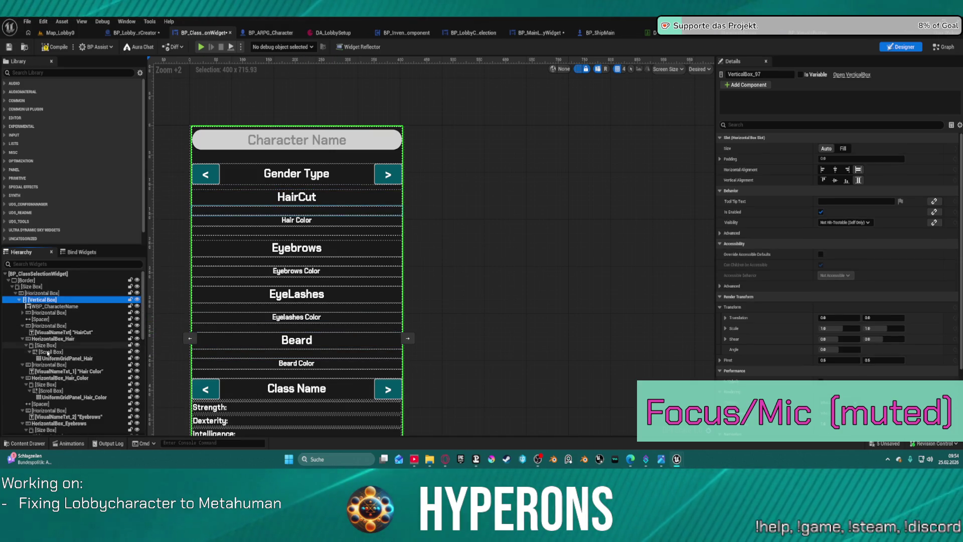
{"action": "left_click", "coordinate": [25, 312]}
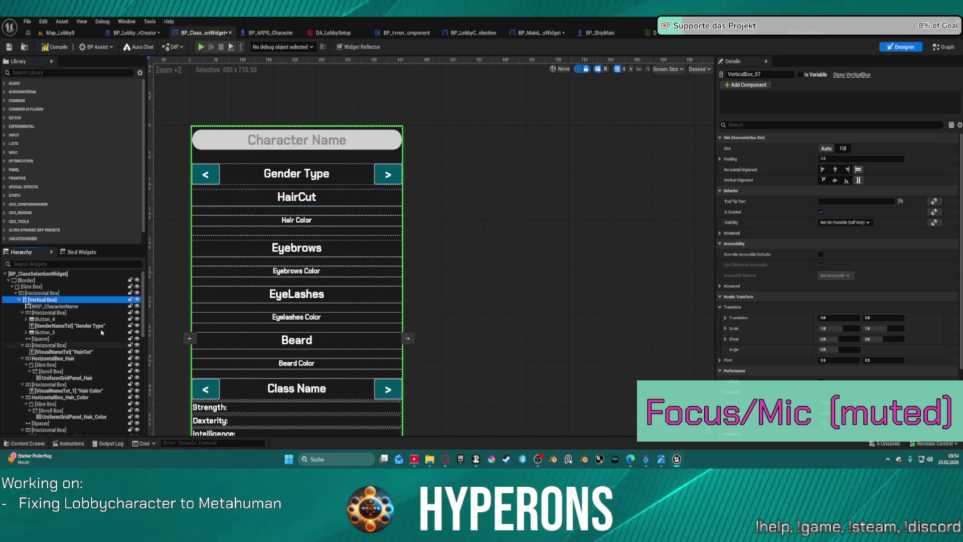
Step: Drag a VerticalBox from the Library into the Horizontal Box as a second, empty column
{"action": "left_click", "coordinate": [33, 78]}
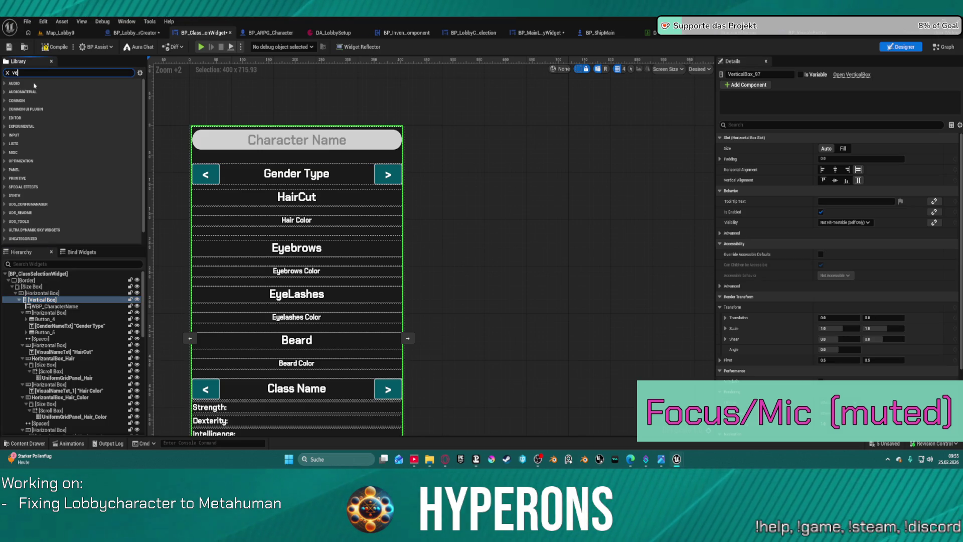
{"action": "mouse_move", "coordinate": [42, 116]}
{"action": "left_mouse_down"}
{"action": "mouse_move", "coordinate": [63, 145]}
{"action": "mouse_move", "coordinate": [296, 241]}
{"action": "mouse_move", "coordinate": [125, 305]}
{"action": "mouse_move", "coordinate": [34, 294]}
{"action": "left_mouse_up"}
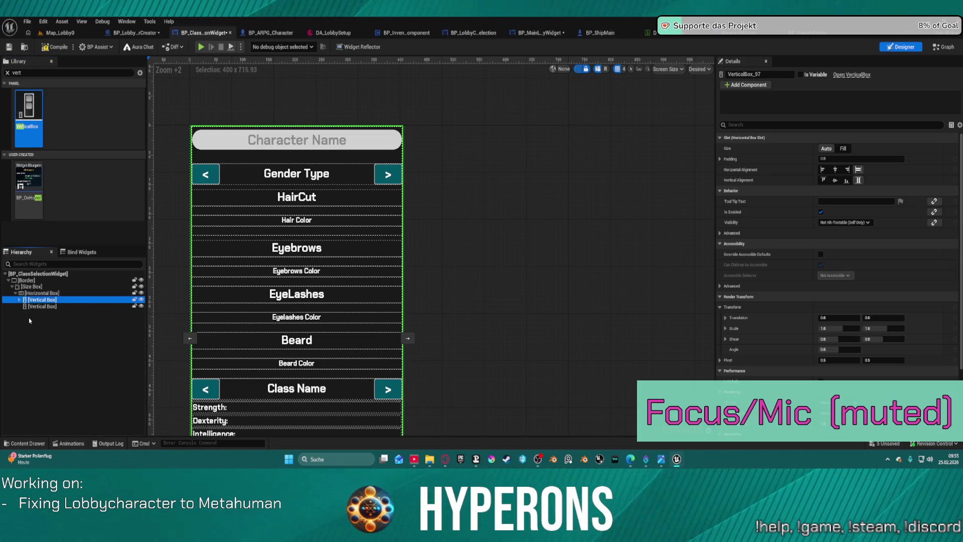
{"action": "left_click", "coordinate": [19, 299]}
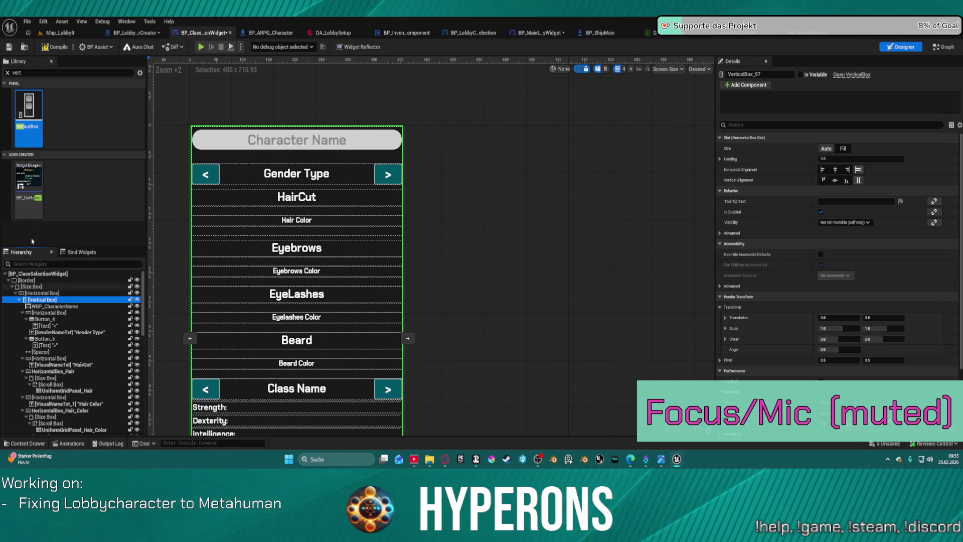
{"action": "mouse_move", "coordinate": [40, 119]}
{"action": "left_mouse_down"}
{"action": "mouse_move", "coordinate": [68, 281]}
{"action": "mouse_move", "coordinate": [52, 293]}
{"action": "left_mouse_up"}
{"action": "left_click", "coordinate": [53, 294]}
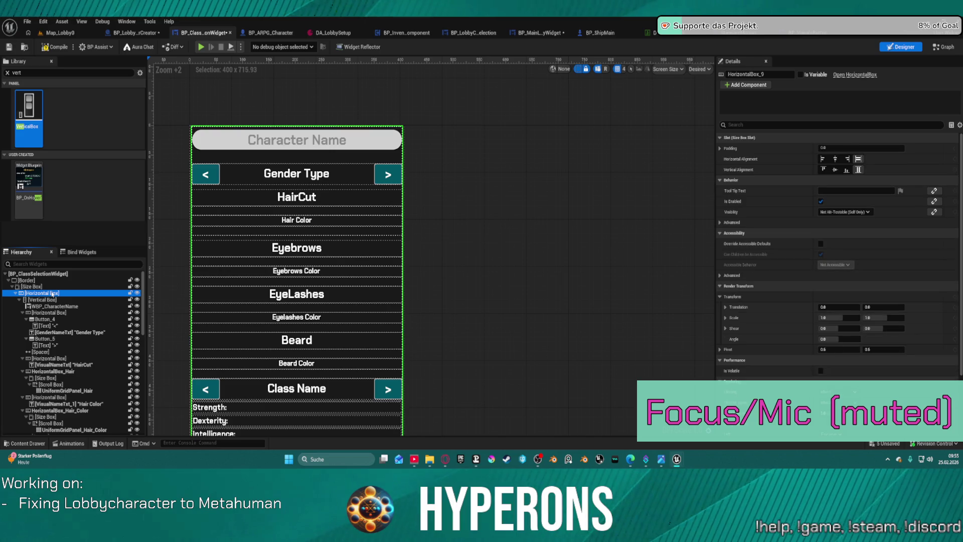
{"action": "left_click", "coordinate": [19, 300]}
{"action": "left_click", "coordinate": [22, 306]}
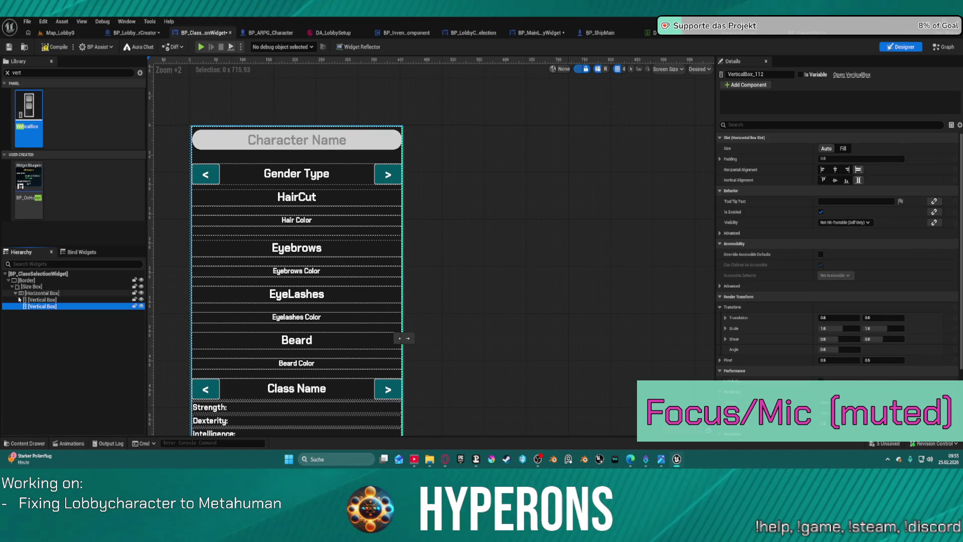
{"action": "left_click", "coordinate": [19, 299], "text": "shift"}
Step: Locate and select the Beard Color grid panel in the Hierarchy
{"action": "scroll", "coordinate": [101, 378], "scroll_direction": "down", "scroll_amount": 3}
{"action": "scroll", "coordinate": [102, 381], "scroll_direction": "down", "scroll_amount": 4}
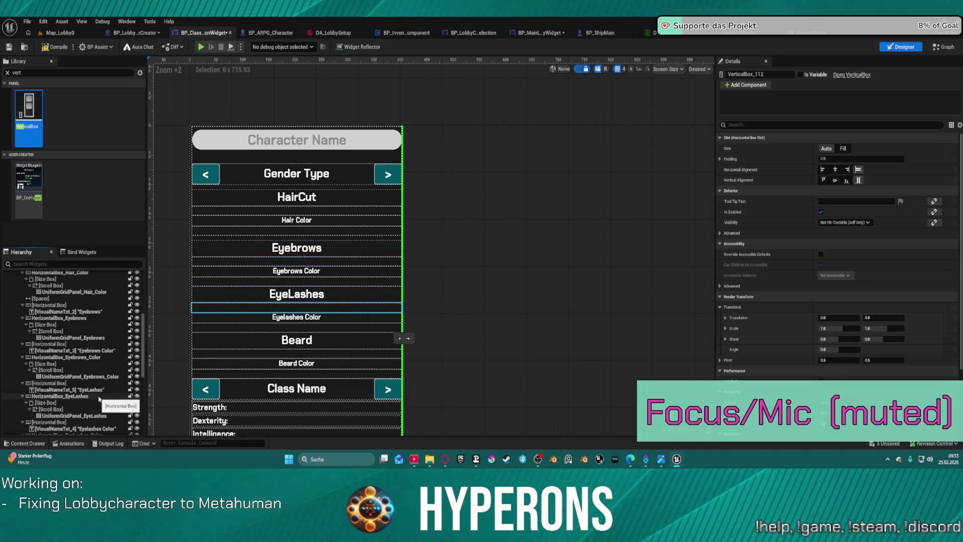
{"action": "scroll", "coordinate": [98, 406], "scroll_direction": "down", "scroll_amount": 3}
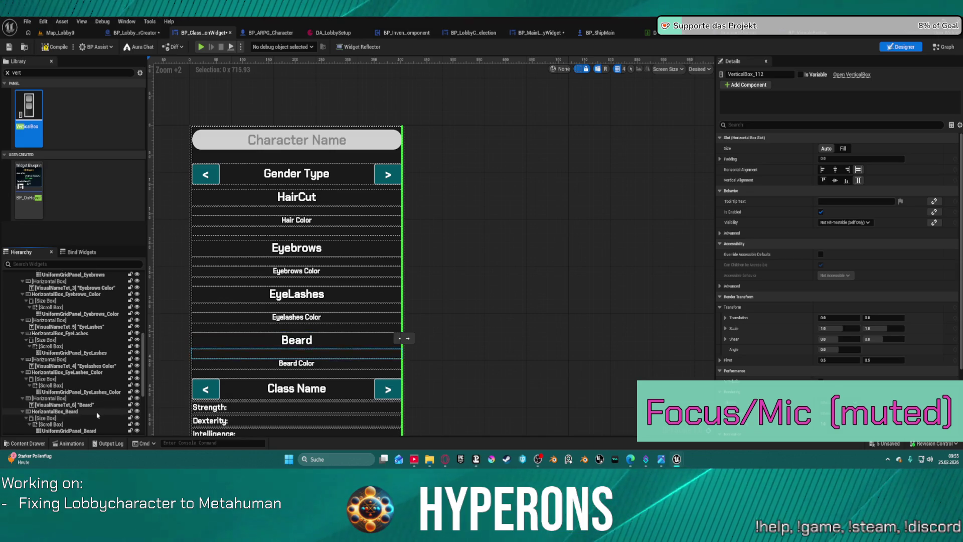
{"action": "scroll", "coordinate": [96, 411], "scroll_direction": "down", "scroll_amount": 3}
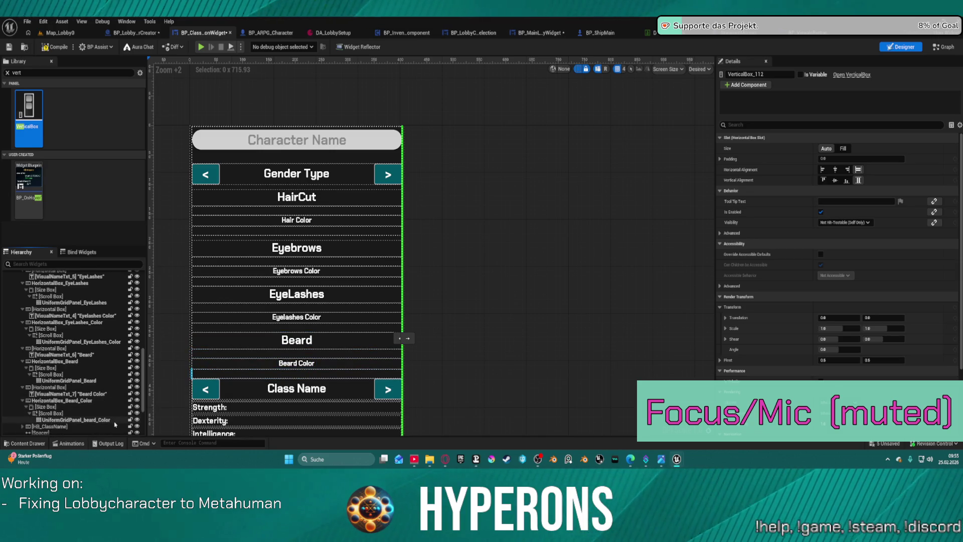
{"action": "left_click", "coordinate": [114, 420]}
{"action": "scroll", "coordinate": [91, 354], "scroll_direction": "up", "scroll_amount": 2}
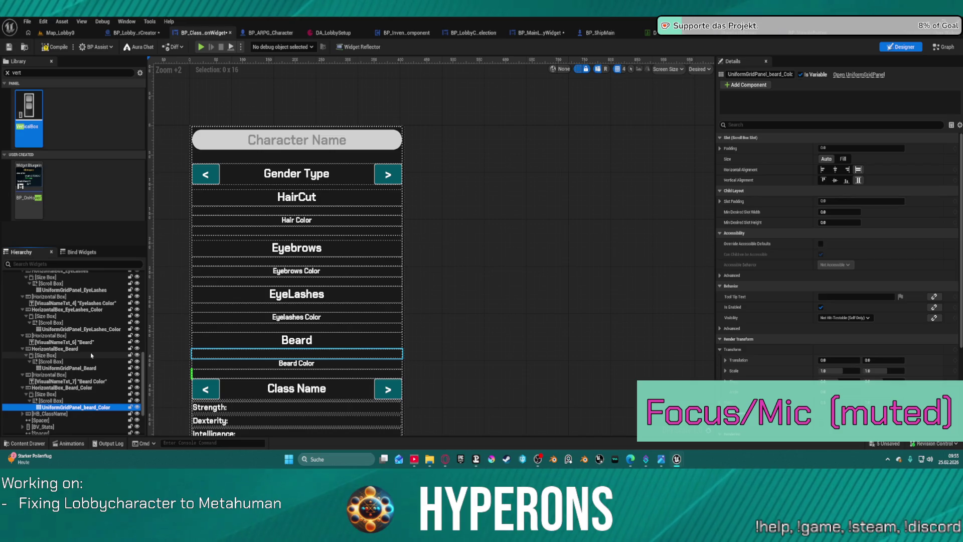
{"action": "scroll", "coordinate": [93, 336], "scroll_direction": "up", "scroll_amount": 3}
{"action": "scroll", "coordinate": [92, 334], "scroll_direction": "up", "scroll_amount": 5}
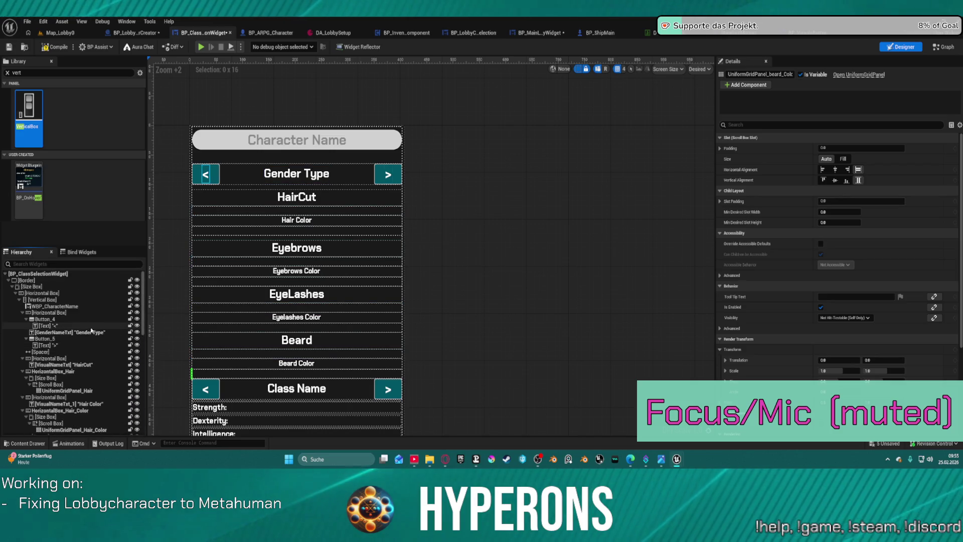
Step: Select the HairCut-to-Beard Color rows and drag them into the new right-hand Vertical Box
{"action": "left_click", "coordinate": [77, 359]}
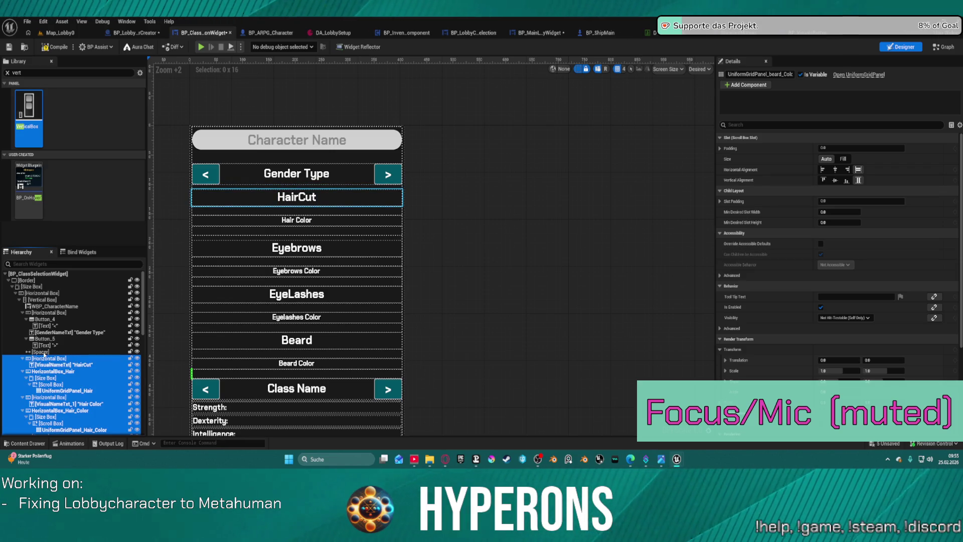
{"action": "scroll", "coordinate": [44, 355], "scroll_direction": "down", "scroll_amount": 2}
{"action": "scroll", "coordinate": [44, 340], "scroll_direction": "down", "scroll_amount": 8}
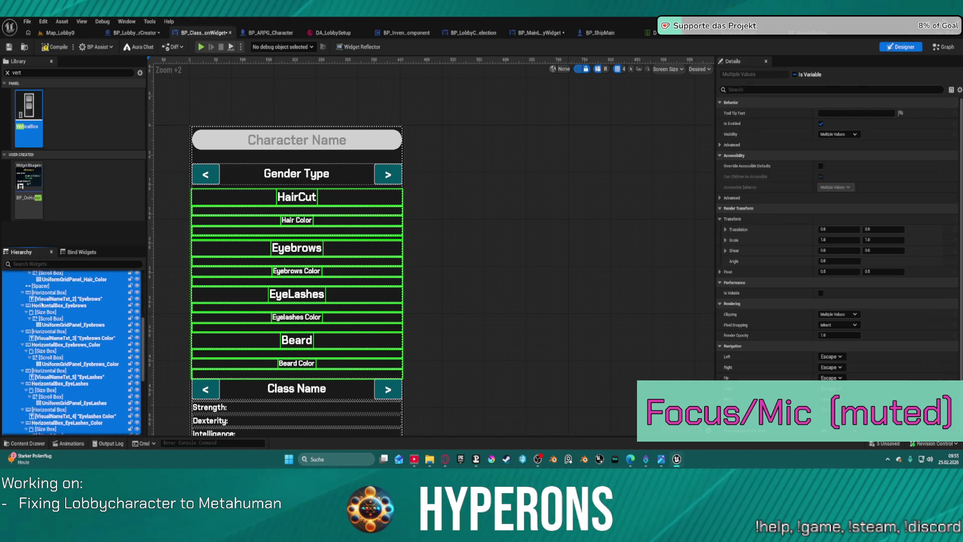
{"action": "scroll", "coordinate": [41, 302], "scroll_direction": "down", "scroll_amount": 1}
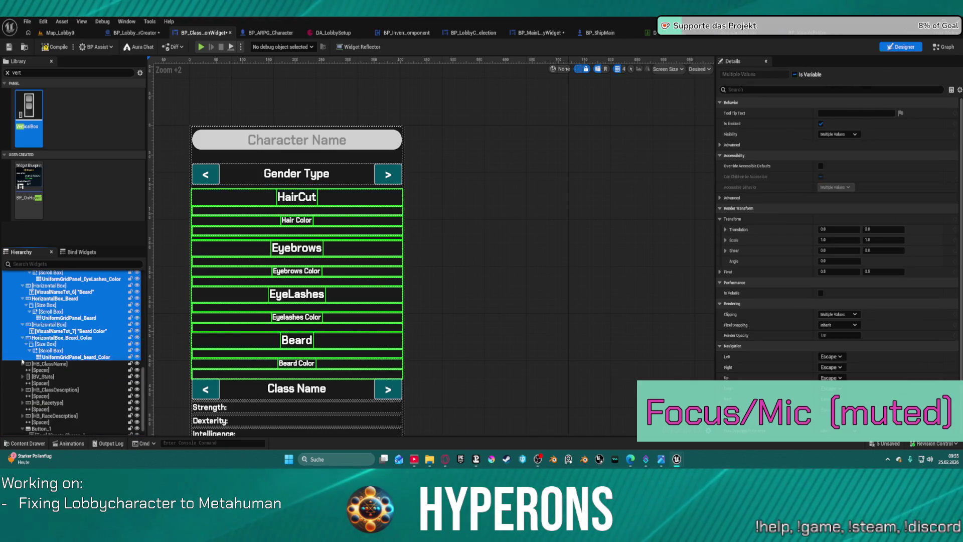
{"action": "scroll", "coordinate": [25, 356], "scroll_direction": "down", "scroll_amount": 1}
{"action": "left_click_drag", "start_coordinate": [42, 373], "coordinate": [43, 432]}
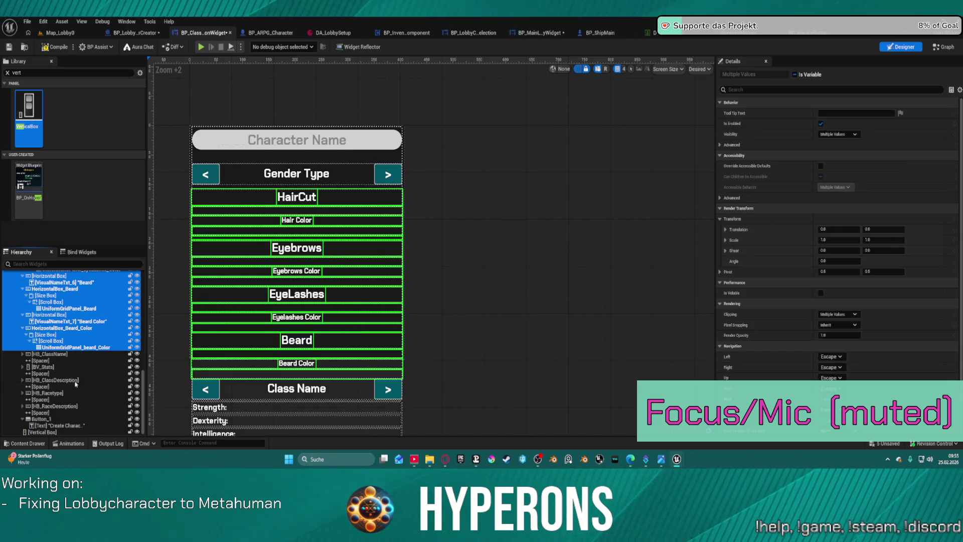
{"action": "left_click_drag", "start_coordinate": [45, 432], "coordinate": [44, 435]}
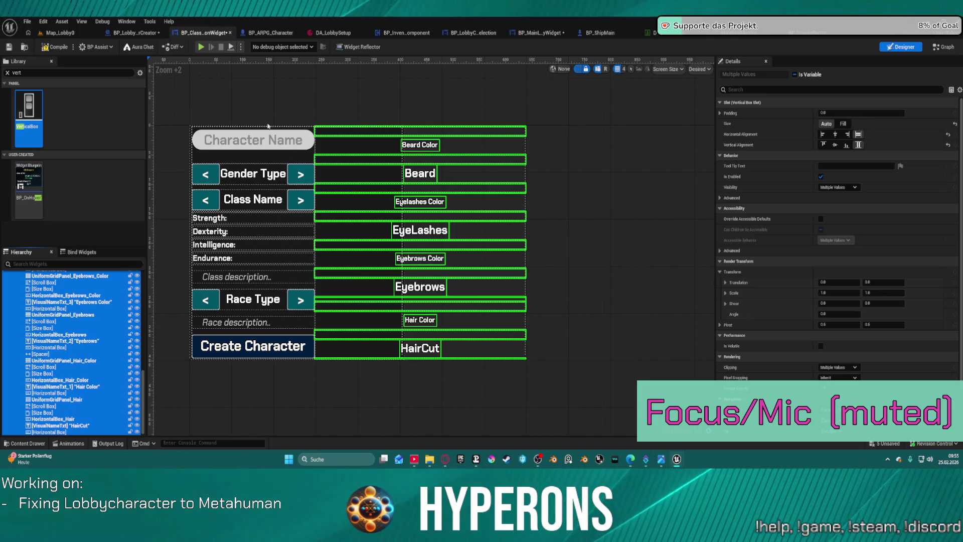
{"action": "left_click", "coordinate": [616, 301]}
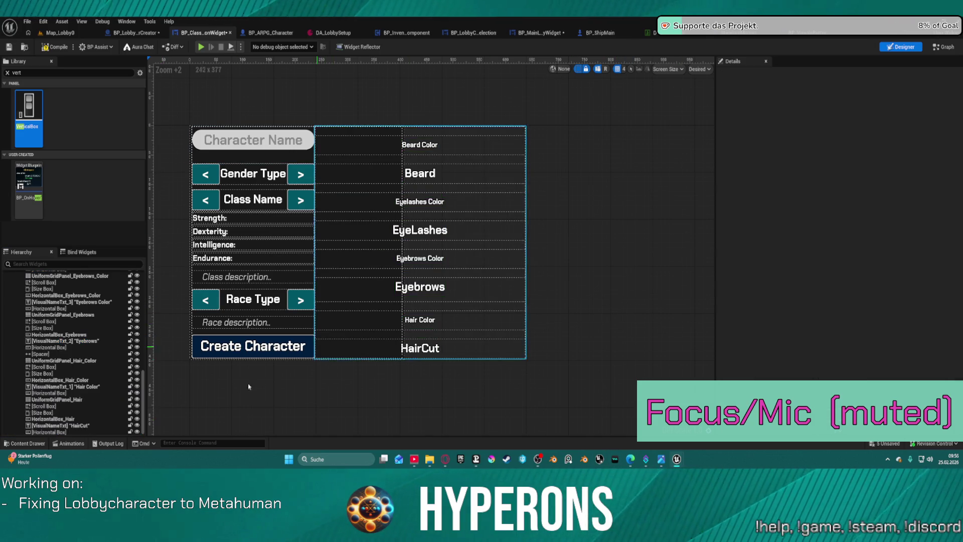
Step: Review the resulting two-column layout, then undo the move
{"action": "scroll", "coordinate": [92, 408], "scroll_direction": "up", "scroll_amount": 3}
{"action": "scroll", "coordinate": [91, 409], "scroll_direction": "up", "scroll_amount": 10}
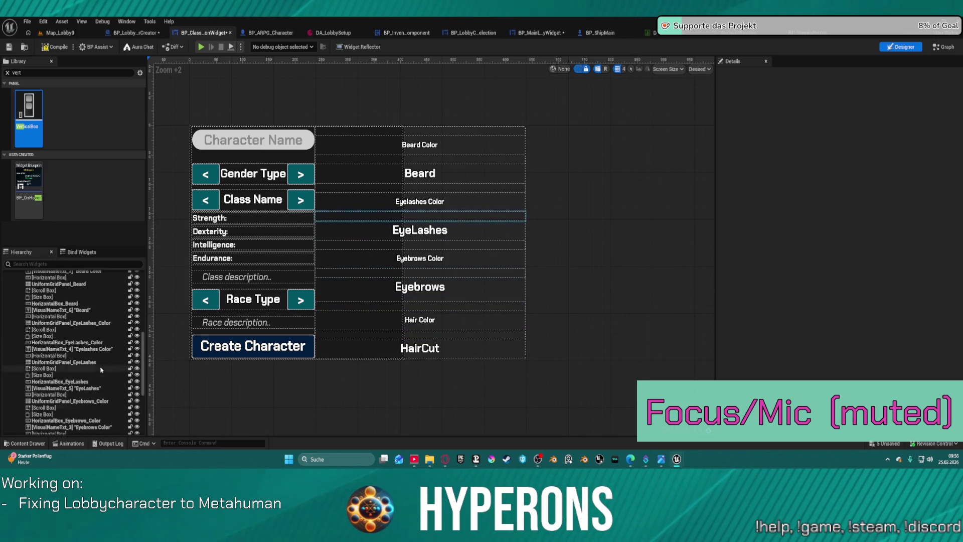
{"action": "scroll", "coordinate": [51, 397], "scroll_direction": "down", "scroll_amount": 3}
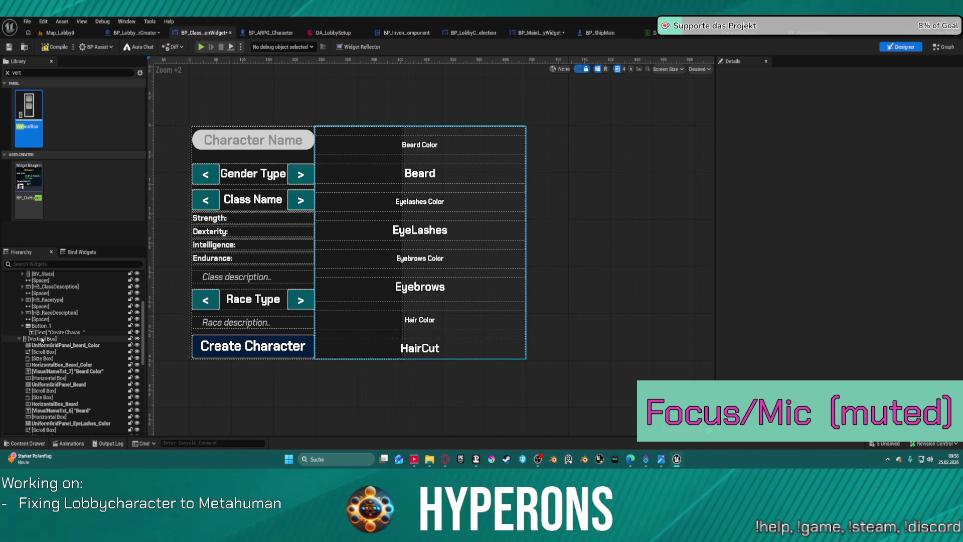
{"action": "key", "text": "ctrl+z"}
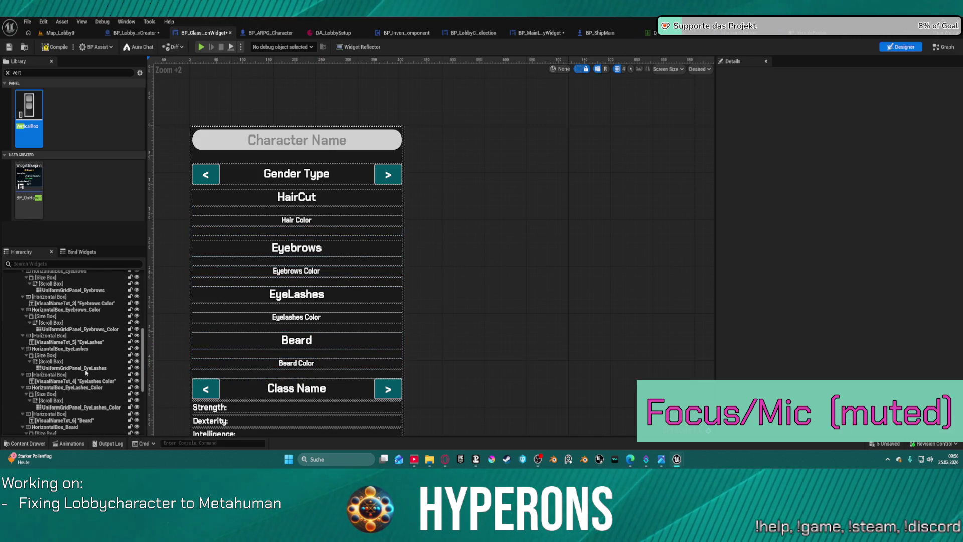
Step: Select all customization rows from HairCut down to the Beard Color grid panel
{"action": "scroll", "coordinate": [86, 311], "scroll_direction": "up", "scroll_amount": 1}
{"action": "scroll", "coordinate": [86, 311], "scroll_direction": "down", "scroll_amount": 5}
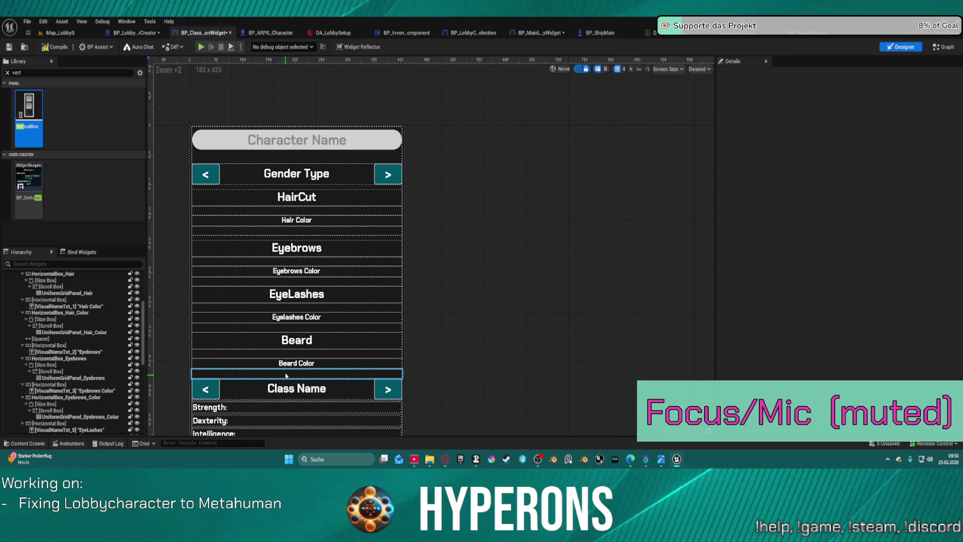
{"action": "left_click", "coordinate": [251, 373]}
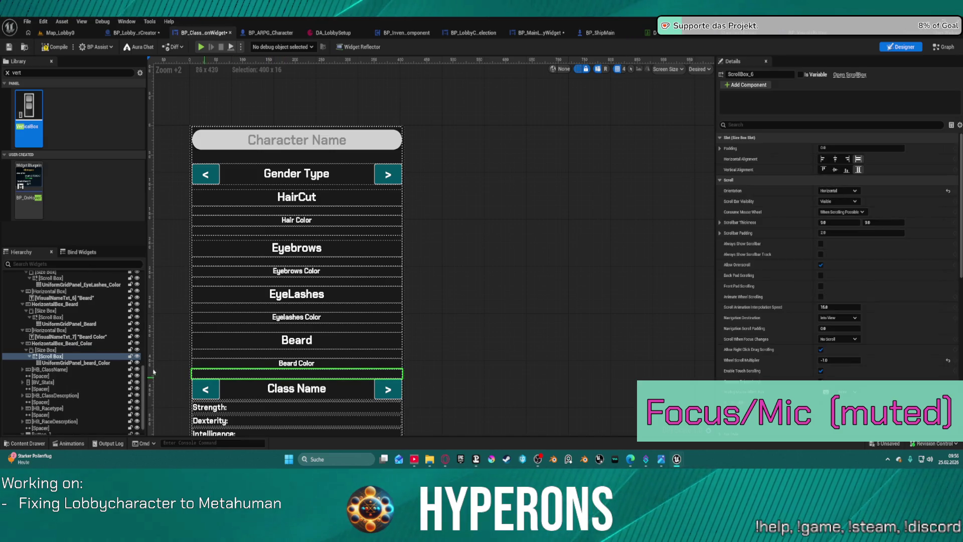
{"action": "left_click", "coordinate": [65, 362]}
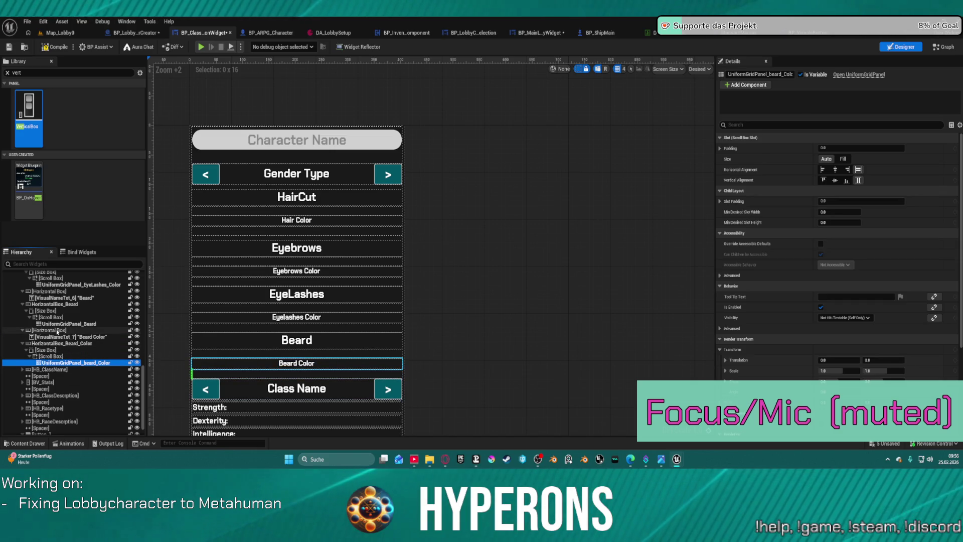
{"action": "scroll", "coordinate": [58, 331], "scroll_direction": "up", "scroll_amount": 10}
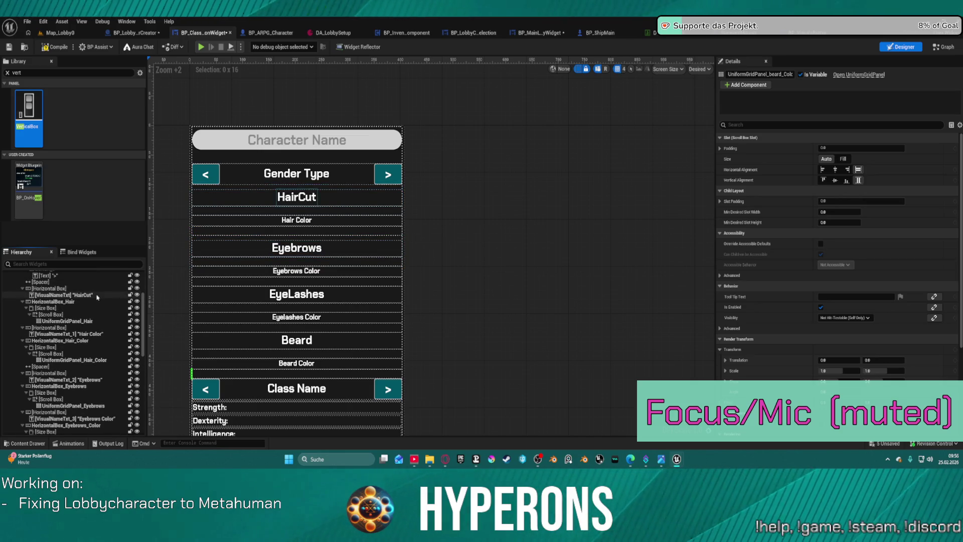
{"action": "scroll", "coordinate": [85, 297], "scroll_direction": "up", "scroll_amount": 1}
{"action": "scroll", "coordinate": [86, 297], "scroll_direction": "up", "scroll_amount": 3}
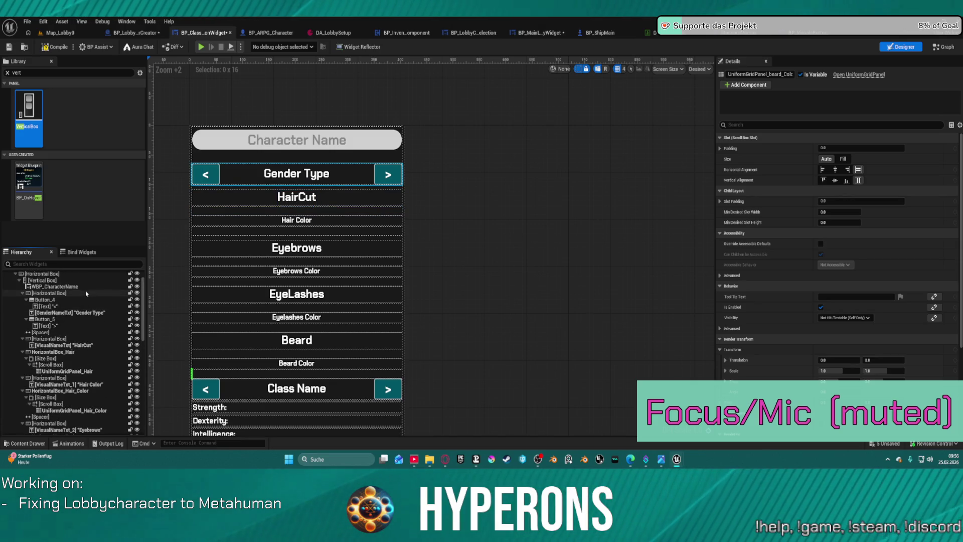
{"action": "left_click", "coordinate": [52, 340], "text": "shift"}
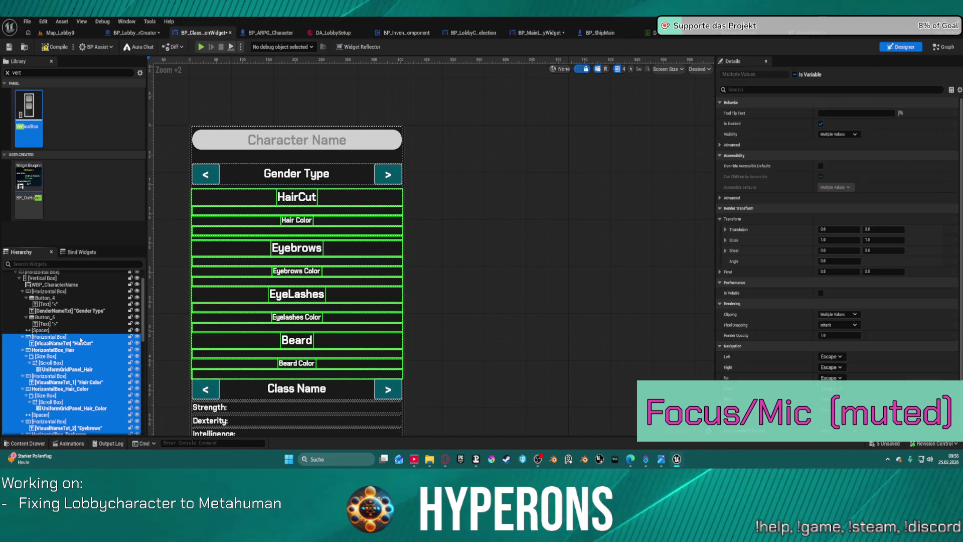
Step: Cut and paste the selected rows into the empty right-hand column, then switch to the Graph view
{"action": "key", "text": "Delete"}
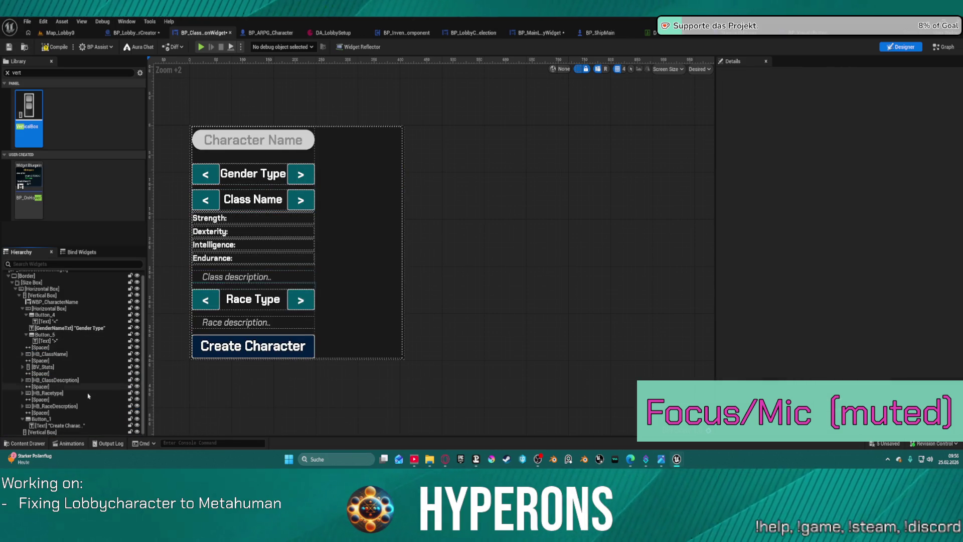
{"action": "left_click", "coordinate": [90, 431]}
{"action": "key", "text": "ctrl+v"}
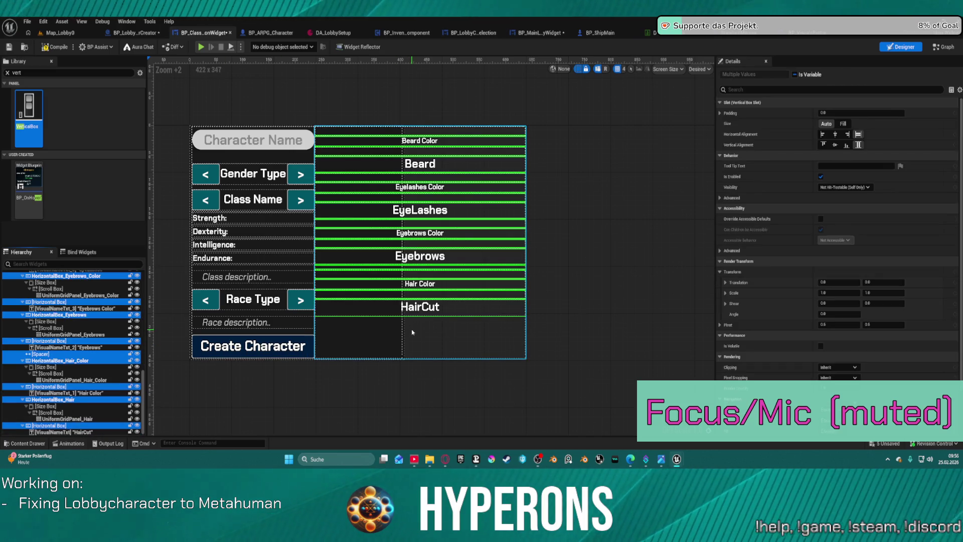
{"action": "left_click", "coordinate": [583, 264]}
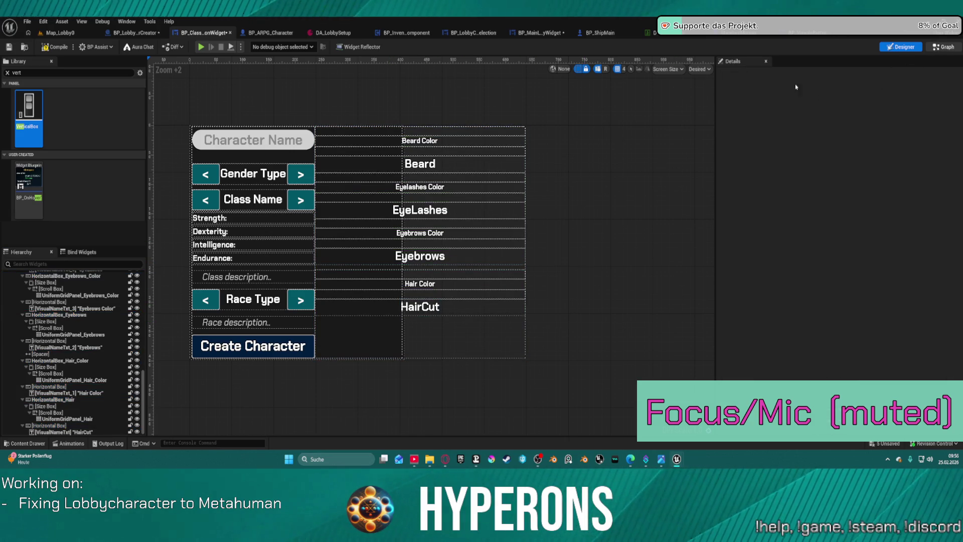
{"action": "key", "text": "ctrl+shift+g"}
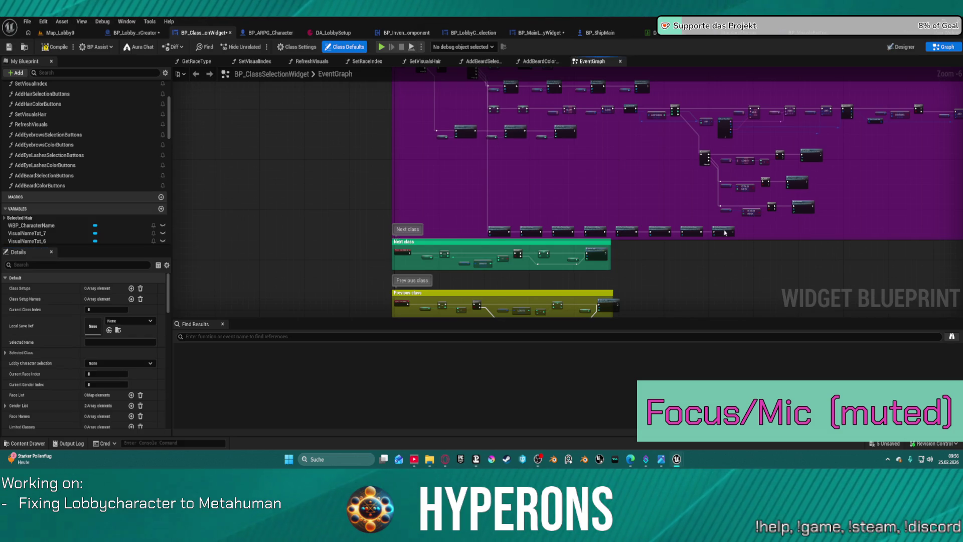
Step: Inspect the AddBeardColorButtons function's nodes, then return to the Designer layout
{"action": "double_click", "coordinate": [724, 232]}
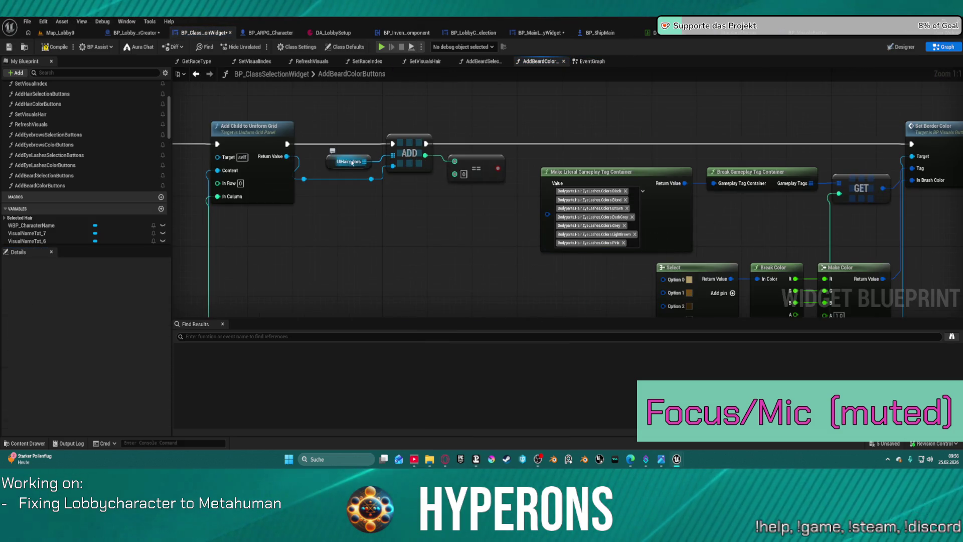
{"action": "left_click_drag", "start_coordinate": [353, 162], "coordinate": [543, 153]}
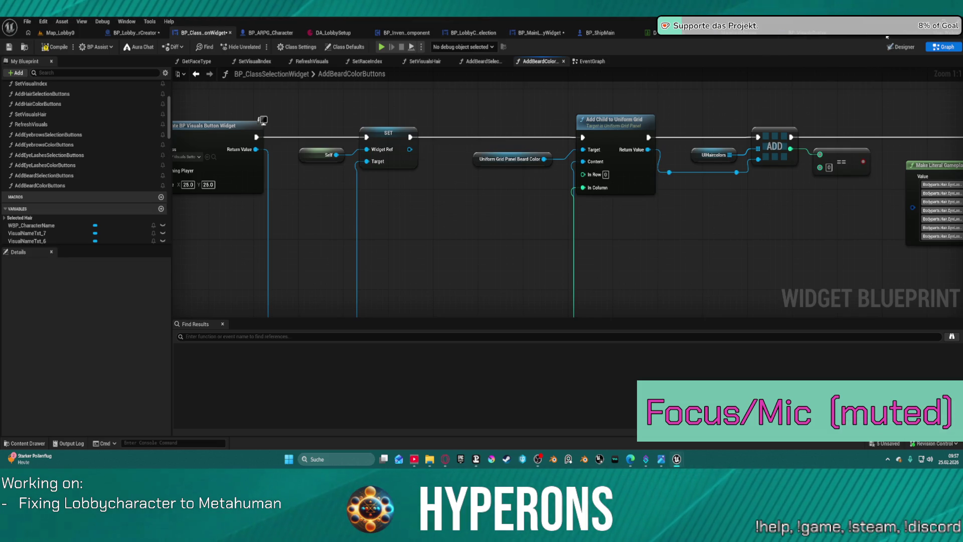
{"action": "left_click", "coordinate": [900, 47]}
{"action": "scroll", "coordinate": [55, 378], "scroll_direction": "down", "scroll_amount": 10}
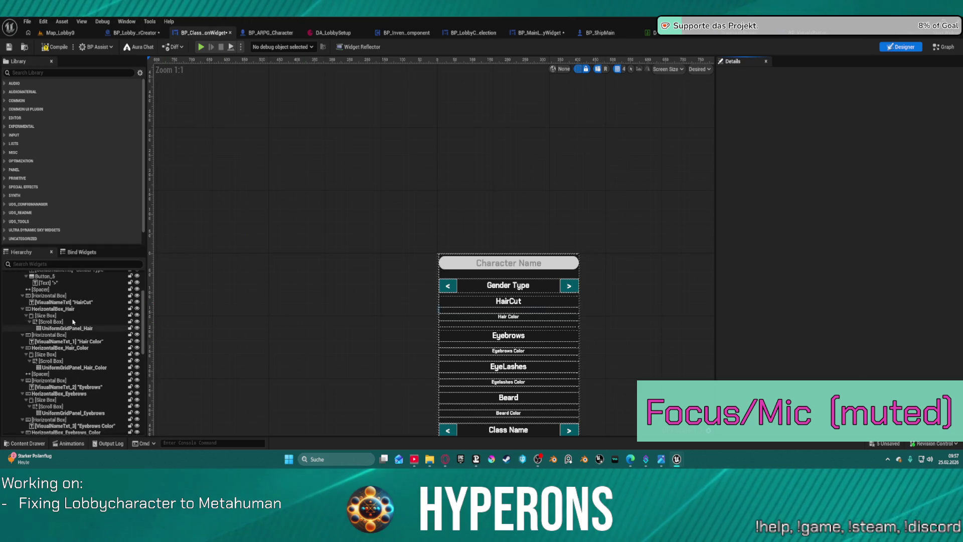
Step: Select the customization rows from HairCut down to the Beard Color grid panel
{"action": "scroll", "coordinate": [55, 378], "scroll_direction": "down", "scroll_amount": 1}
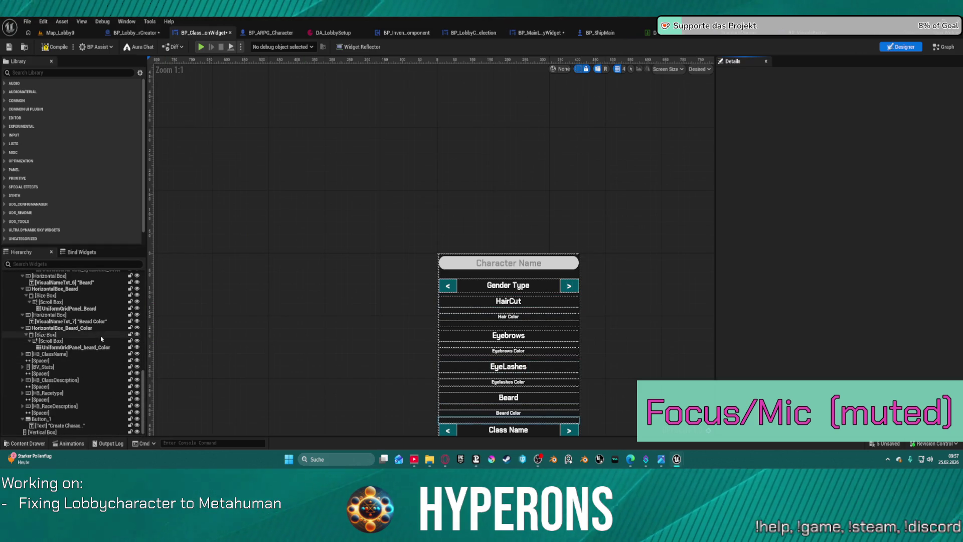
{"action": "left_click", "coordinate": [100, 347]}
{"action": "scroll", "coordinate": [92, 296], "scroll_direction": "up", "scroll_amount": 8}
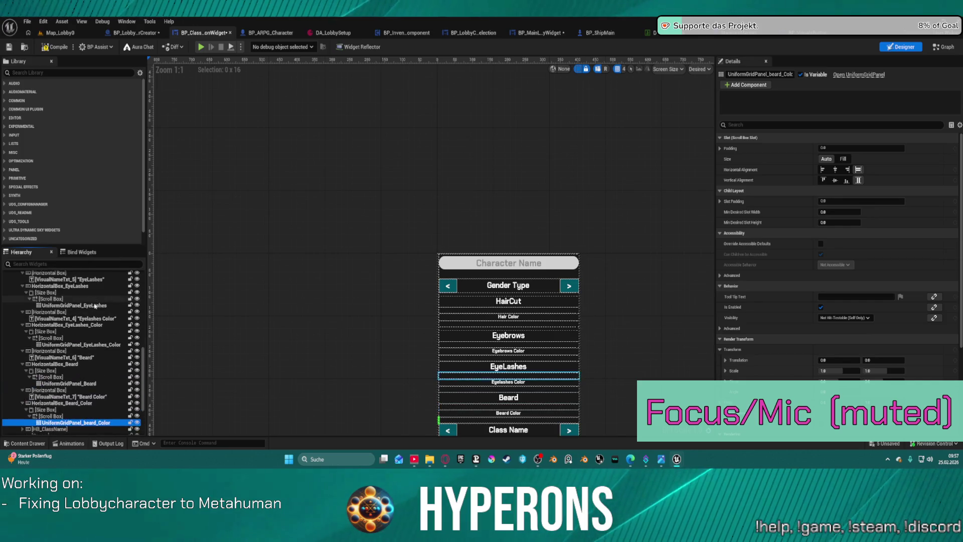
{"action": "scroll", "coordinate": [93, 296], "scroll_direction": "up", "scroll_amount": 6}
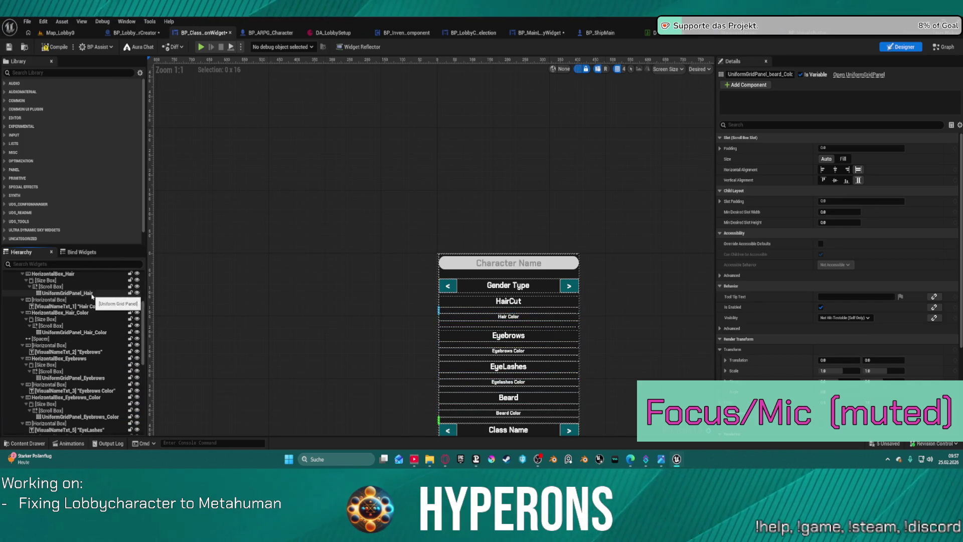
{"action": "scroll", "coordinate": [92, 296], "scroll_direction": "up", "scroll_amount": 5}
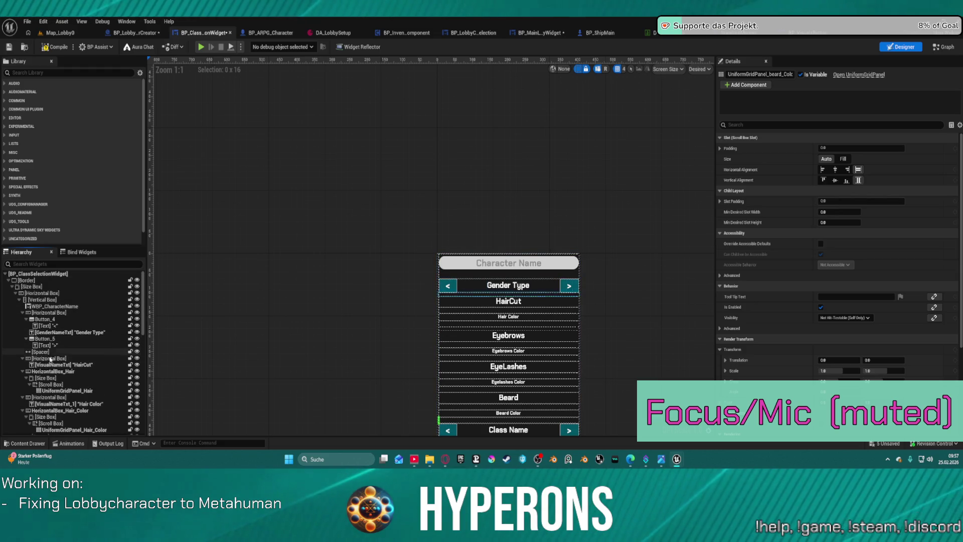
{"action": "left_click", "coordinate": [62, 359], "text": "shift"}
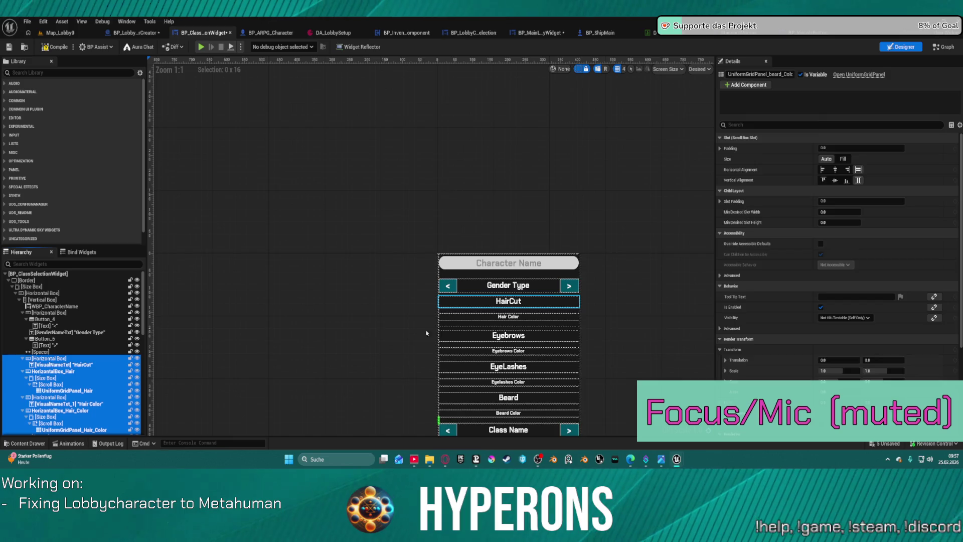
{"action": "scroll", "coordinate": [425, 333], "scroll_direction": "down", "scroll_amount": 4}
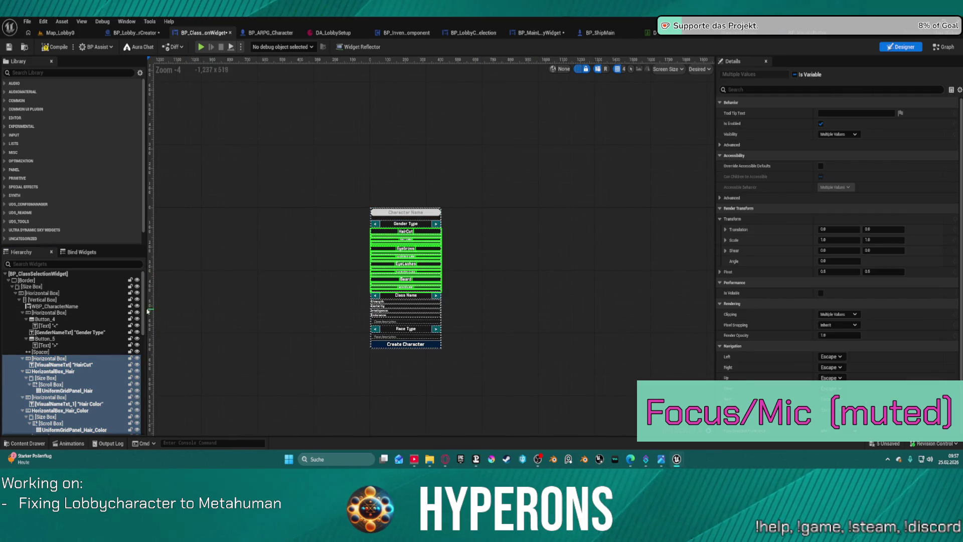
Step: Drag the selected rows into the bottom Vertical Box, forming the right-hand column
{"action": "left_click_drag", "start_coordinate": [144, 331], "coordinate": [144, 335]}
{"action": "scroll", "coordinate": [137, 352], "scroll_direction": "down", "scroll_amount": 5}
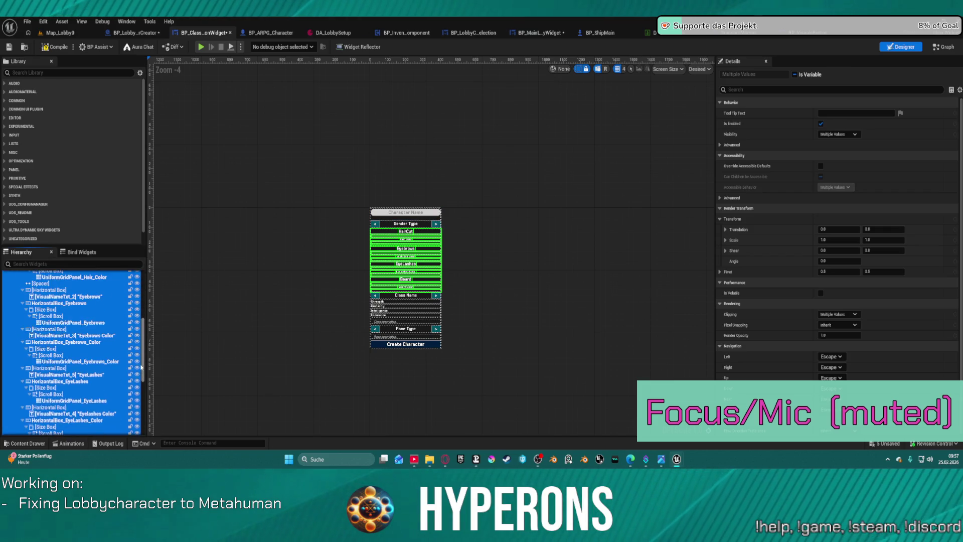
{"action": "scroll", "coordinate": [137, 352], "scroll_direction": "up", "scroll_amount": 4}
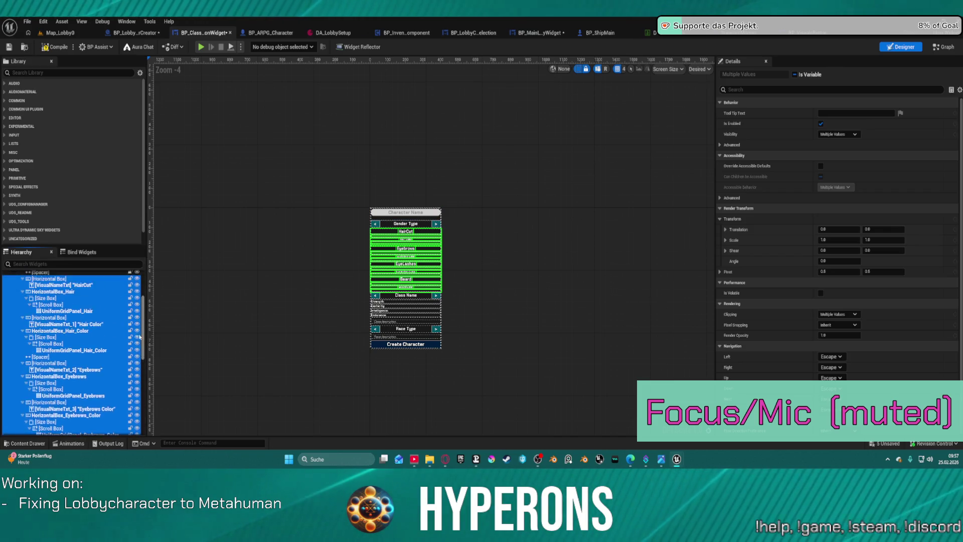
{"action": "mouse_move", "coordinate": [86, 372]}
{"action": "left_mouse_down"}
{"action": "mouse_move", "coordinate": [100, 381]}
{"action": "mouse_move", "coordinate": [60, 374]}
{"action": "mouse_move", "coordinate": [37, 426]}
{"action": "left_mouse_up"}
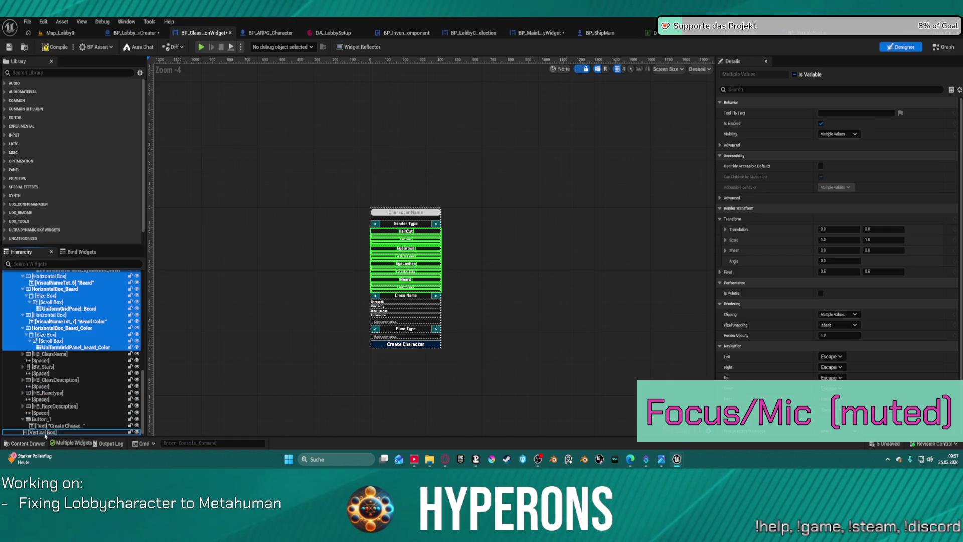
{"action": "left_click_drag", "start_coordinate": [45, 436], "coordinate": [45, 435]}
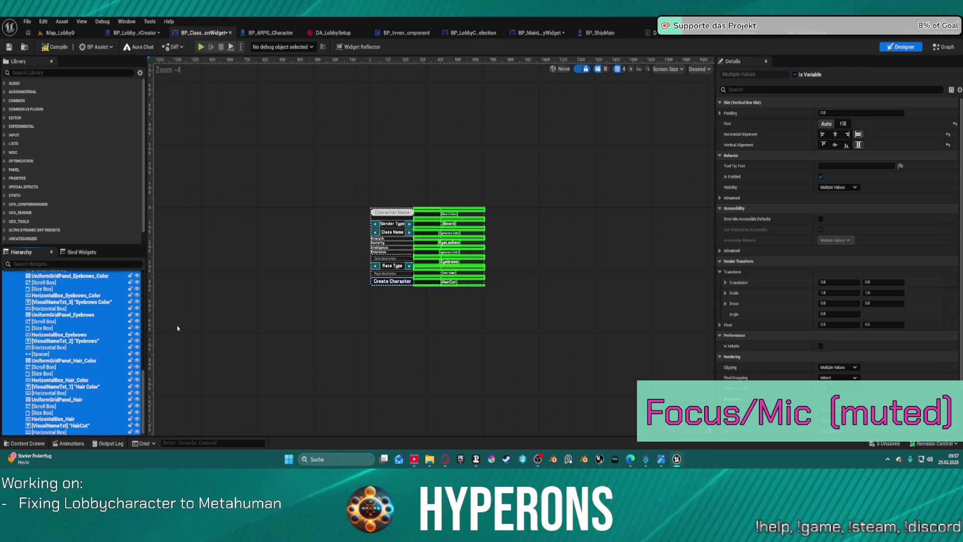
{"action": "left_click", "coordinate": [57, 393]}
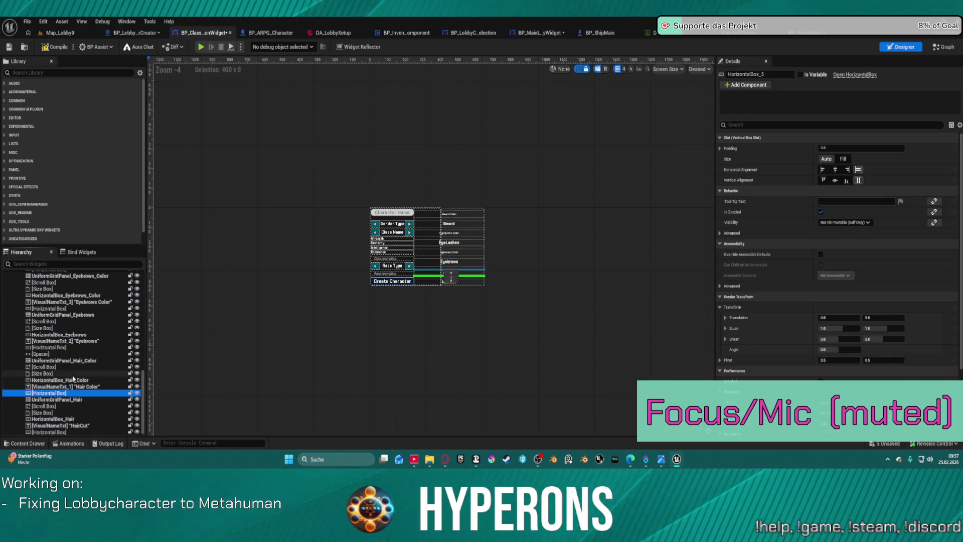
Step: Undo moving the customization rows into the right column and expand the bottom Vertical Box
{"action": "scroll", "coordinate": [106, 356], "scroll_direction": "up", "scroll_amount": 3}
{"action": "key", "text": "f"}
{"action": "scroll", "coordinate": [74, 327], "scroll_direction": "up", "scroll_amount": 10}
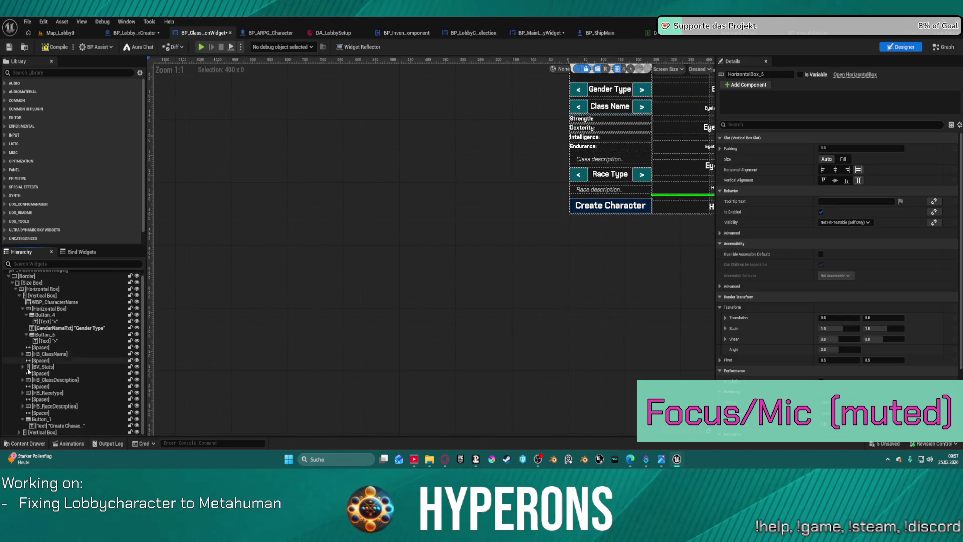
{"action": "left_click", "coordinate": [20, 433]}
{"action": "scroll", "coordinate": [30, 401], "scroll_direction": "down", "scroll_amount": 10}
{"action": "mouse_move", "coordinate": [487, 234]}
{"action": "left_mouse_down"}
{"action": "mouse_move", "coordinate": [303, 251]}
{"action": "mouse_move", "coordinate": [223, 276]}
{"action": "left_mouse_up"}
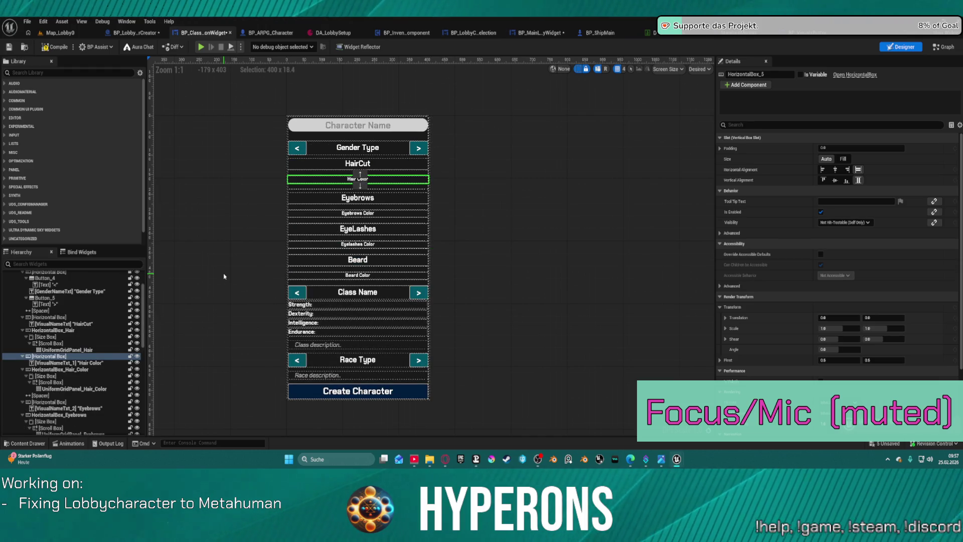
Step: Inspect the empty Vertical Box and the beard color grid panel, then select the rows from HairCut down
{"action": "scroll", "coordinate": [36, 313], "scroll_direction": "up", "scroll_amount": 3}
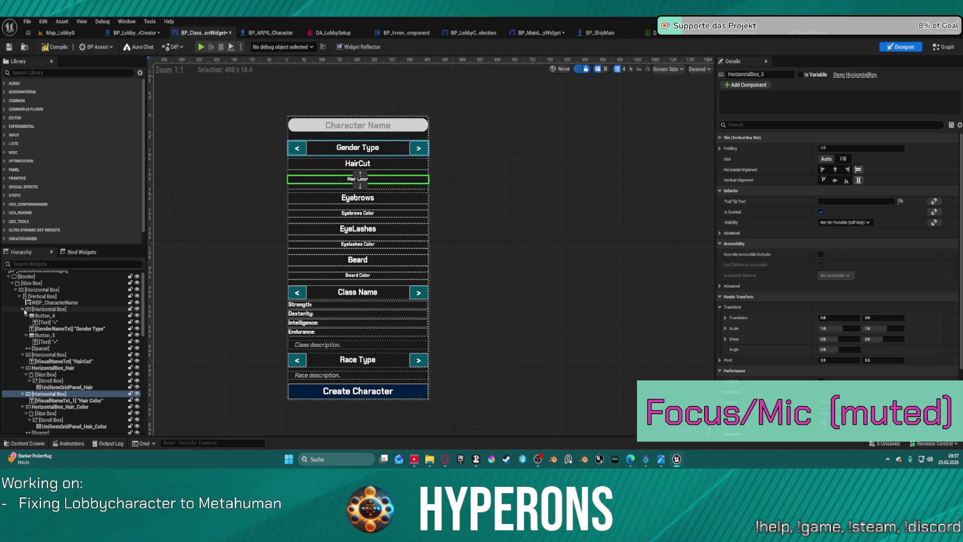
{"action": "scroll", "coordinate": [53, 370], "scroll_direction": "down", "scroll_amount": 3}
{"action": "scroll", "coordinate": [53, 370], "scroll_direction": "down", "scroll_amount": 10}
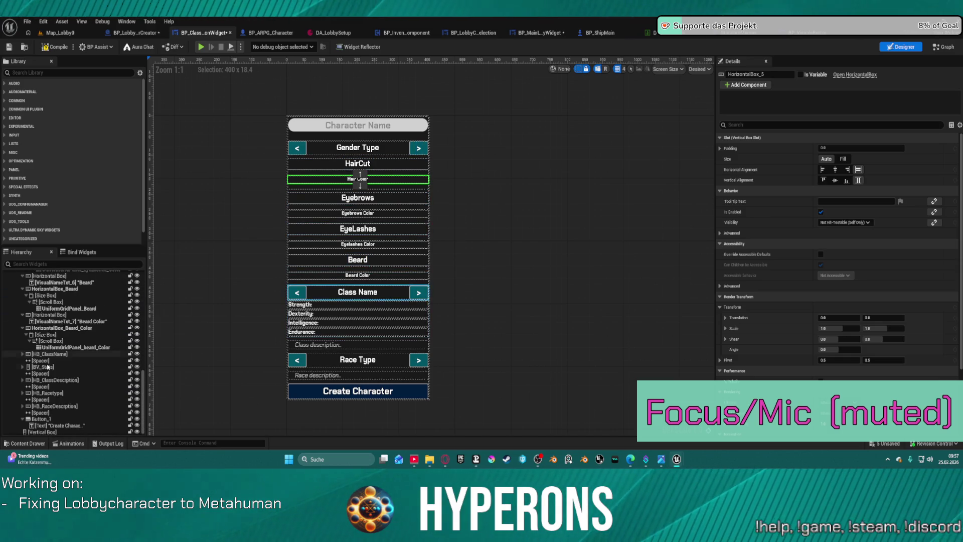
{"action": "left_click", "coordinate": [50, 432]}
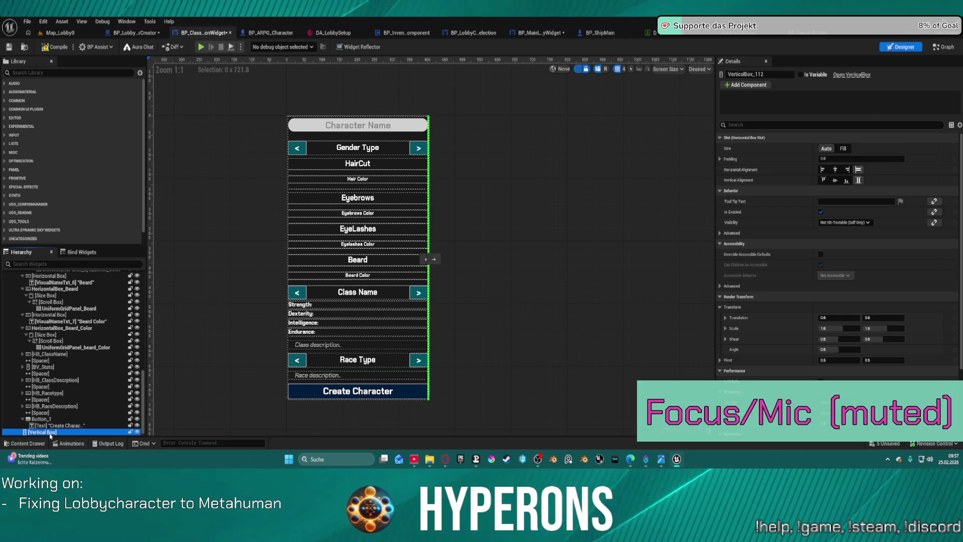
{"action": "left_click", "coordinate": [72, 347]}
{"action": "scroll", "coordinate": [67, 321], "scroll_direction": "up", "scroll_amount": 5}
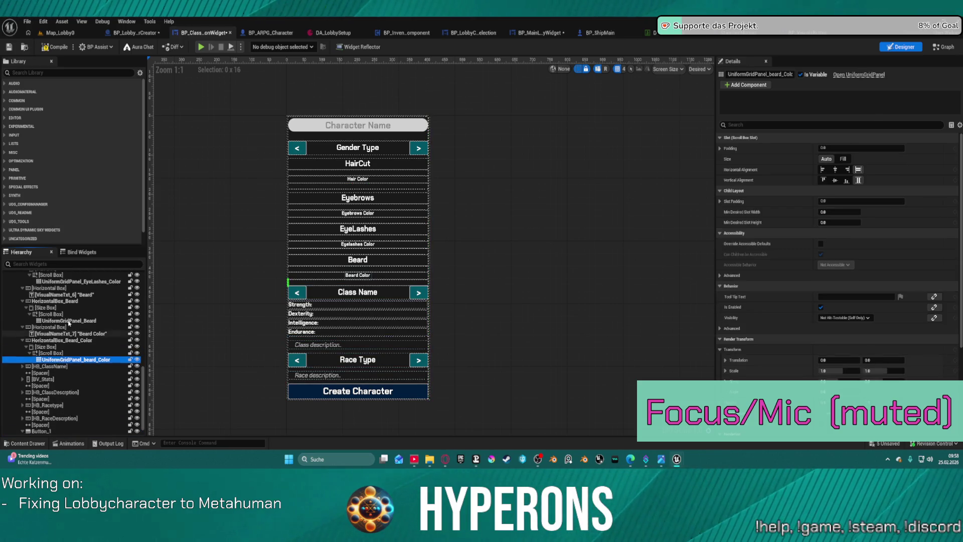
{"action": "scroll", "coordinate": [67, 318], "scroll_direction": "up", "scroll_amount": 3}
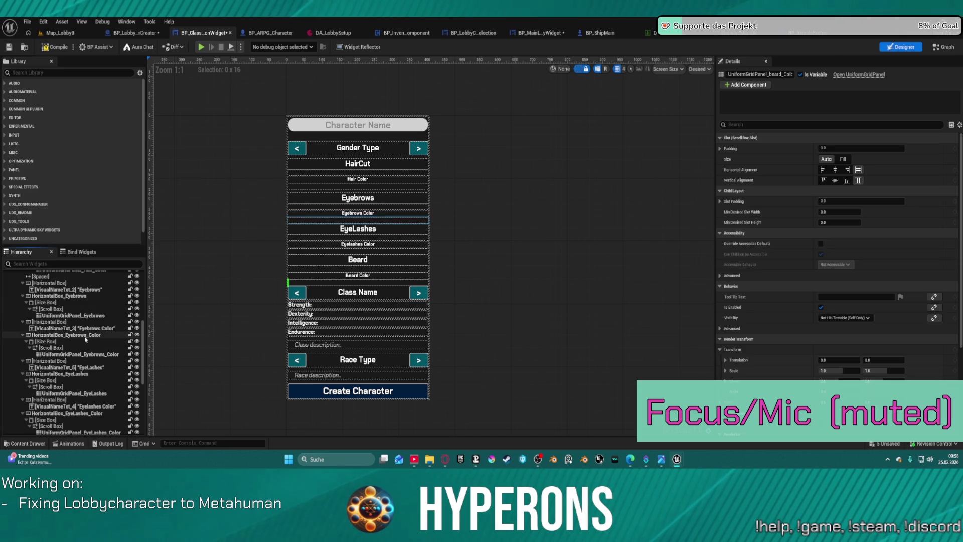
{"action": "scroll", "coordinate": [65, 306], "scroll_direction": "up", "scroll_amount": 3}
{"action": "scroll", "coordinate": [61, 300], "scroll_direction": "up", "scroll_amount": 2}
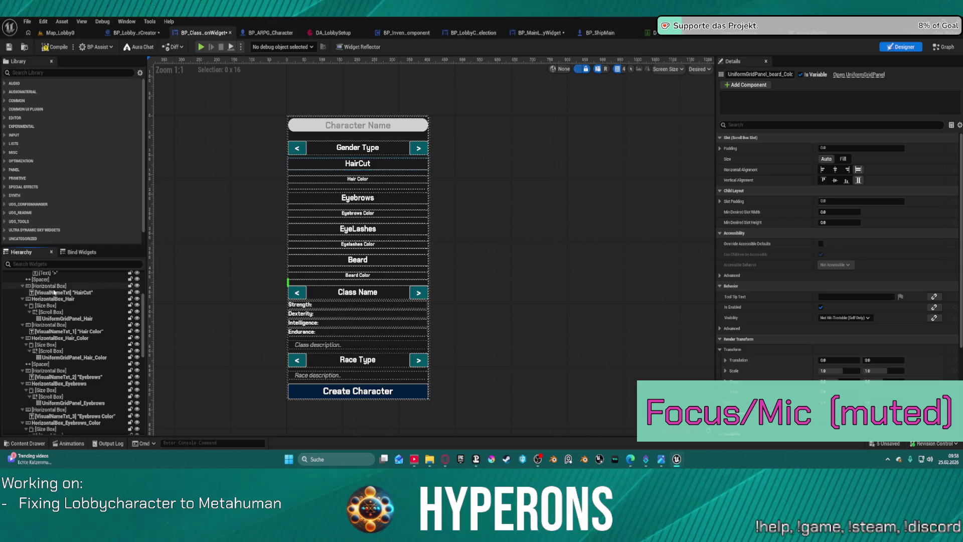
{"action": "scroll", "coordinate": [80, 304], "scroll_direction": "up", "scroll_amount": 4}
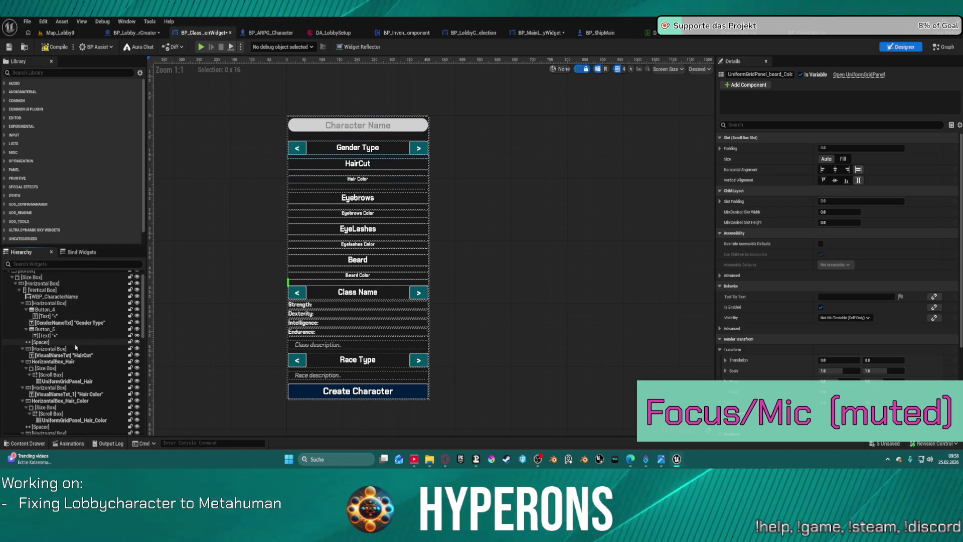
{"action": "left_click", "coordinate": [55, 348]}
Step: Wrap the selected customization rows in a new Vertical Box and move it beside the main column
{"action": "right_click", "coordinate": [56, 348]}
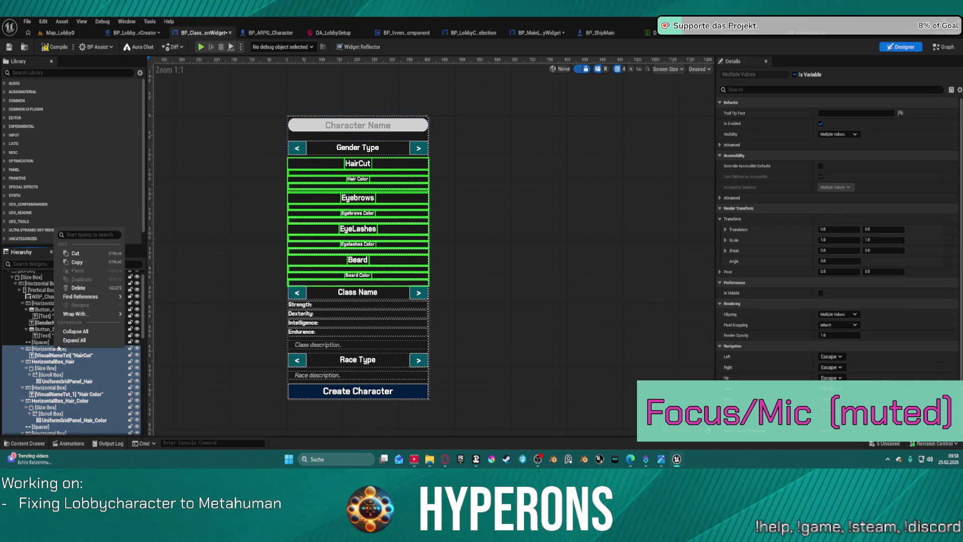
{"action": "mouse_move", "coordinate": [106, 315]}
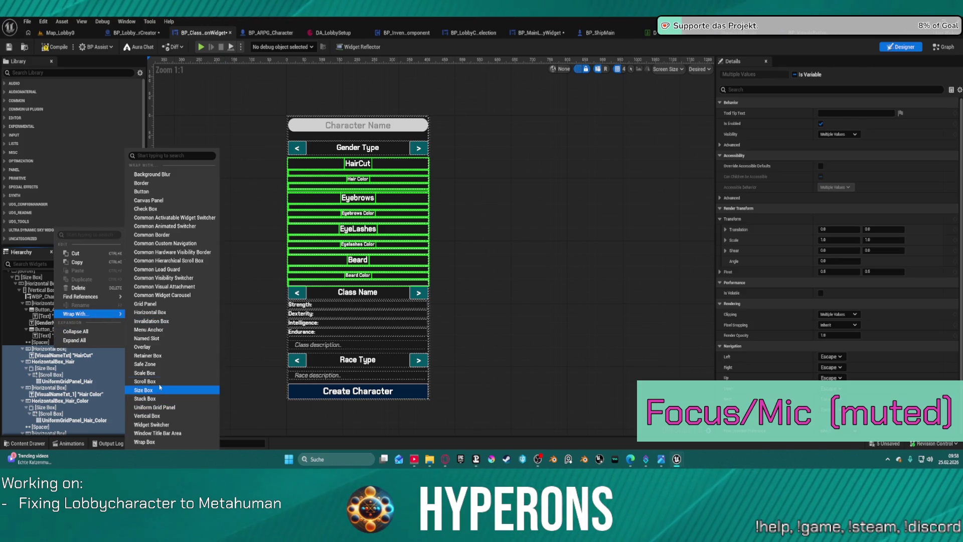
{"action": "left_click", "coordinate": [147, 416]}
{"action": "mouse_move", "coordinate": [45, 333]}
{"action": "left_mouse_down"}
{"action": "mouse_move", "coordinate": [27, 282]}
{"action": "mouse_move", "coordinate": [46, 299]}
{"action": "left_mouse_up"}
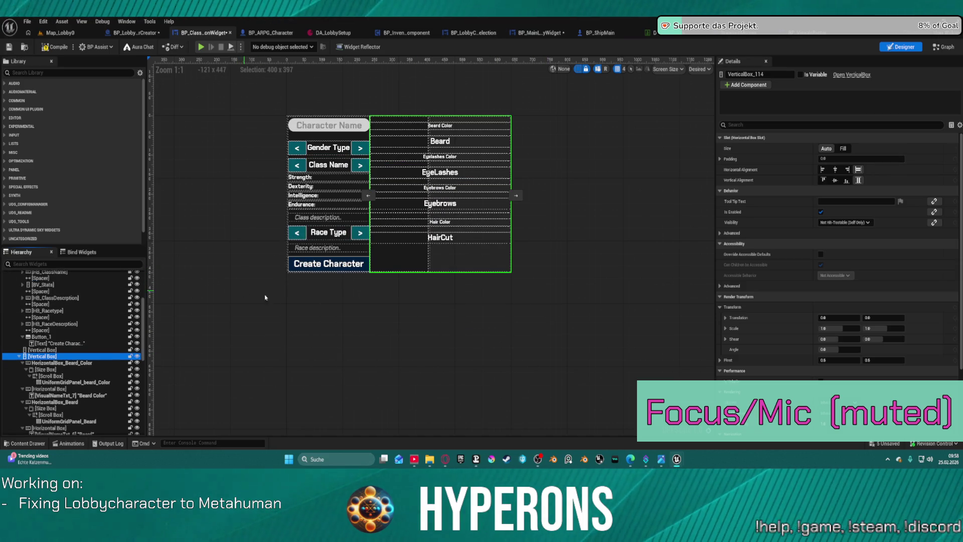
Step: Delete the leftover empty Vertical Box
{"action": "left_click", "coordinate": [70, 350]}
{"action": "key", "text": "Delete"}
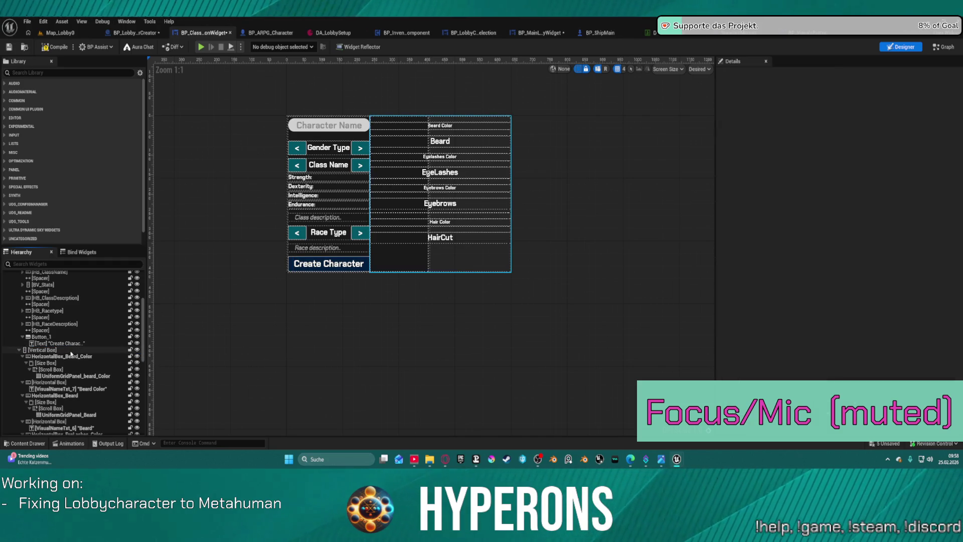
{"action": "left_click", "coordinate": [67, 356]}
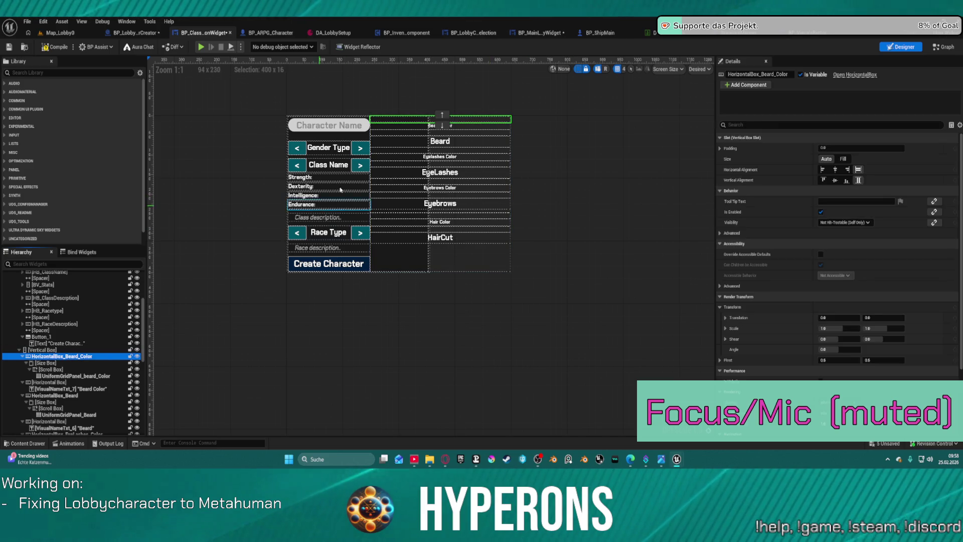
{"action": "scroll", "coordinate": [449, 95], "scroll_direction": "up", "scroll_amount": 5}
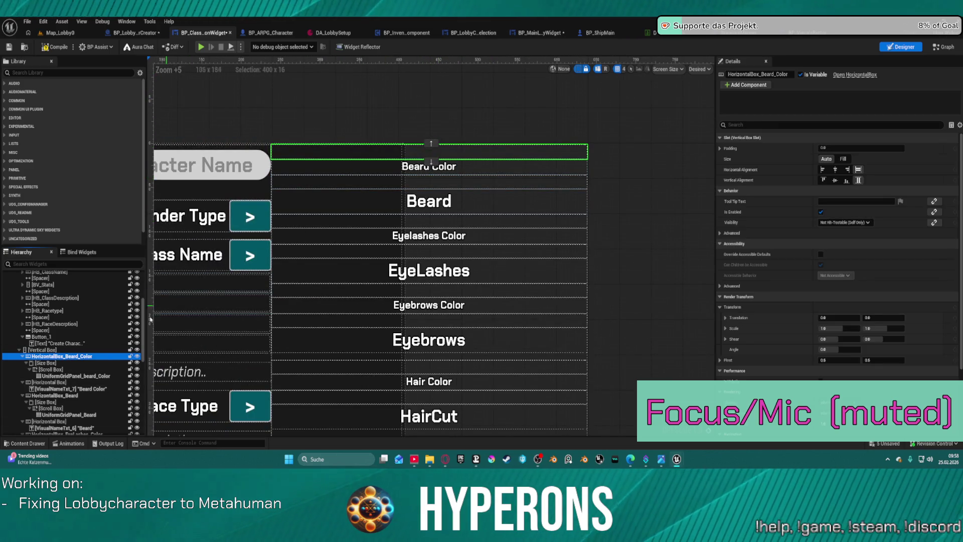
{"action": "left_click", "coordinate": [45, 362], "text": "ctrl"}
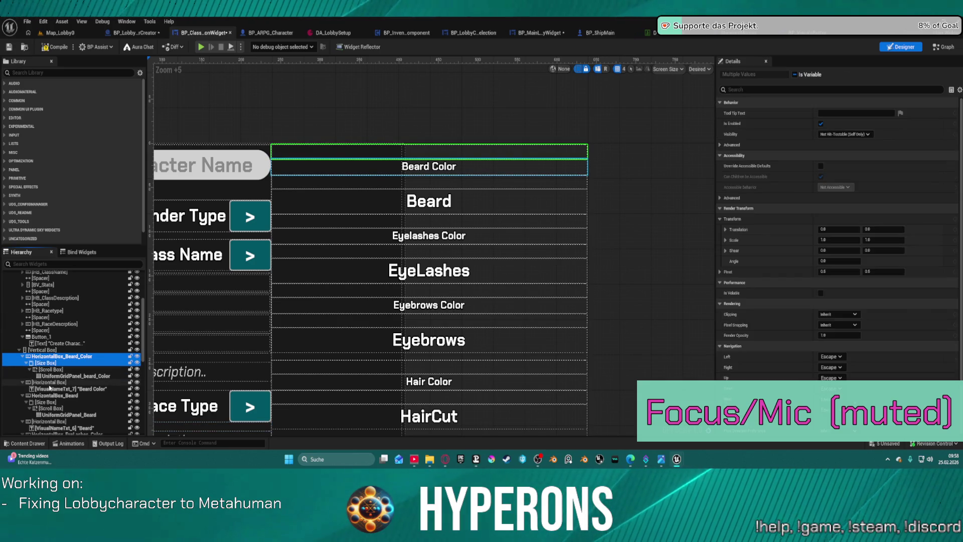
{"action": "scroll", "coordinate": [152, 318], "scroll_direction": "down", "scroll_amount": 3}
{"action": "scroll", "coordinate": [78, 381], "scroll_direction": "down", "scroll_amount": 6}
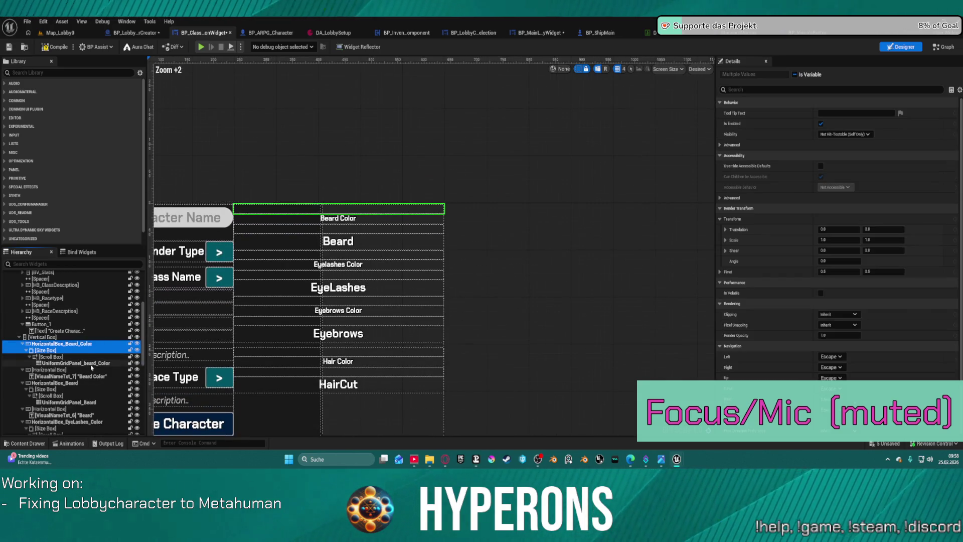
{"action": "scroll", "coordinate": [78, 387], "scroll_direction": "down", "scroll_amount": 6}
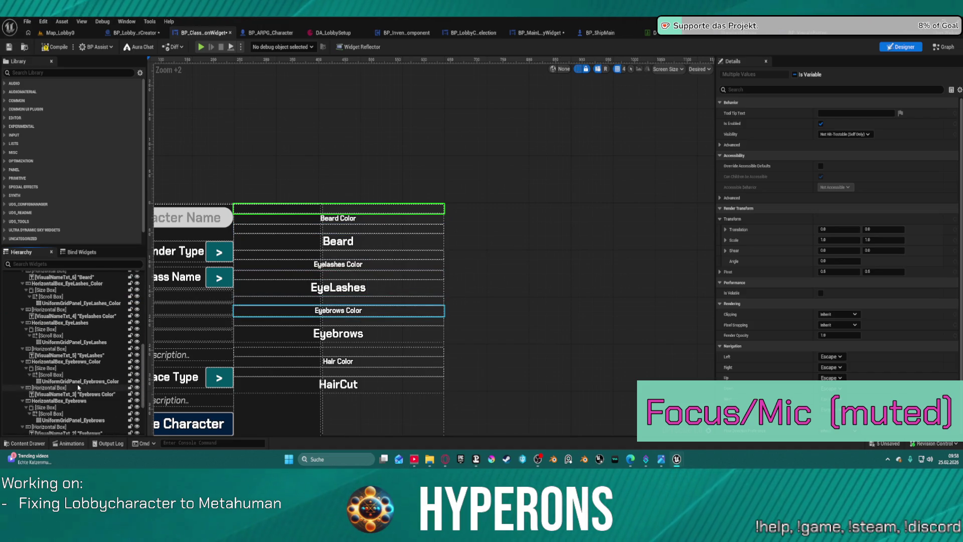
{"action": "scroll", "coordinate": [74, 395], "scroll_direction": "down", "scroll_amount": 3}
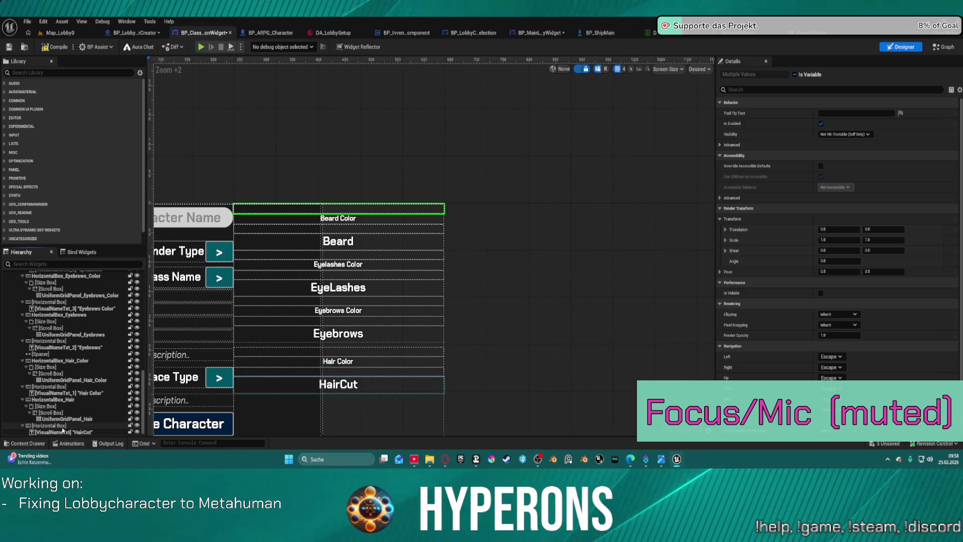
{"action": "left_click", "coordinate": [59, 426]}
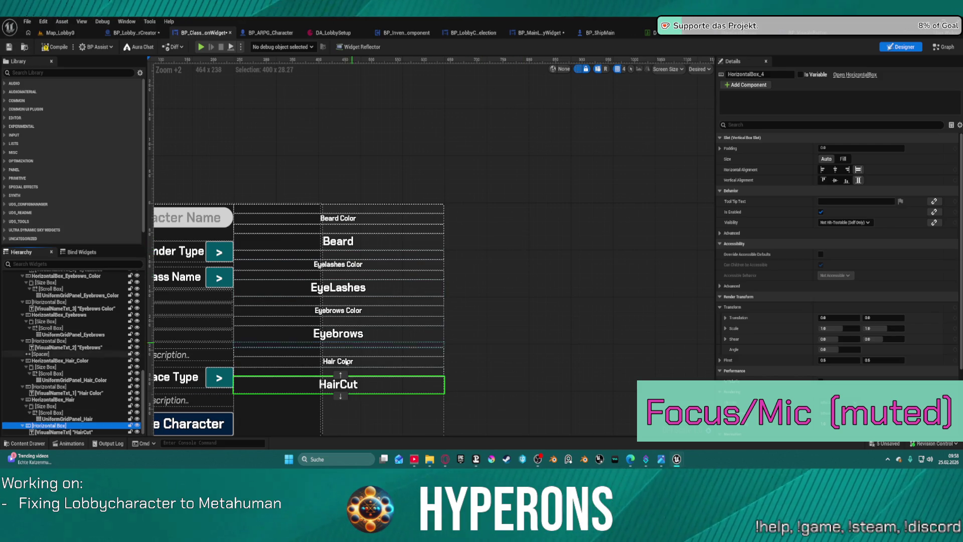
{"action": "left_click", "coordinate": [339, 374]}
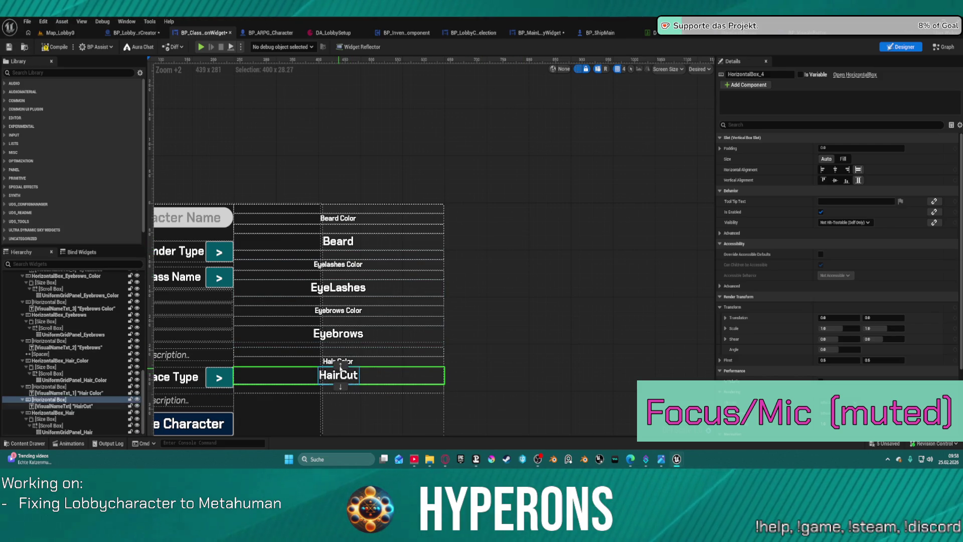
{"action": "left_click", "coordinate": [341, 366]}
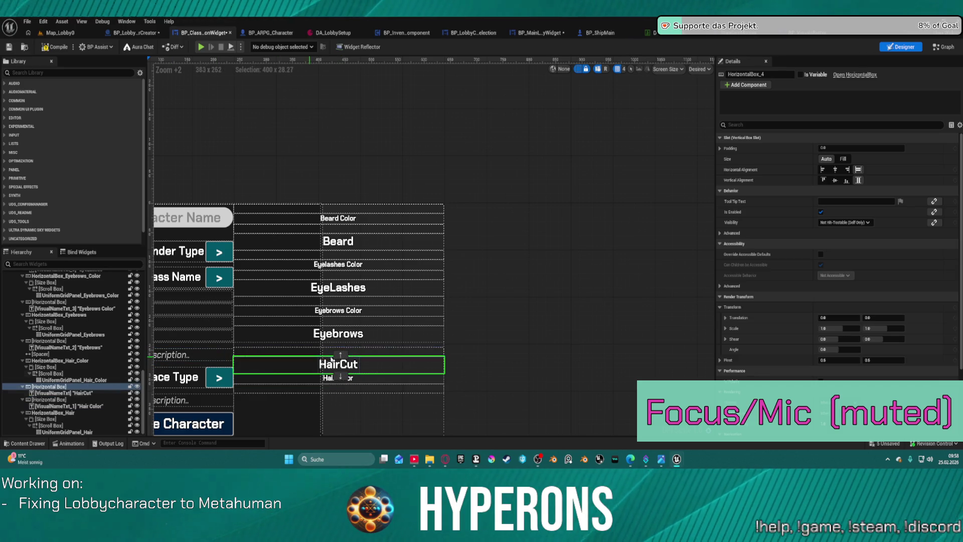
{"action": "left_click", "coordinate": [339, 354]}
{"action": "left_click", "coordinate": [340, 346]}
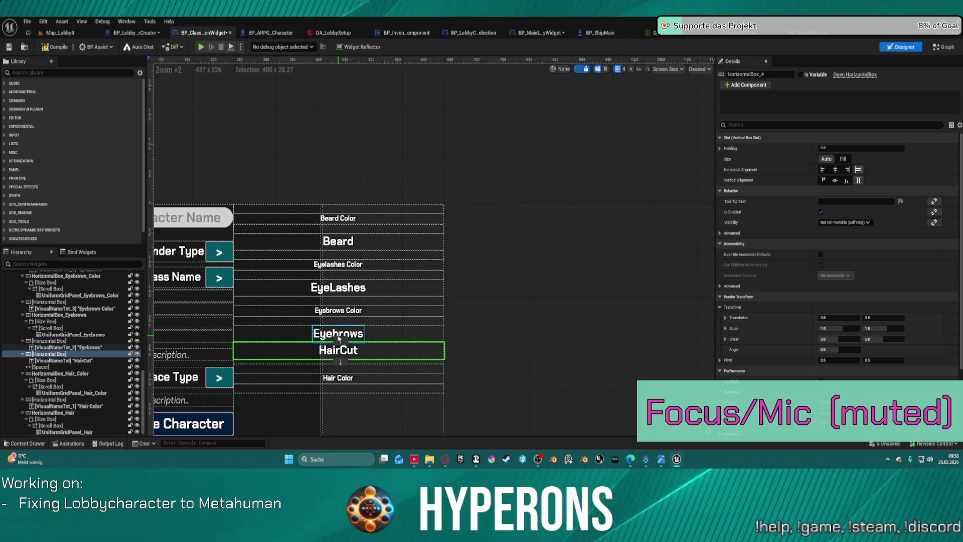
{"action": "left_click", "coordinate": [340, 338]}
{"action": "left_click", "coordinate": [340, 351]}
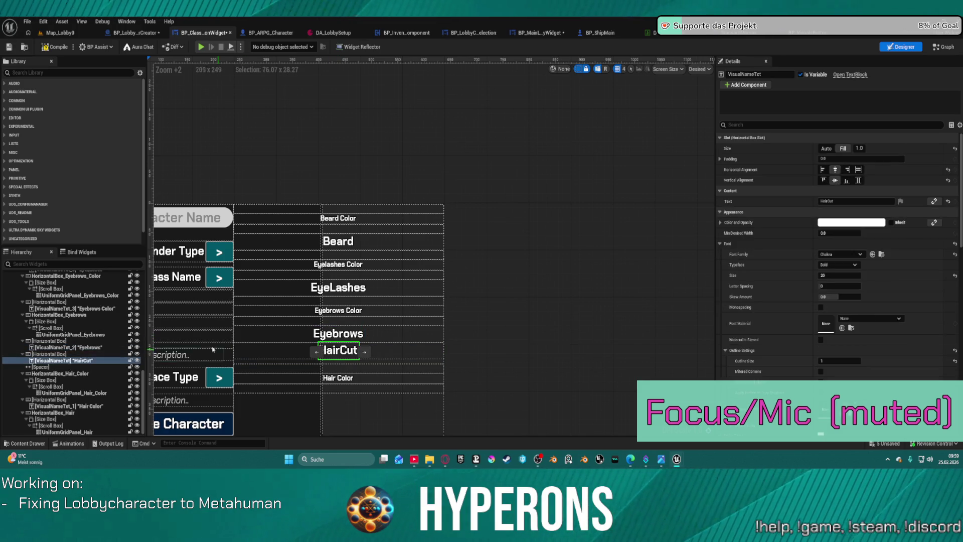
{"action": "left_click", "coordinate": [52, 355]}
{"action": "left_click_drag", "start_coordinate": [64, 352], "coordinate": [42, 303]}
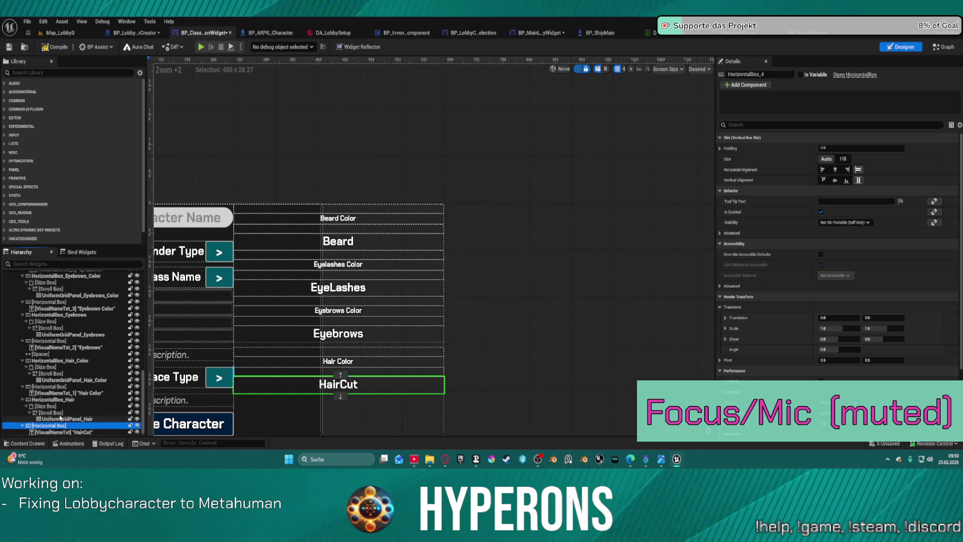
{"action": "left_click", "coordinate": [92, 432]}
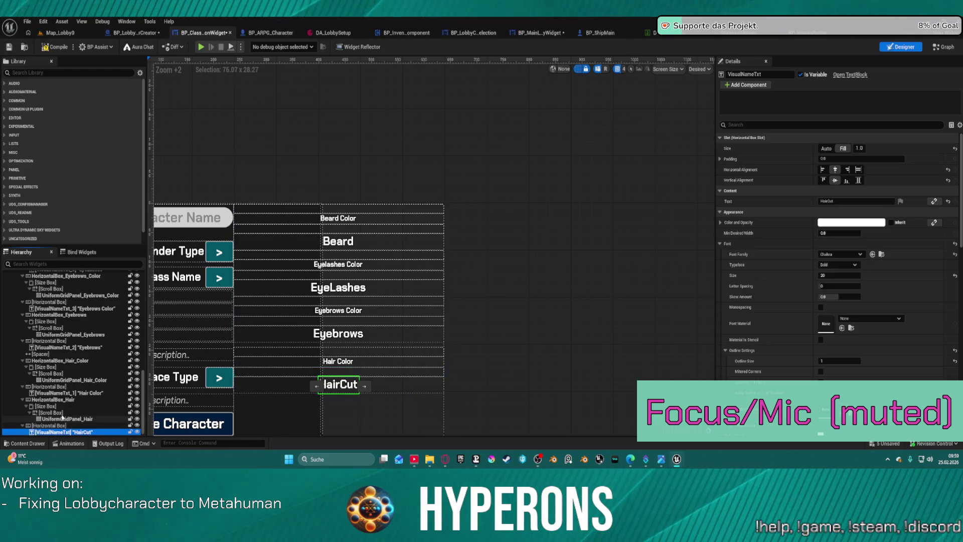
{"action": "mouse_move", "coordinate": [73, 423]}
{"action": "left_mouse_down"}
{"action": "mouse_move", "coordinate": [78, 317]}
{"action": "mouse_move", "coordinate": [91, 331]}
{"action": "mouse_move", "coordinate": [69, 425]}
{"action": "left_mouse_up"}
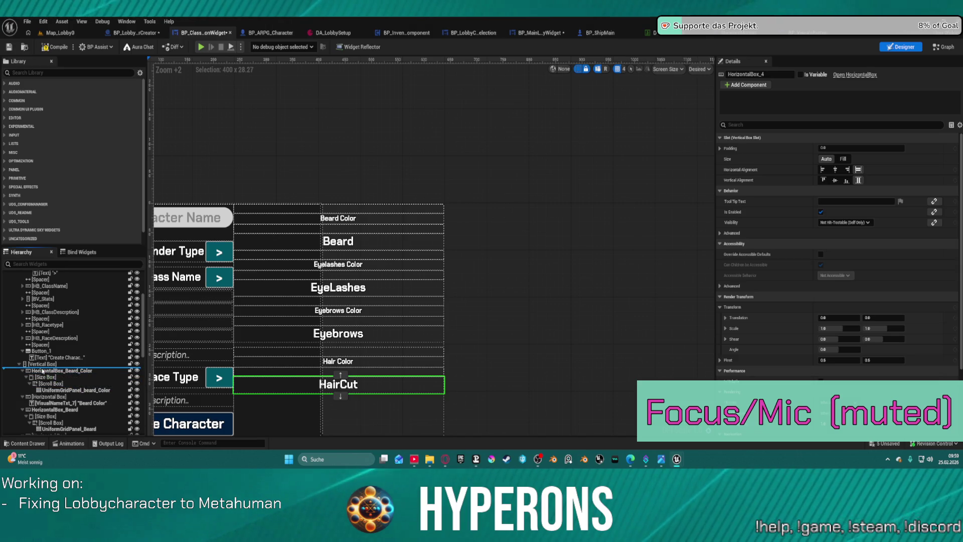
Step: Move HairCut's row above Beard Color and place the hair option grid right under it
{"action": "left_click_drag", "start_coordinate": [43, 371], "coordinate": [43, 371]}
{"action": "scroll", "coordinate": [79, 380], "scroll_direction": "down", "scroll_amount": 2}
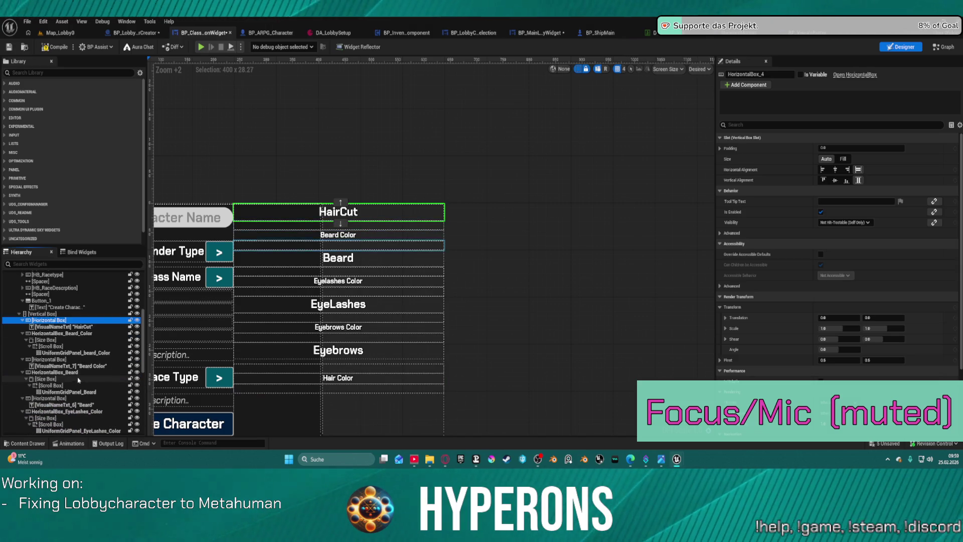
{"action": "scroll", "coordinate": [79, 380], "scroll_direction": "down", "scroll_amount": 8}
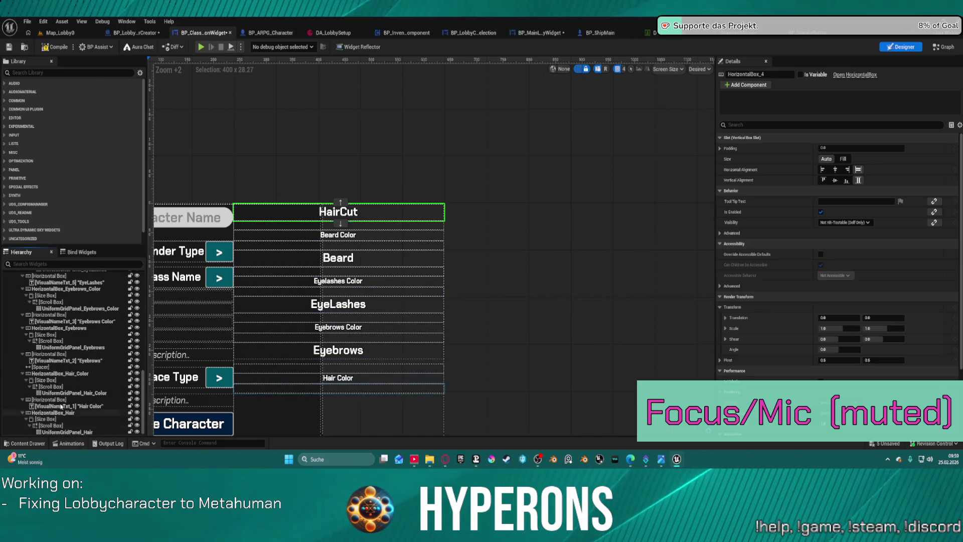
{"action": "mouse_move", "coordinate": [51, 412]}
{"action": "left_mouse_down"}
{"action": "mouse_move", "coordinate": [48, 281]}
{"action": "mouse_move", "coordinate": [100, 327]}
{"action": "left_mouse_up"}
{"action": "mouse_move", "coordinate": [85, 371]}
{"action": "left_mouse_down"}
{"action": "mouse_move", "coordinate": [63, 394]}
{"action": "mouse_move", "coordinate": [59, 417]}
{"action": "mouse_move", "coordinate": [60, 407]}
{"action": "mouse_move", "coordinate": [42, 402]}
{"action": "left_mouse_up"}
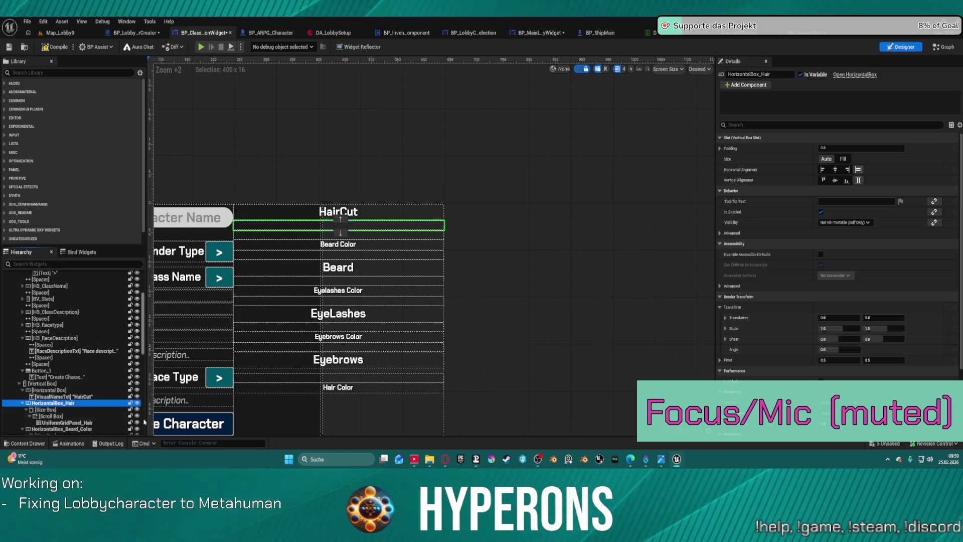
Step: Select the Hair Color row container together with its Hair Color label
{"action": "scroll", "coordinate": [100, 410], "scroll_direction": "down", "scroll_amount": 10}
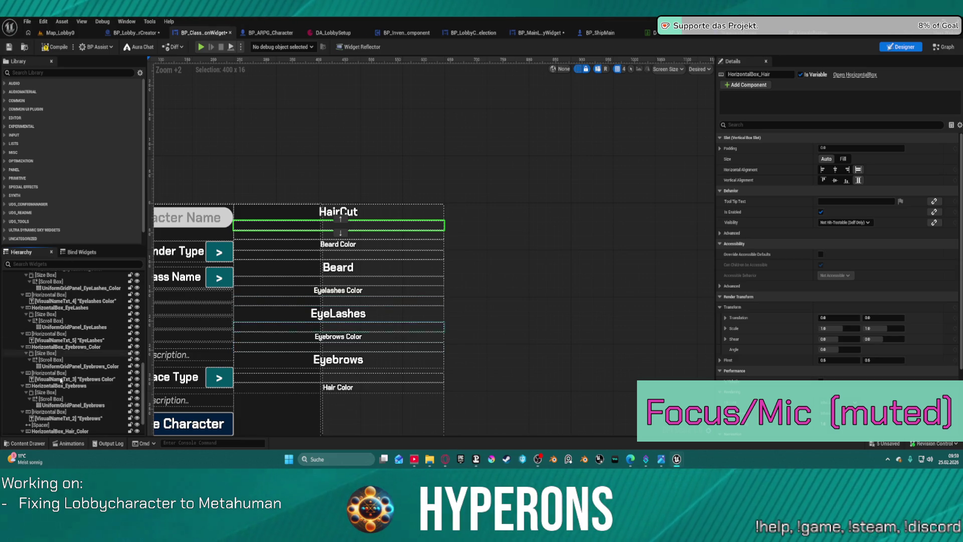
{"action": "scroll", "coordinate": [80, 412], "scroll_direction": "down", "scroll_amount": 2}
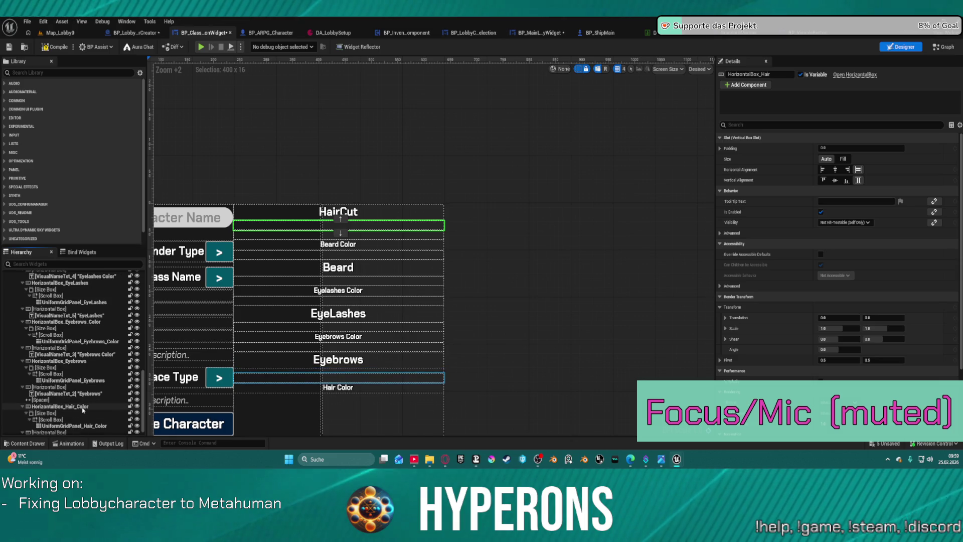
{"action": "left_click", "coordinate": [83, 410]}
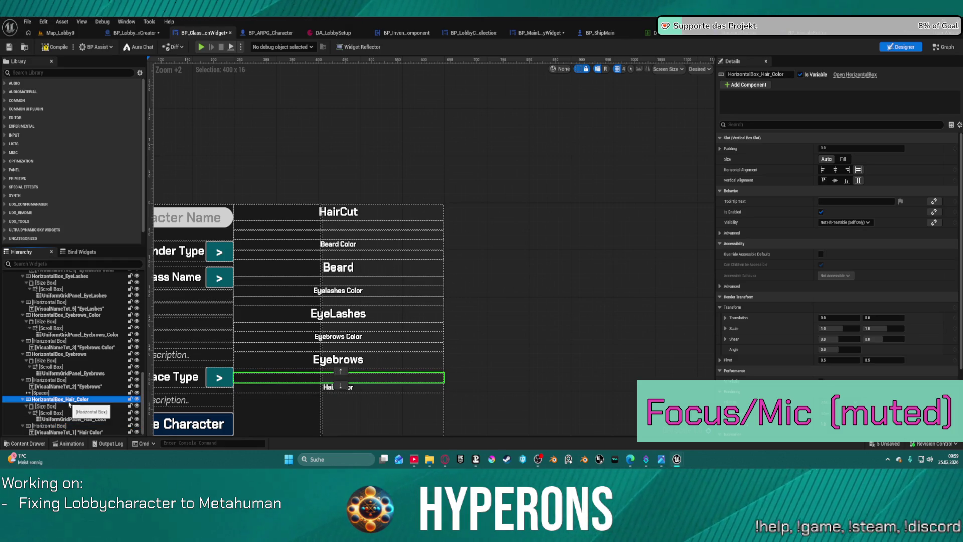
{"action": "left_click", "coordinate": [70, 426], "text": "shift"}
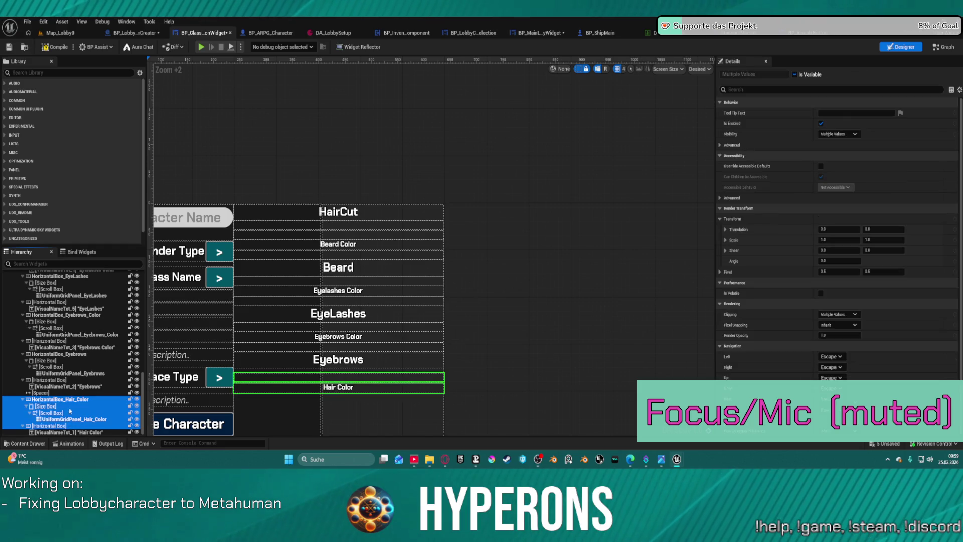
Step: Drag the selected Hair Color widgets to sit under Eyebrows
{"action": "mouse_move", "coordinate": [67, 402]}
{"action": "left_mouse_down"}
{"action": "mouse_move", "coordinate": [43, 334]}
{"action": "mouse_move", "coordinate": [42, 294]}
{"action": "left_mouse_up"}
{"action": "mouse_move", "coordinate": [42, 294]}
{"action": "left_mouse_down"}
{"action": "mouse_move", "coordinate": [77, 406]}
{"action": "mouse_move", "coordinate": [52, 373]}
{"action": "left_mouse_up"}
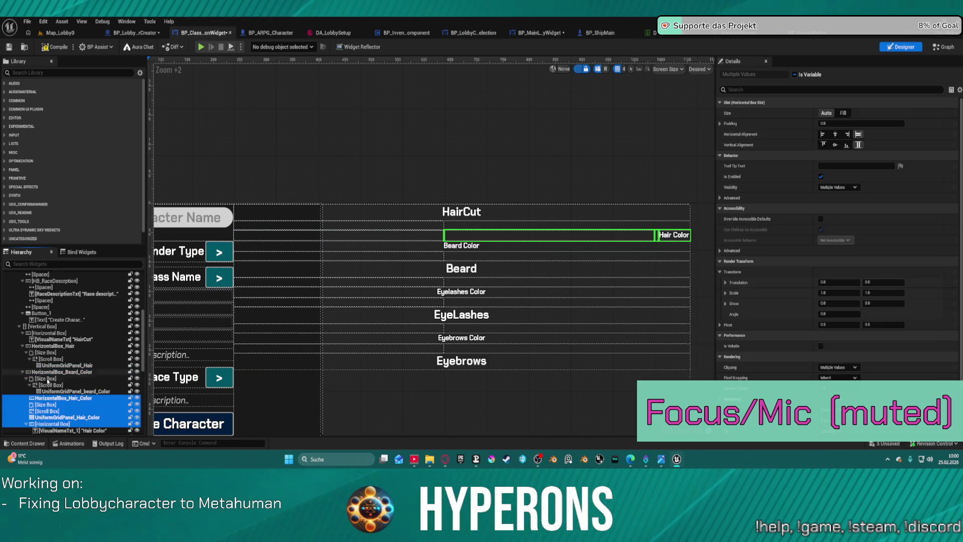
{"action": "left_click_drag", "start_coordinate": [57, 424], "coordinate": [283, 401]}
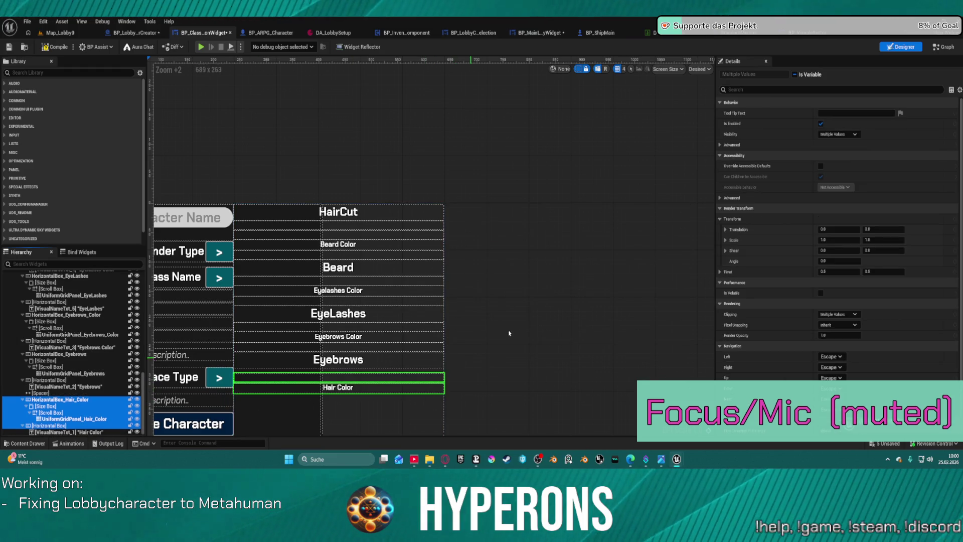
Step: Move only the Hair Color option grid up above the Beard Color heading
{"action": "left_click", "coordinate": [76, 401]}
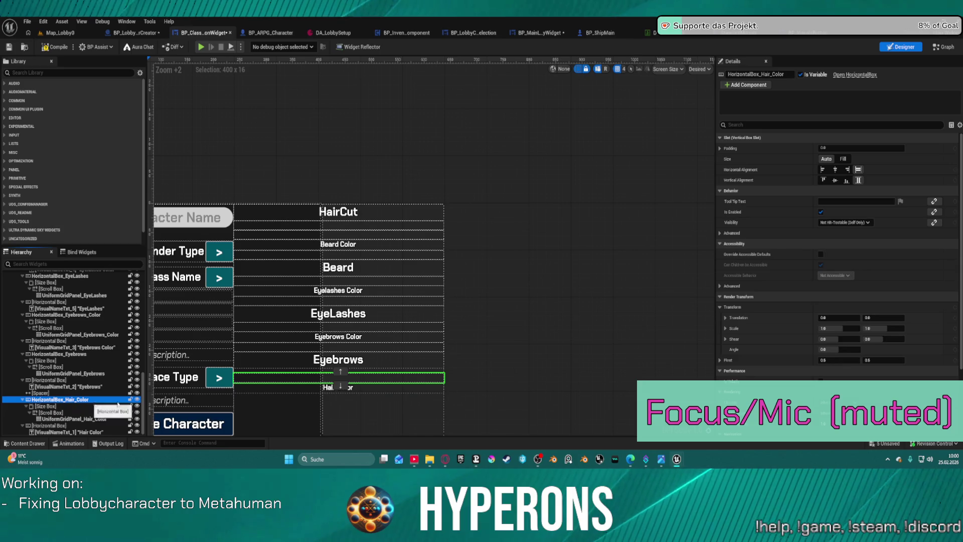
{"action": "left_click_drag", "start_coordinate": [345, 376], "coordinate": [341, 244]}
{"action": "left_click", "coordinate": [338, 387]}
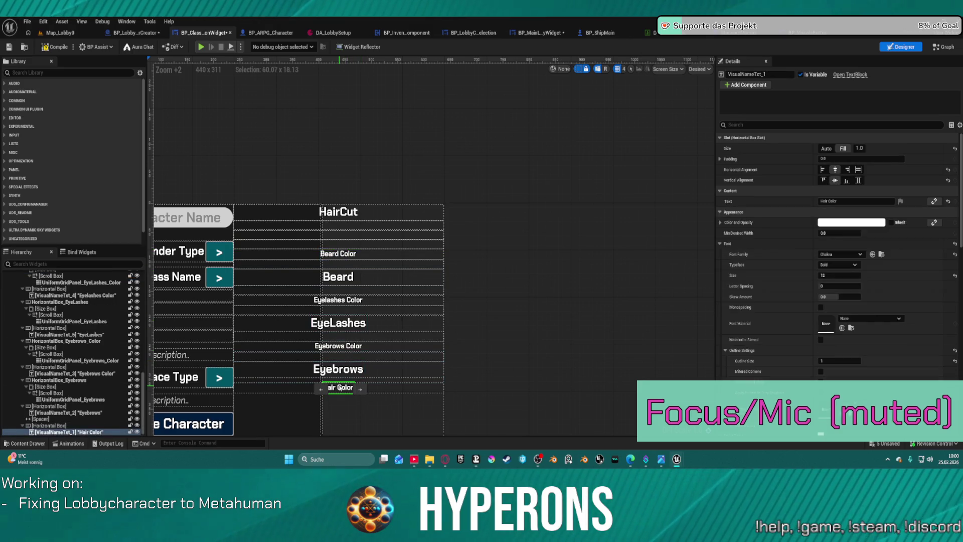
Step: Drag the Hair Color label's Horizontal Box up directly below the hair option grid, then deselect
{"action": "left_click", "coordinate": [335, 246]}
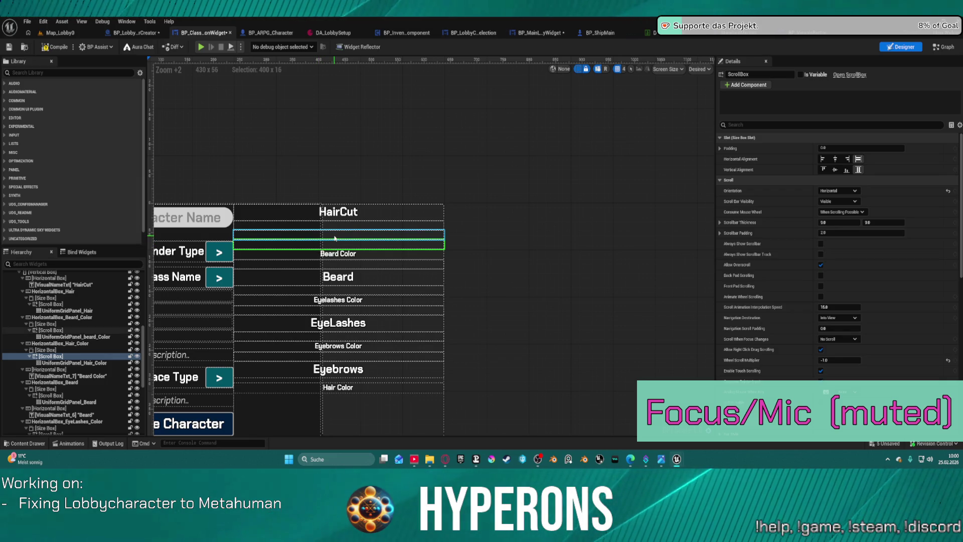
{"action": "left_click", "coordinate": [335, 239]}
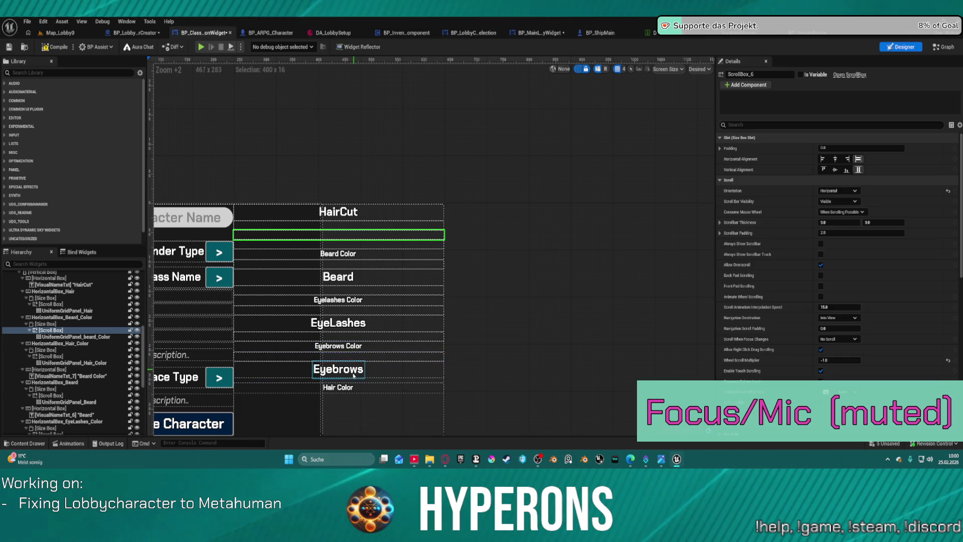
{"action": "left_click", "coordinate": [334, 387]}
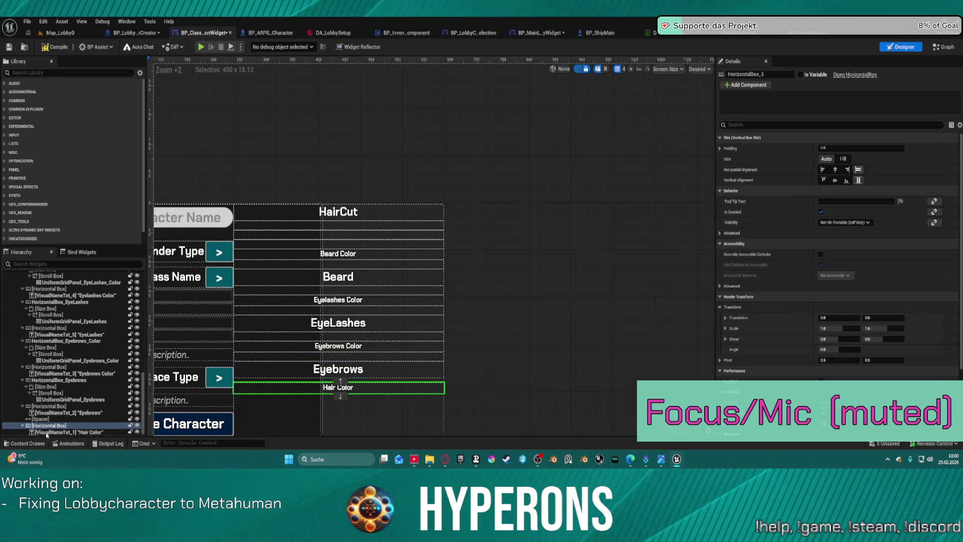
{"action": "left_click", "coordinate": [59, 426]}
{"action": "mouse_move", "coordinate": [60, 425]}
{"action": "left_mouse_down"}
{"action": "mouse_move", "coordinate": [50, 278]}
{"action": "mouse_move", "coordinate": [65, 387]}
{"action": "mouse_move", "coordinate": [51, 371]}
{"action": "left_mouse_up"}
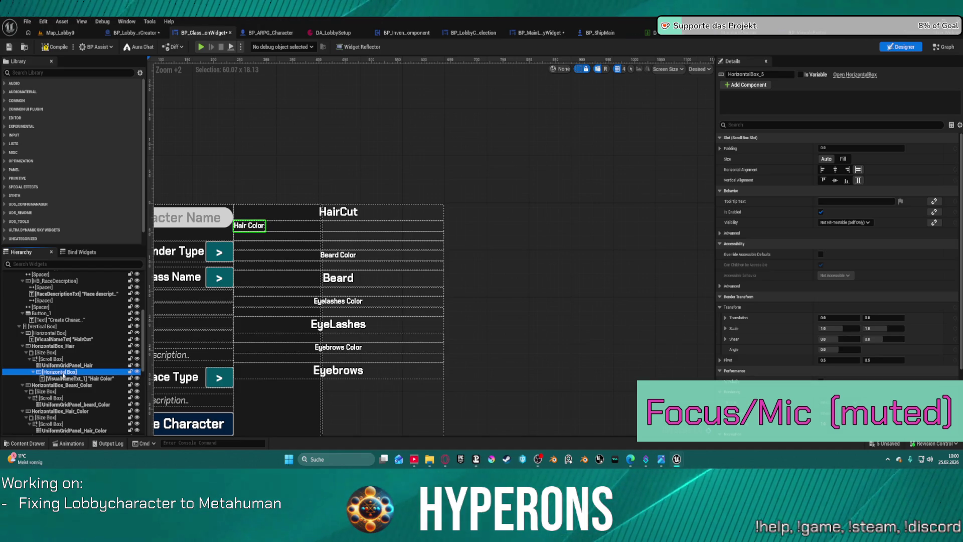
{"action": "mouse_move", "coordinate": [60, 373]}
{"action": "left_mouse_down"}
{"action": "mouse_move", "coordinate": [53, 347]}
{"action": "mouse_move", "coordinate": [43, 345]}
{"action": "left_mouse_up"}
{"action": "left_click_drag", "start_coordinate": [347, 235], "coordinate": [347, 241]}
{"action": "left_click", "coordinate": [471, 220]}
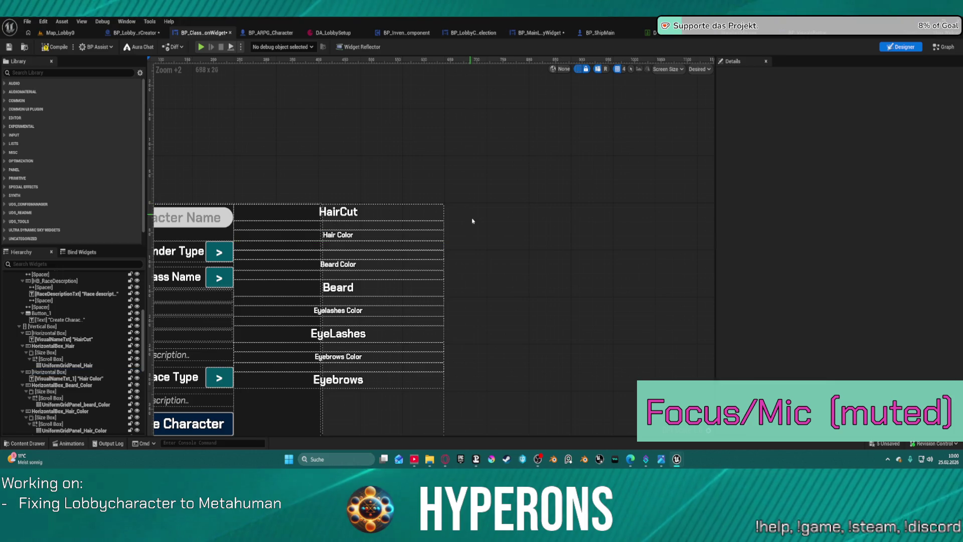
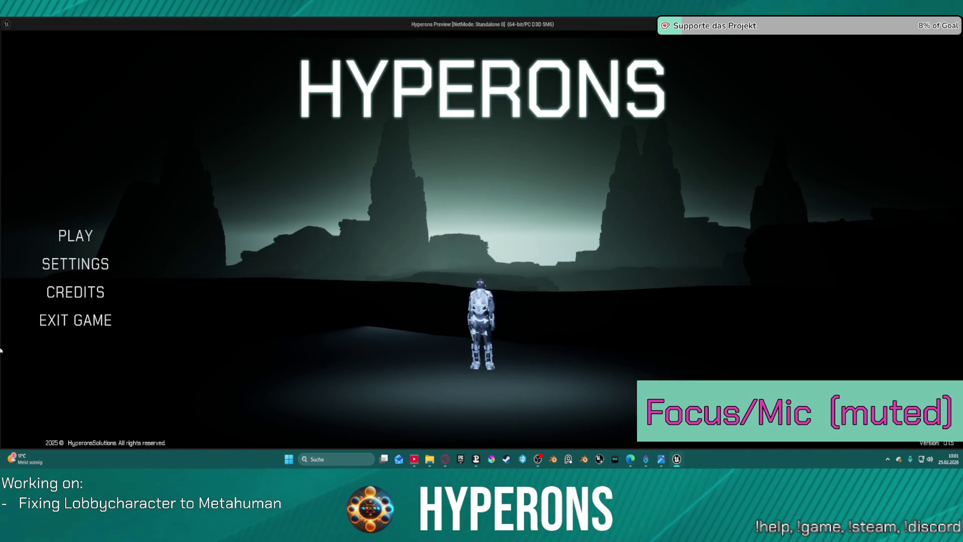
Step: In the running preview, choose PLAY then Create New to view the character creator, then stop the preview
{"action": "left_click", "coordinate": [97, 237]}
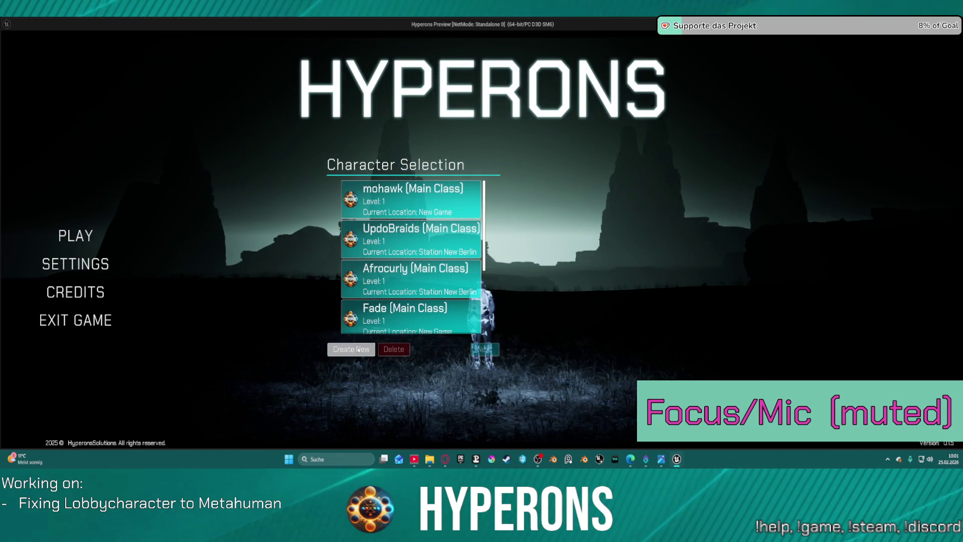
{"action": "left_click", "coordinate": [358, 349]}
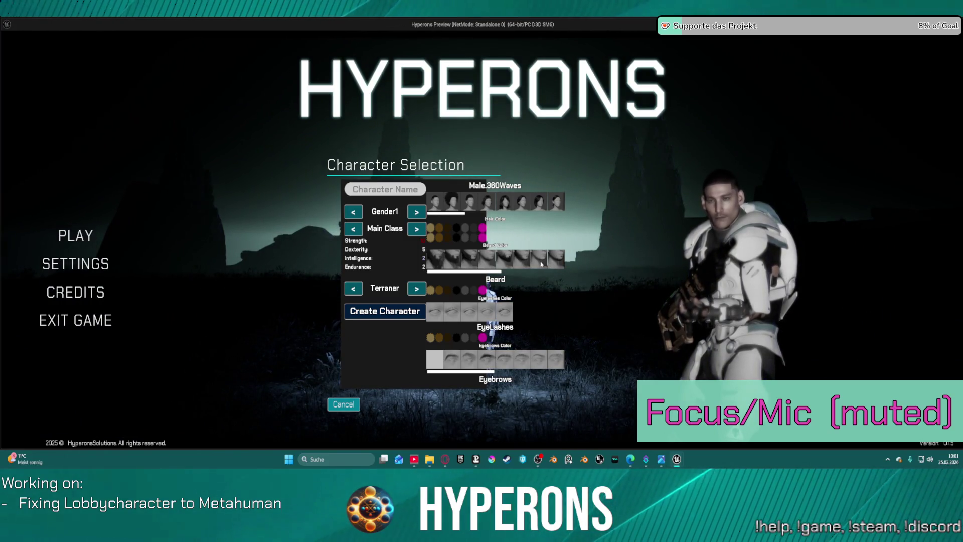
{"action": "key", "text": "Escape"}
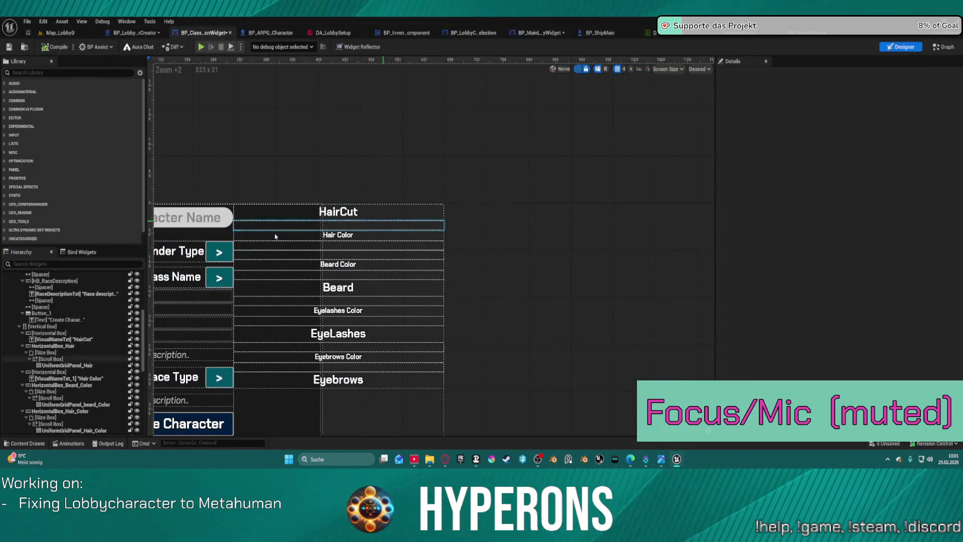
{"action": "scroll", "coordinate": [31, 288], "scroll_direction": "up", "scroll_amount": 5}
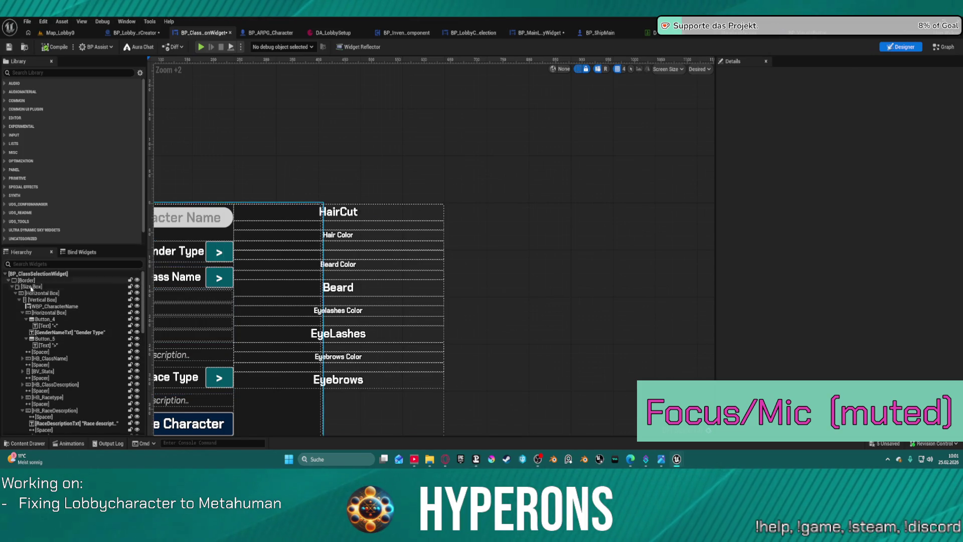
{"action": "left_click", "coordinate": [26, 280]}
{"action": "mouse_move", "coordinate": [531, 274]}
{"action": "left_mouse_down"}
{"action": "mouse_move", "coordinate": [698, 194]}
{"action": "mouse_move", "coordinate": [682, 212]}
{"action": "left_mouse_up"}
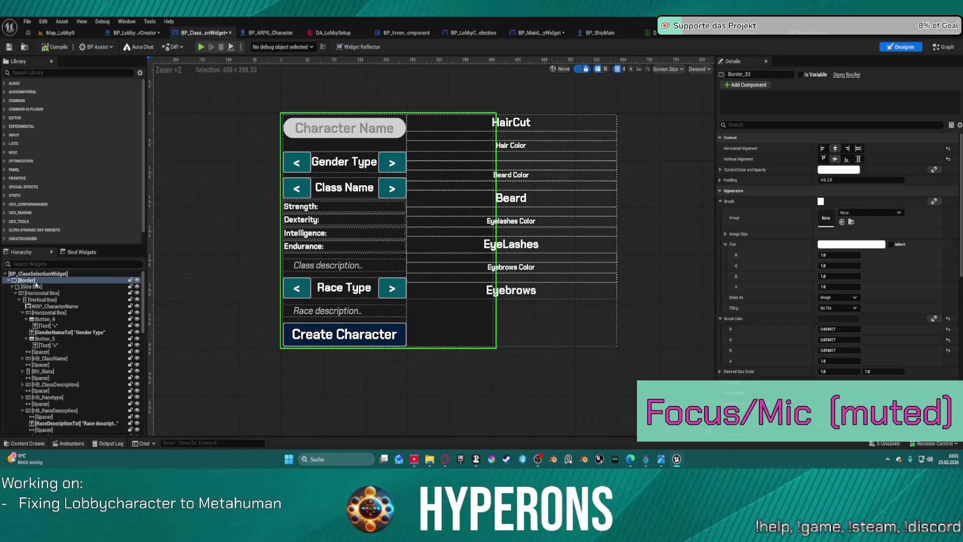
{"action": "left_click", "coordinate": [487, 319]}
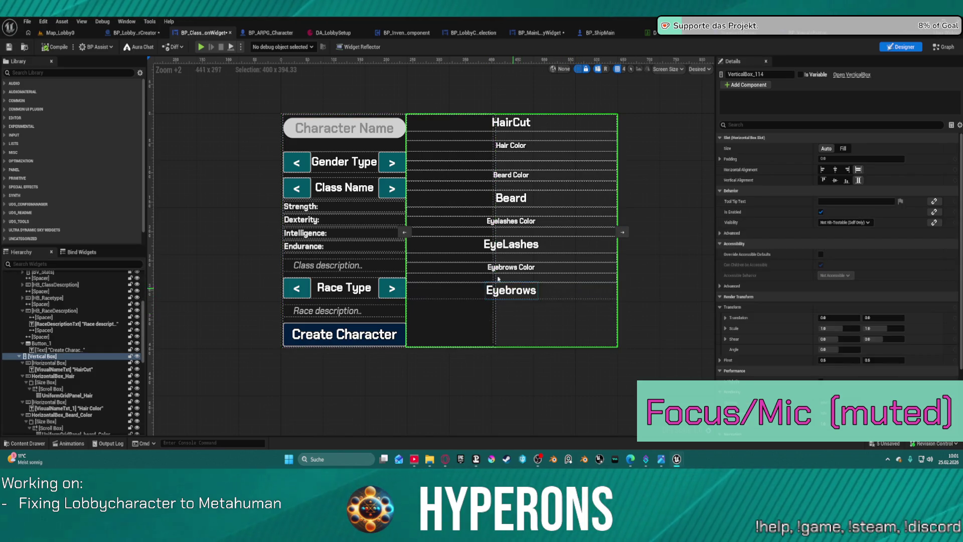
{"action": "scroll", "coordinate": [76, 351], "scroll_direction": "up", "scroll_amount": 10}
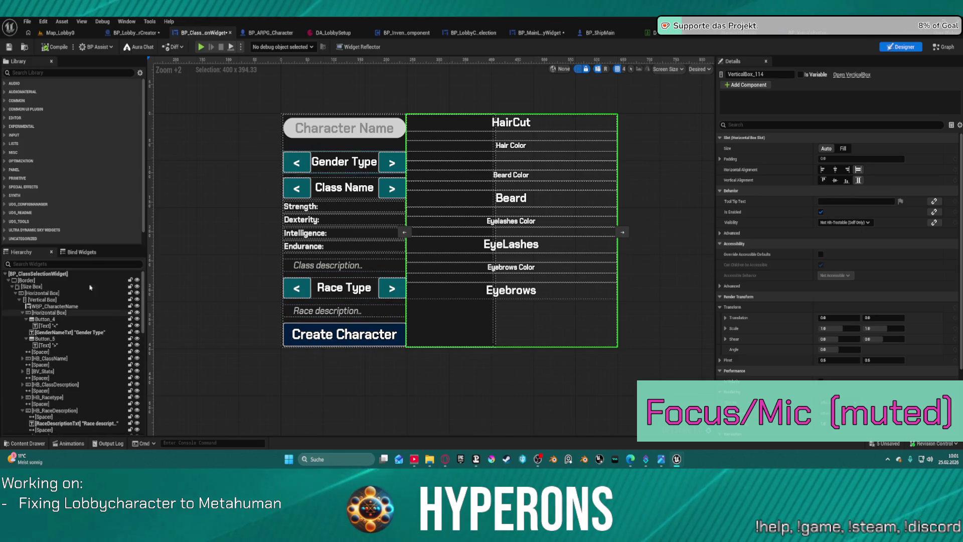
{"action": "left_click", "coordinate": [28, 280]}
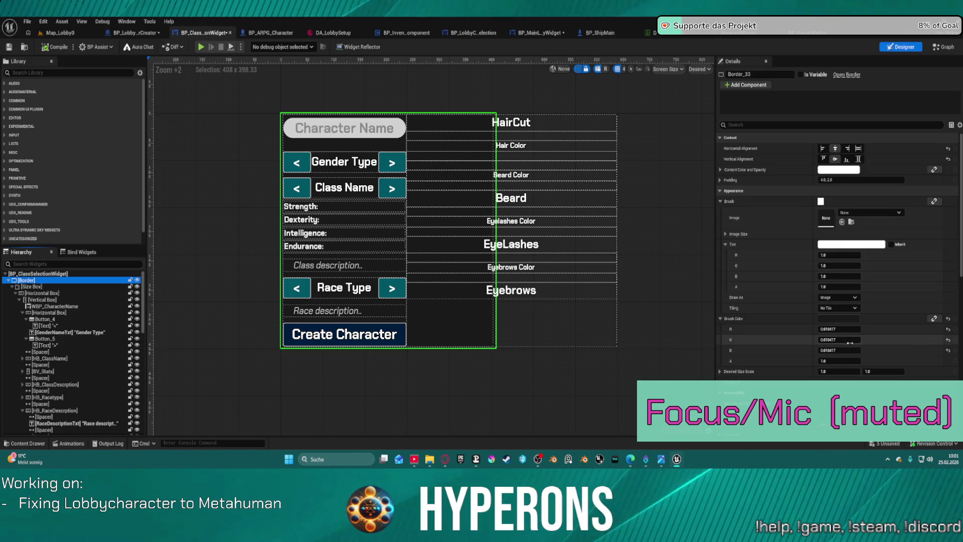
{"action": "scroll", "coordinate": [847, 331], "scroll_direction": "down", "scroll_amount": 1}
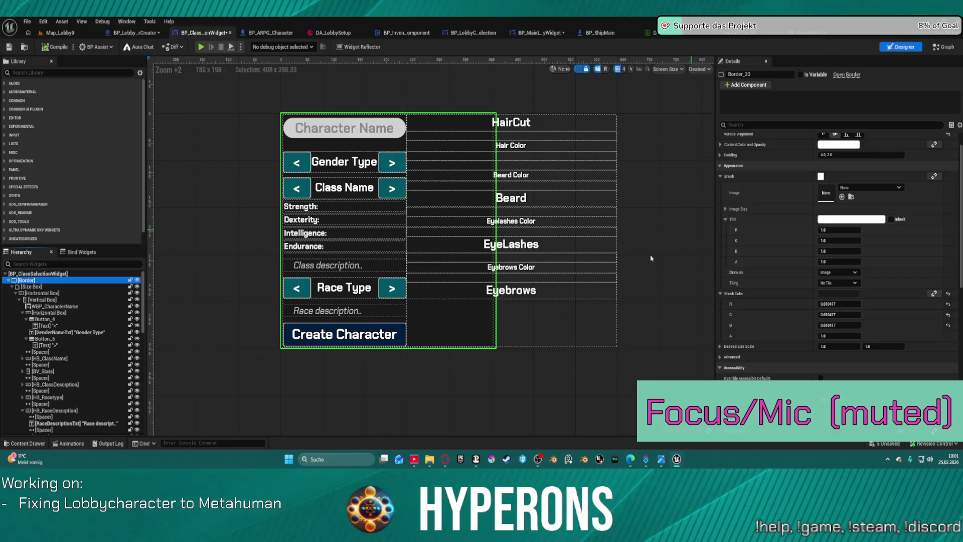
{"action": "left_click", "coordinate": [708, 70]}
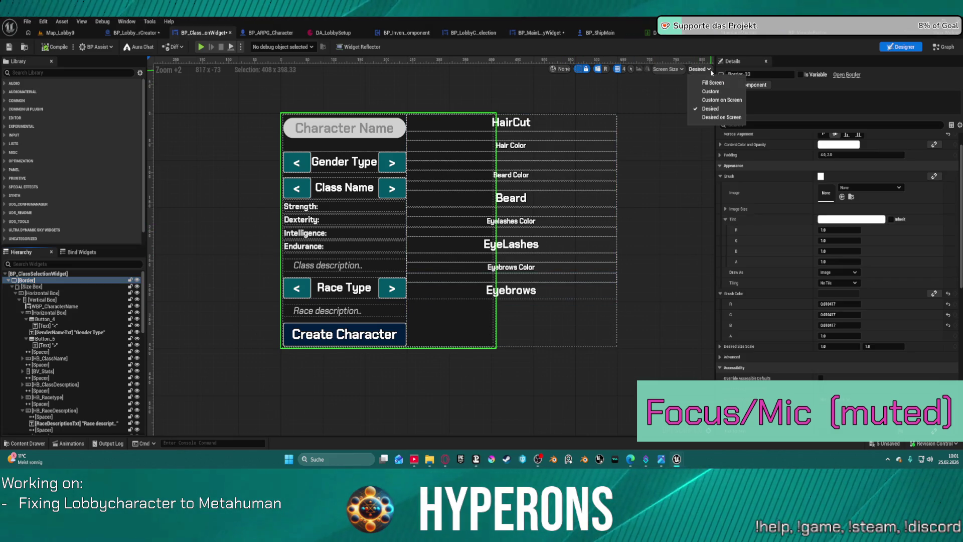
{"action": "left_click", "coordinate": [702, 69]}
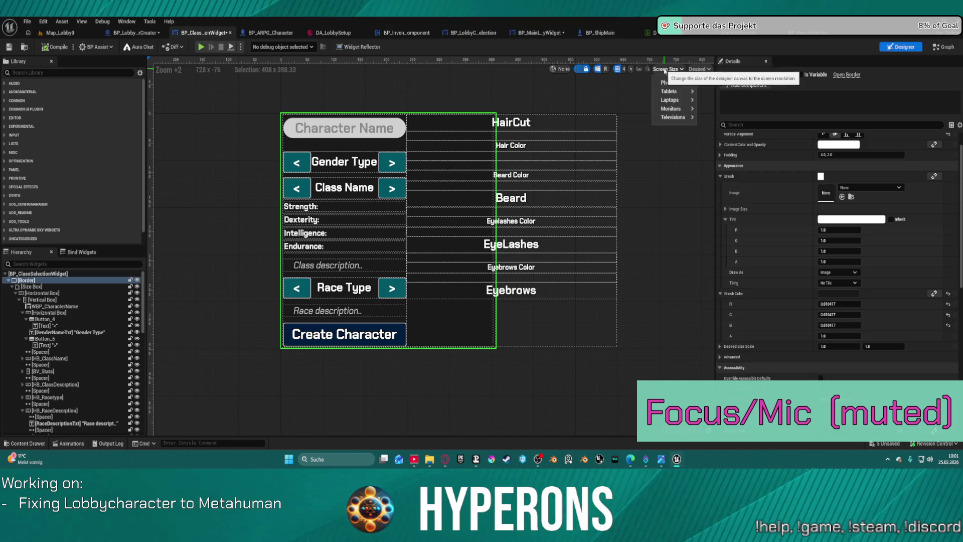
{"action": "left_click", "coordinate": [694, 69]}
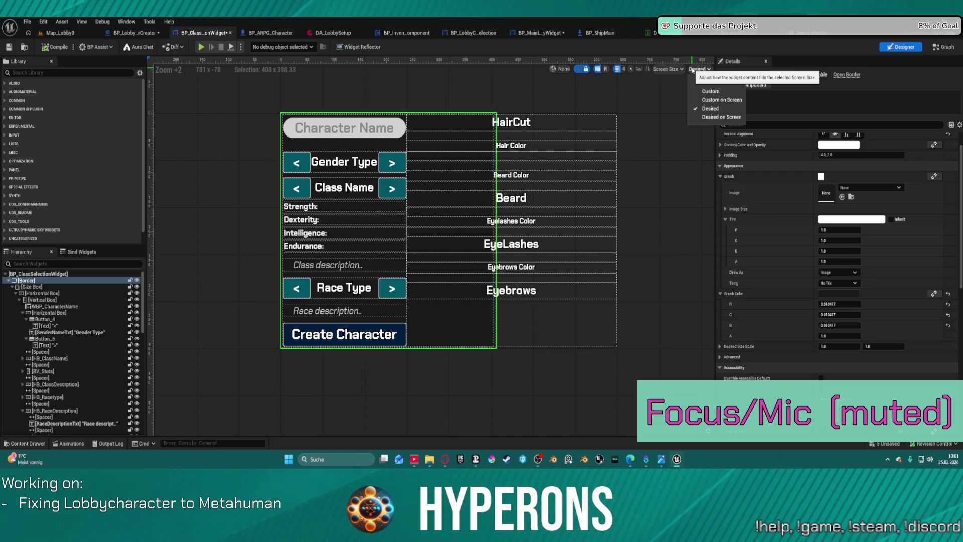
{"action": "left_click", "coordinate": [724, 109]}
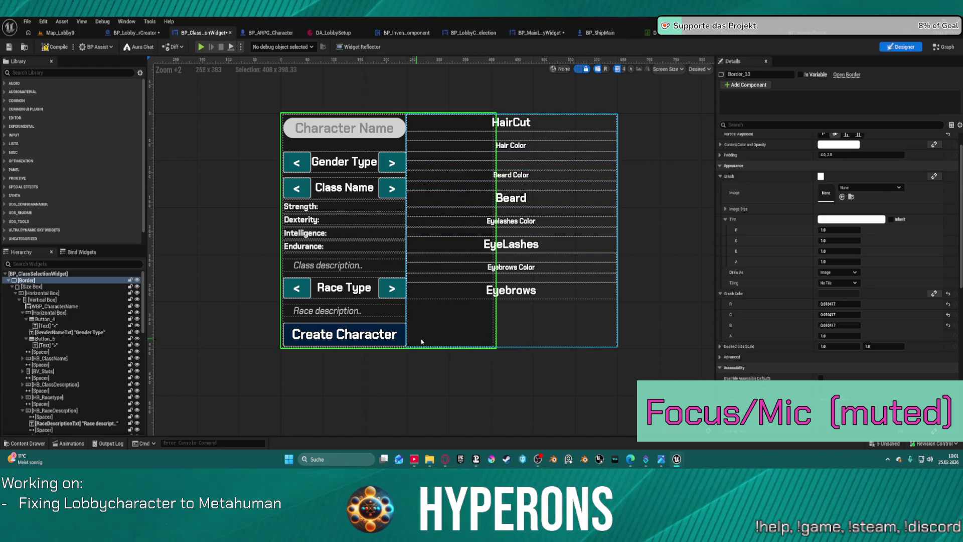
{"action": "left_click", "coordinate": [485, 331]}
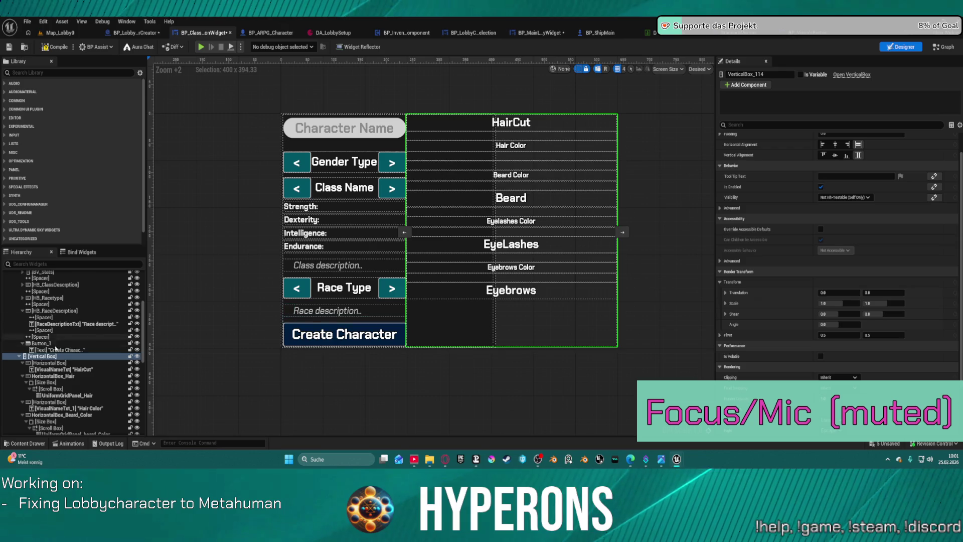
{"action": "left_click_drag", "start_coordinate": [28, 280], "coordinate": [140, 441]}
{"action": "left_click_drag", "start_coordinate": [52, 364], "coordinate": [36, 329]}
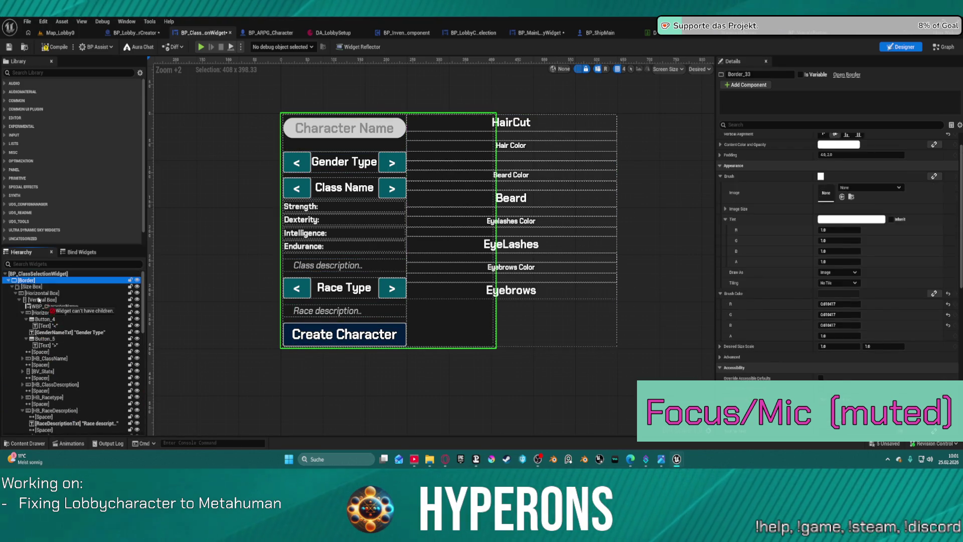
{"action": "scroll", "coordinate": [65, 353], "scroll_direction": "down", "scroll_amount": 10}
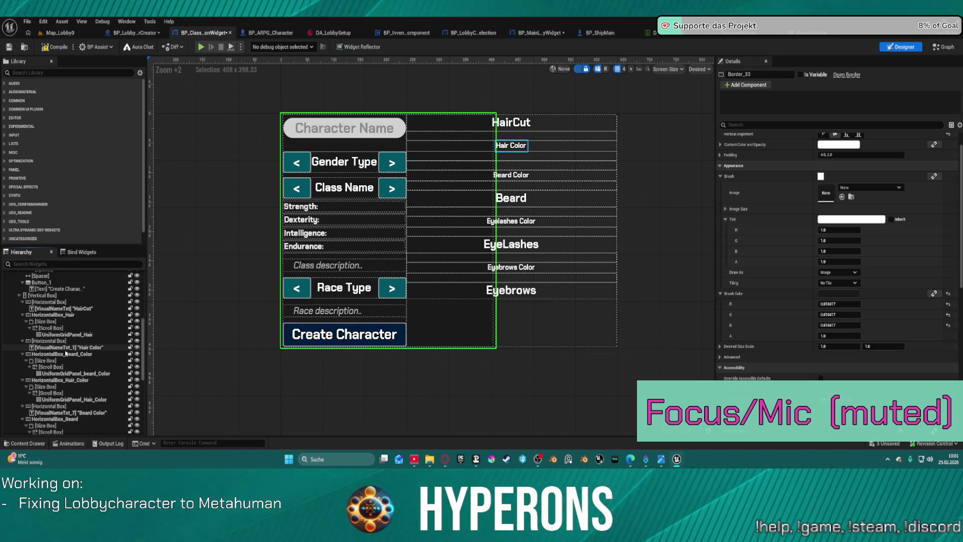
{"action": "scroll", "coordinate": [66, 353], "scroll_direction": "down", "scroll_amount": 5}
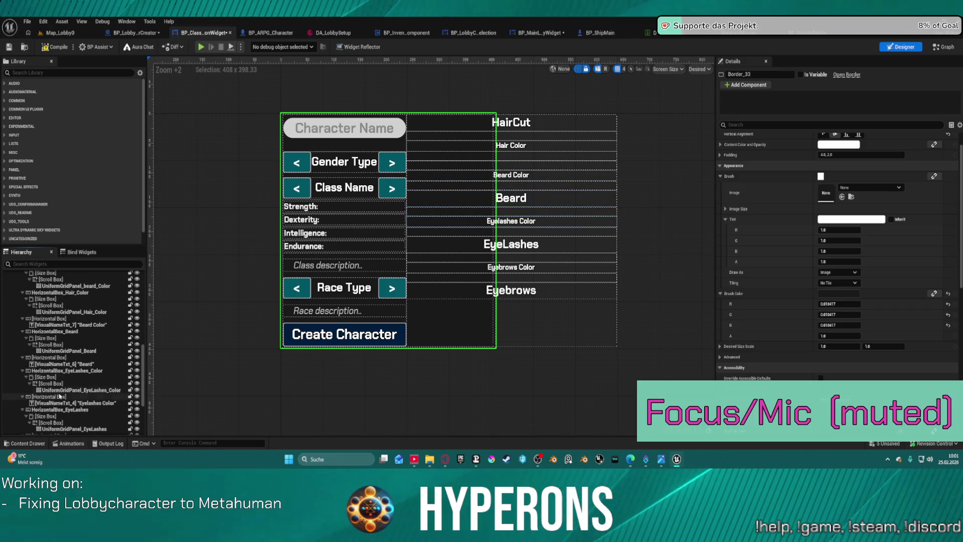
{"action": "scroll", "coordinate": [74, 402], "scroll_direction": "up", "scroll_amount": 8}
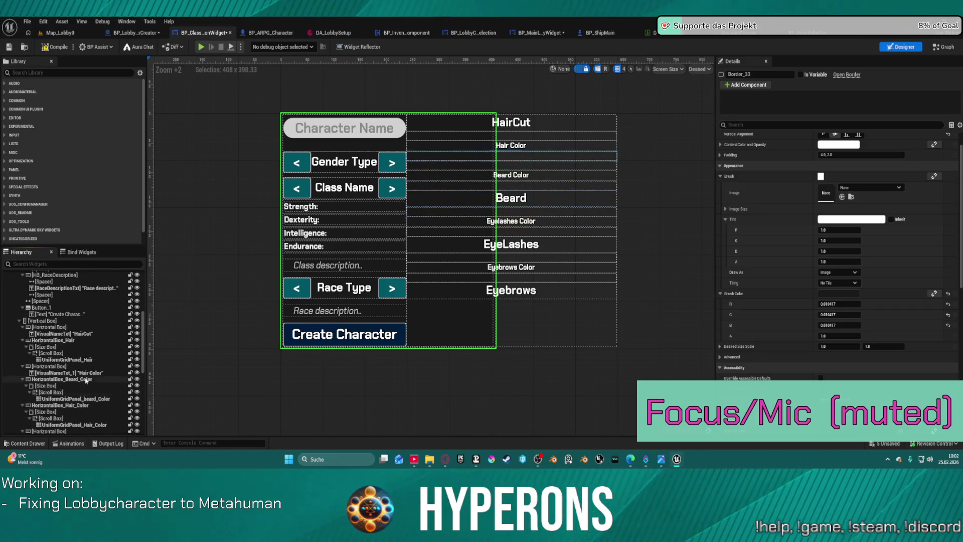
{"action": "left_click", "coordinate": [55, 345]}
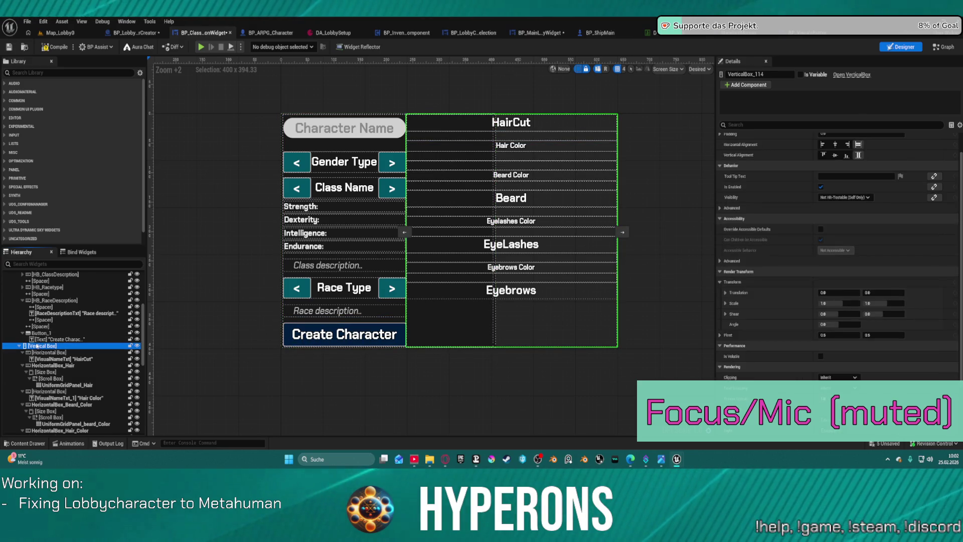
{"action": "left_click", "coordinate": [38, 352]}
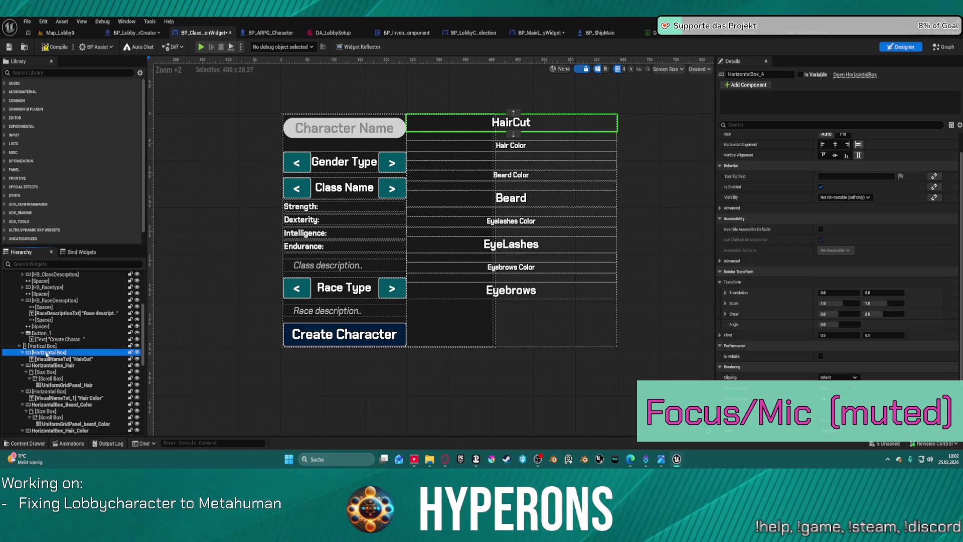
{"action": "left_click", "coordinate": [40, 346]}
{"action": "right_click", "coordinate": [40, 347]}
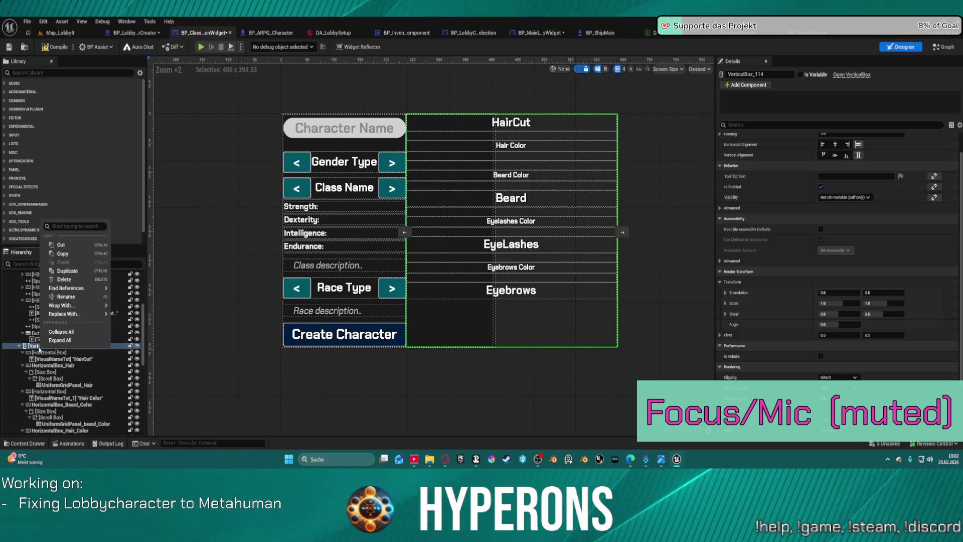
{"action": "left_click", "coordinate": [38, 353]}
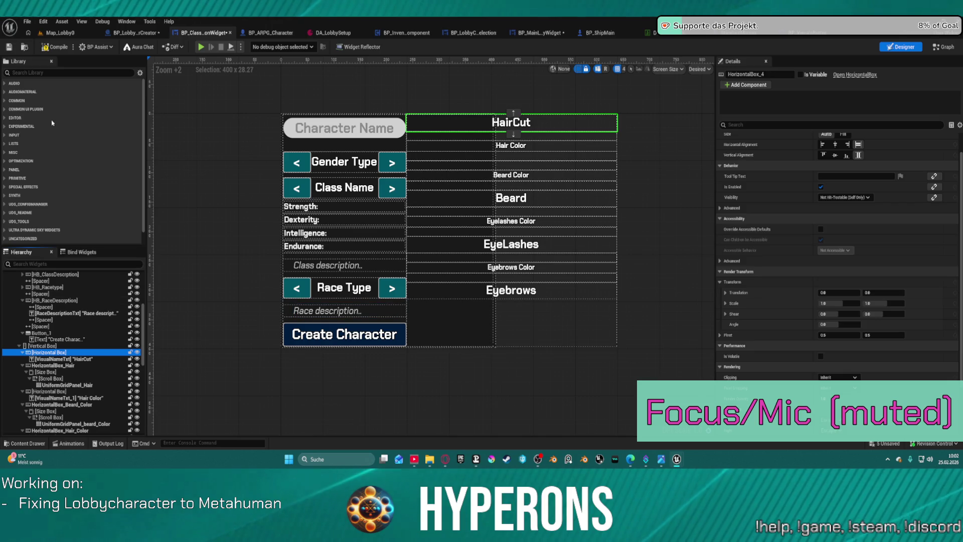
Step: Search the widget library for Border and drop one into the customization column
{"action": "left_click", "coordinate": [39, 72]}
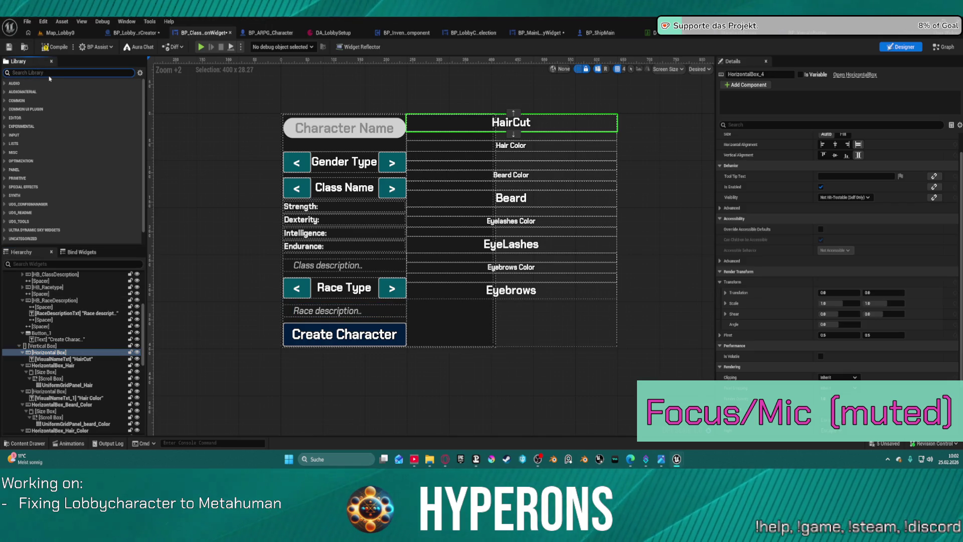
{"action": "type", "text": "bord"}
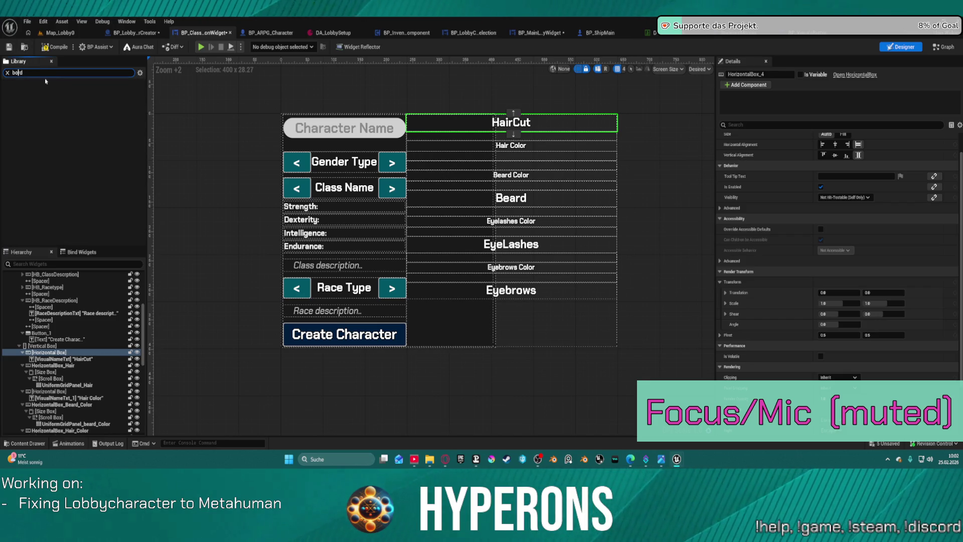
{"action": "mouse_move", "coordinate": [65, 165]}
{"action": "left_mouse_down"}
{"action": "mouse_move", "coordinate": [27, 371]}
{"action": "mouse_move", "coordinate": [40, 352]}
{"action": "mouse_move", "coordinate": [28, 347]}
{"action": "mouse_move", "coordinate": [652, 120]}
{"action": "mouse_move", "coordinate": [701, 114]}
{"action": "left_mouse_up"}
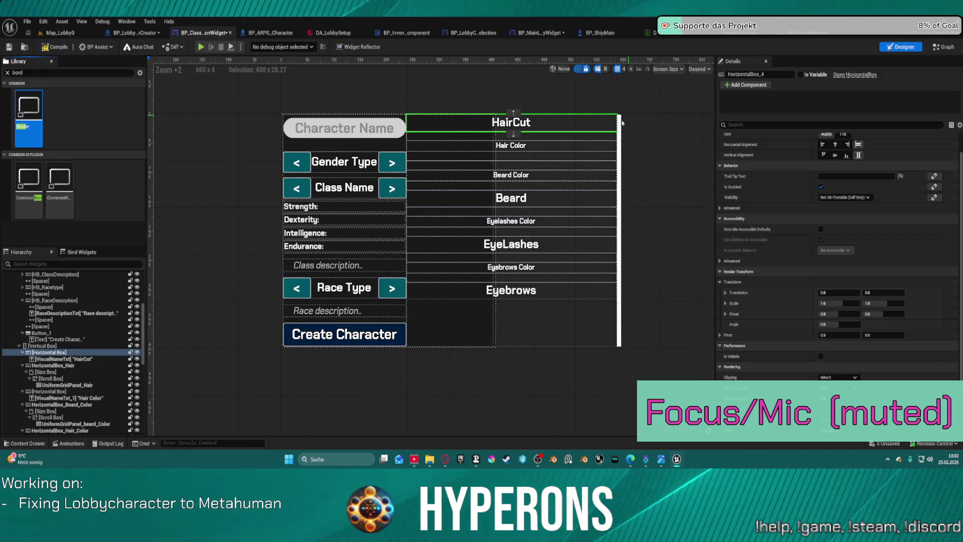
{"action": "left_click", "coordinate": [843, 135]}
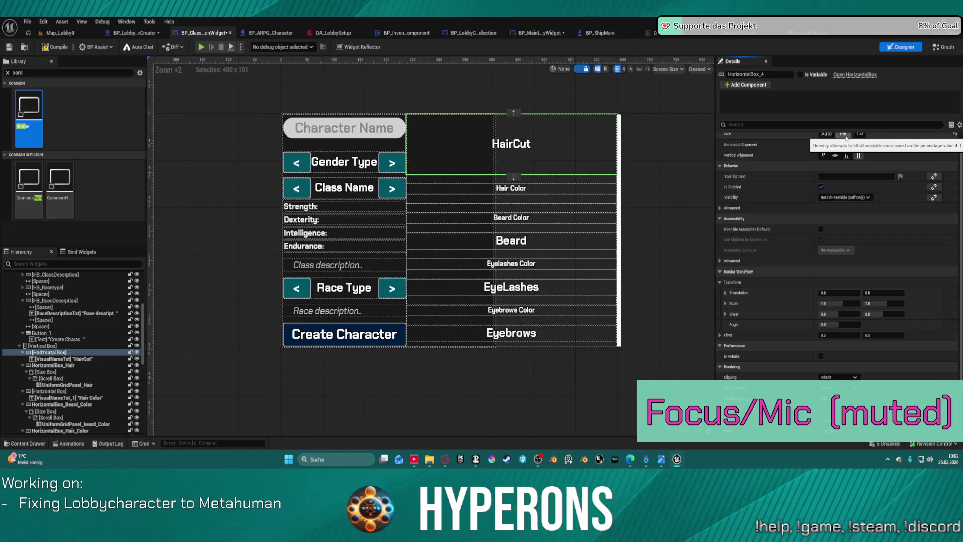
{"action": "left_click", "coordinate": [825, 134]}
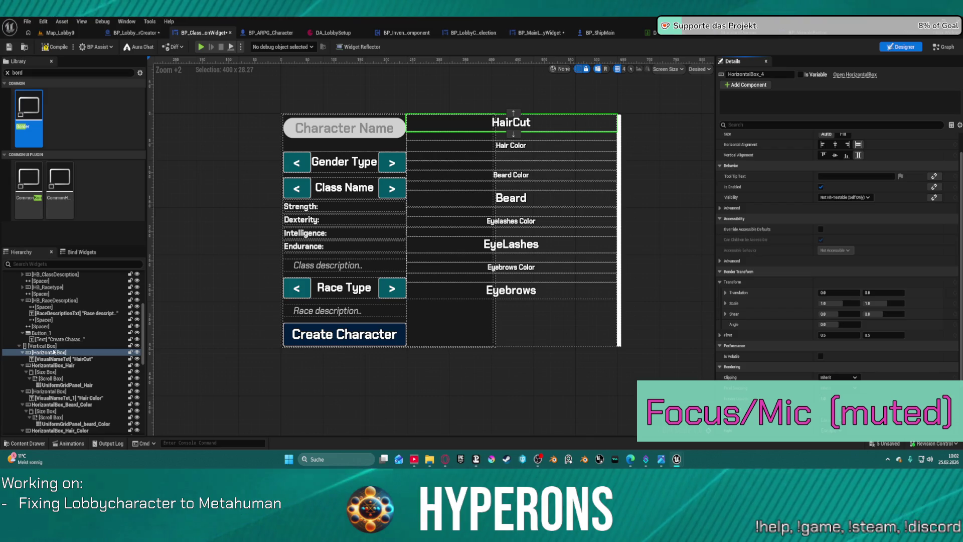
Step: Move the new Border inside the Vertical Box, ahead of the HairCut row
{"action": "scroll", "coordinate": [111, 379], "scroll_direction": "down", "scroll_amount": 10}
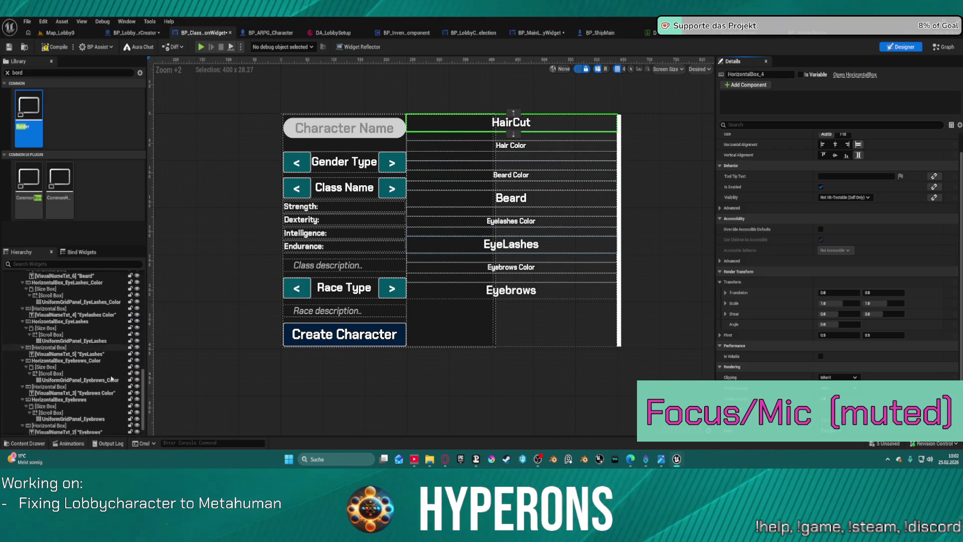
{"action": "scroll", "coordinate": [111, 379], "scroll_direction": "down", "scroll_amount": 1}
{"action": "left_click", "coordinate": [43, 432]}
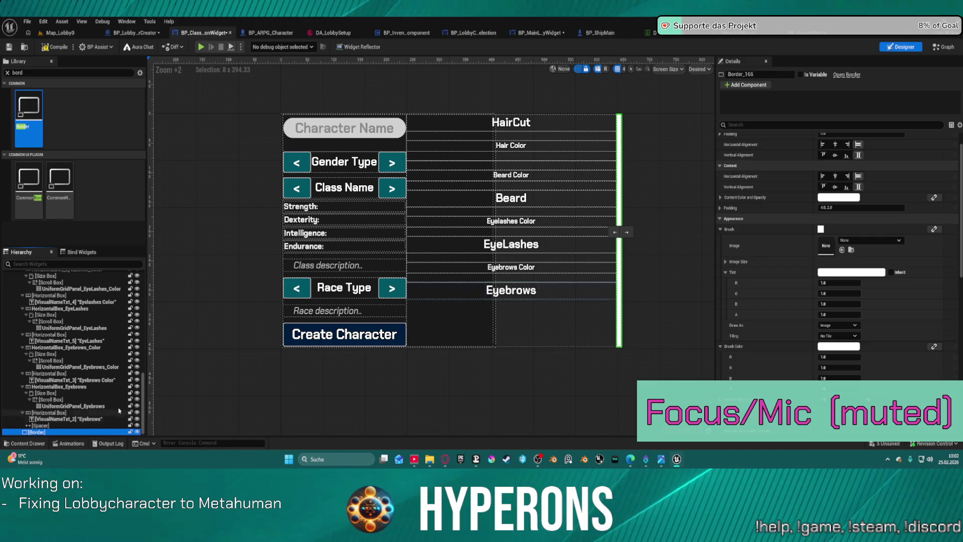
{"action": "scroll", "coordinate": [79, 344], "scroll_direction": "up", "scroll_amount": 8}
{"action": "scroll", "coordinate": [79, 344], "scroll_direction": "down", "scroll_amount": 6}
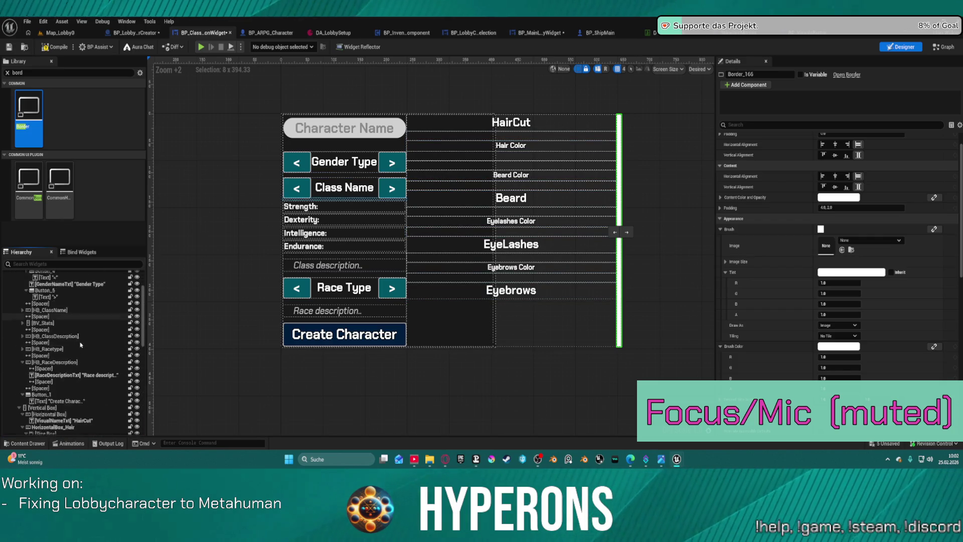
{"action": "scroll", "coordinate": [78, 353], "scroll_direction": "down", "scroll_amount": 3}
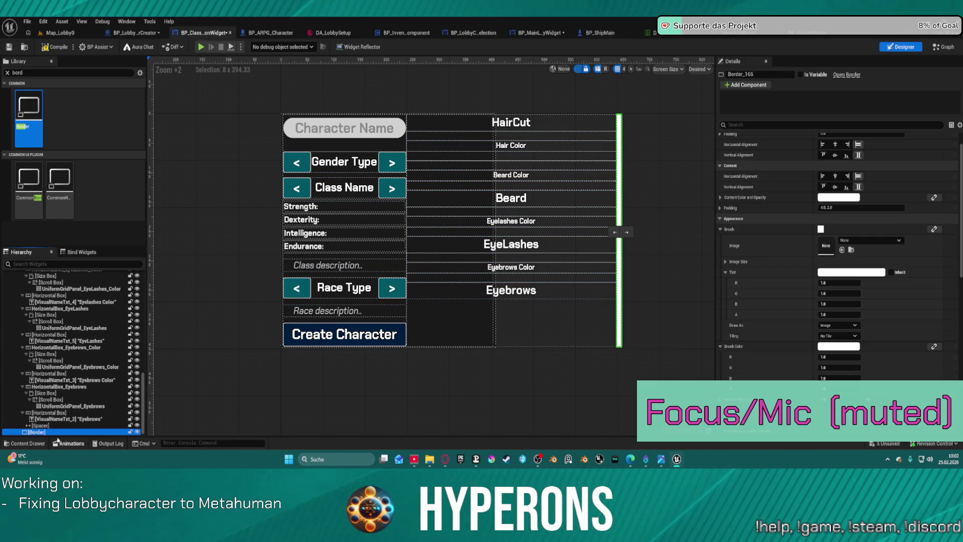
{"action": "mouse_move", "coordinate": [27, 361]}
{"action": "left_mouse_down"}
{"action": "mouse_move", "coordinate": [30, 301]}
{"action": "mouse_move", "coordinate": [90, 337]}
{"action": "mouse_move", "coordinate": [90, 366]}
{"action": "mouse_move", "coordinate": [71, 374]}
{"action": "left_mouse_up"}
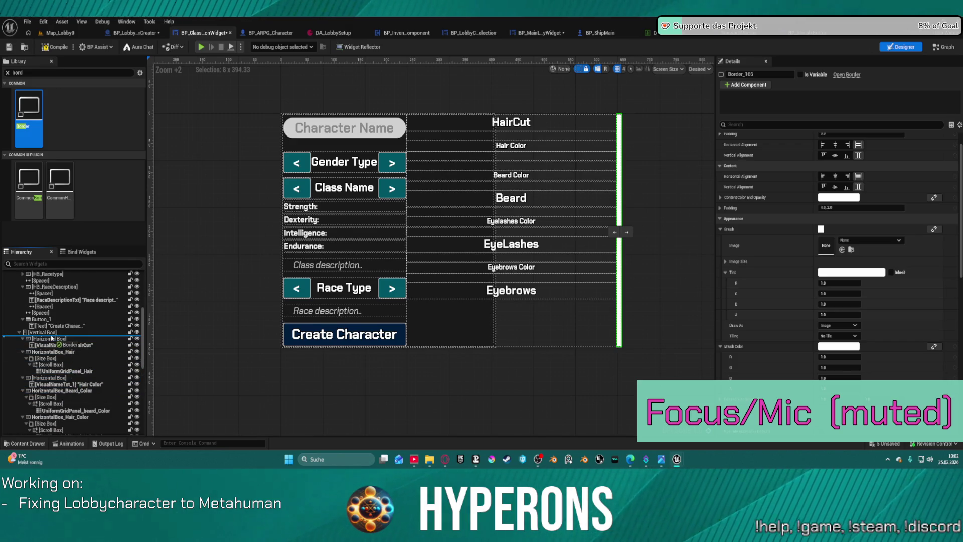
{"action": "left_click_drag", "start_coordinate": [50, 338], "coordinate": [45, 339]}
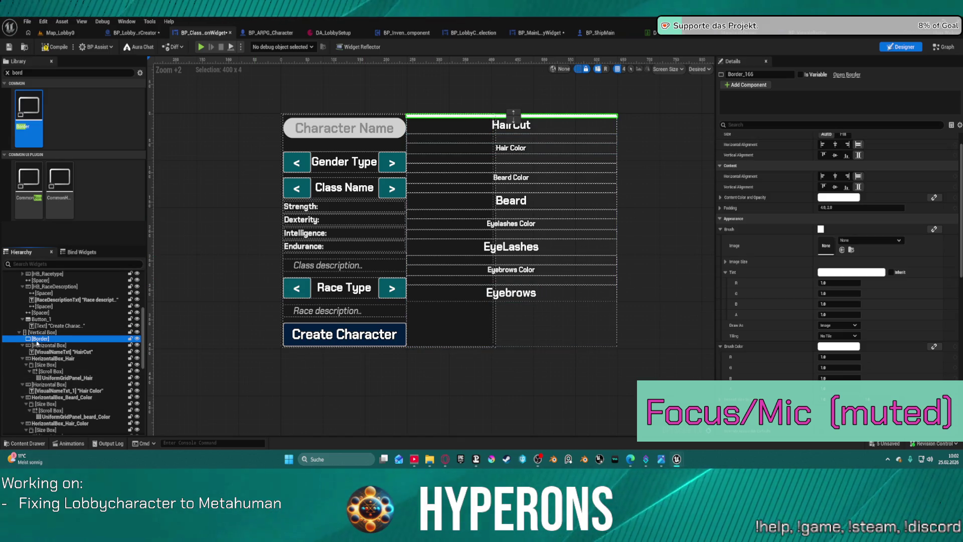
Step: Wrap the Border with an Overlay and move the Overlay above the Vertical Box
{"action": "right_click", "coordinate": [37, 342]}
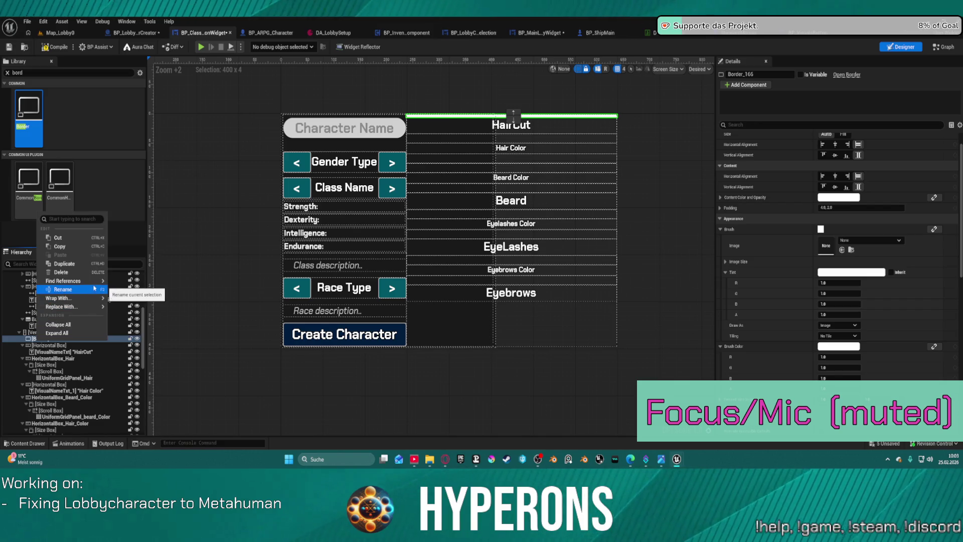
{"action": "mouse_move", "coordinate": [90, 299]}
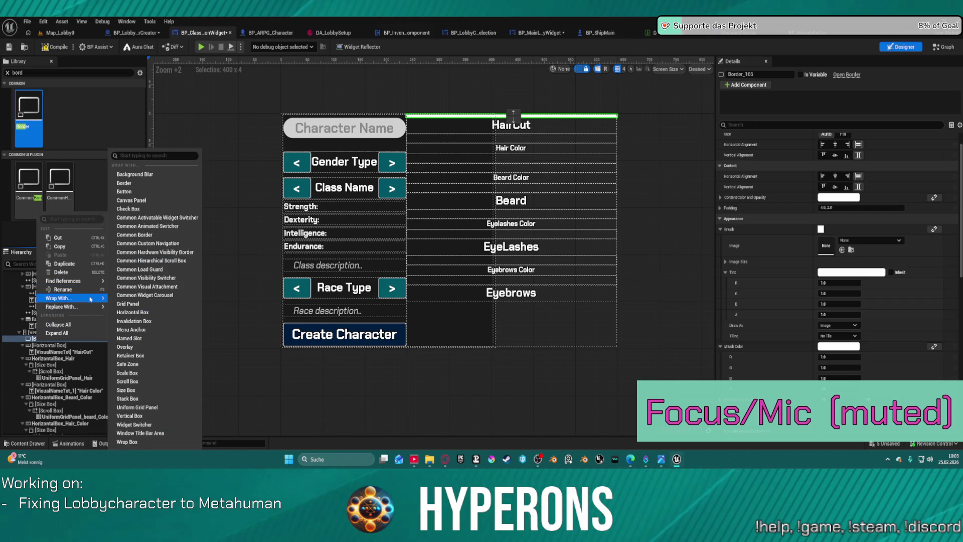
{"action": "left_click", "coordinate": [141, 349]}
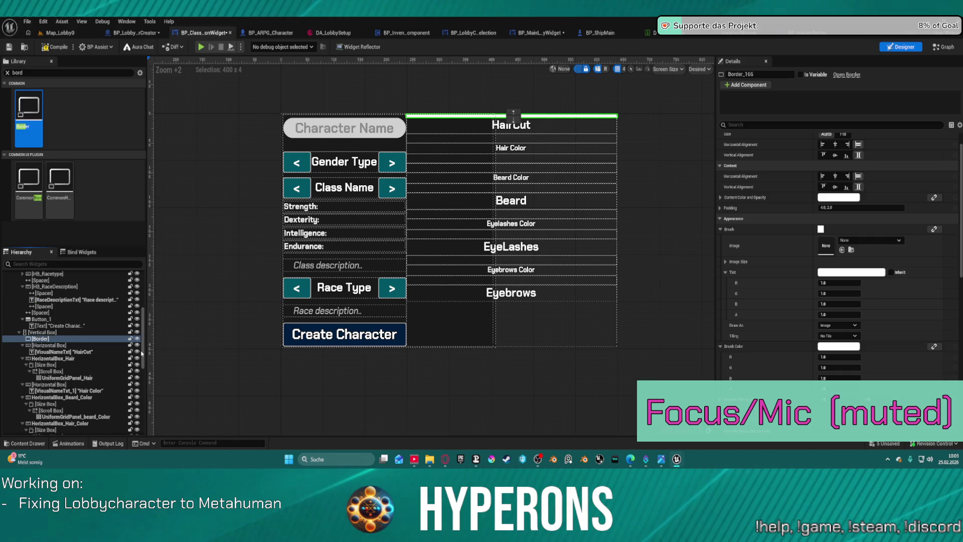
{"action": "left_click", "coordinate": [42, 339]}
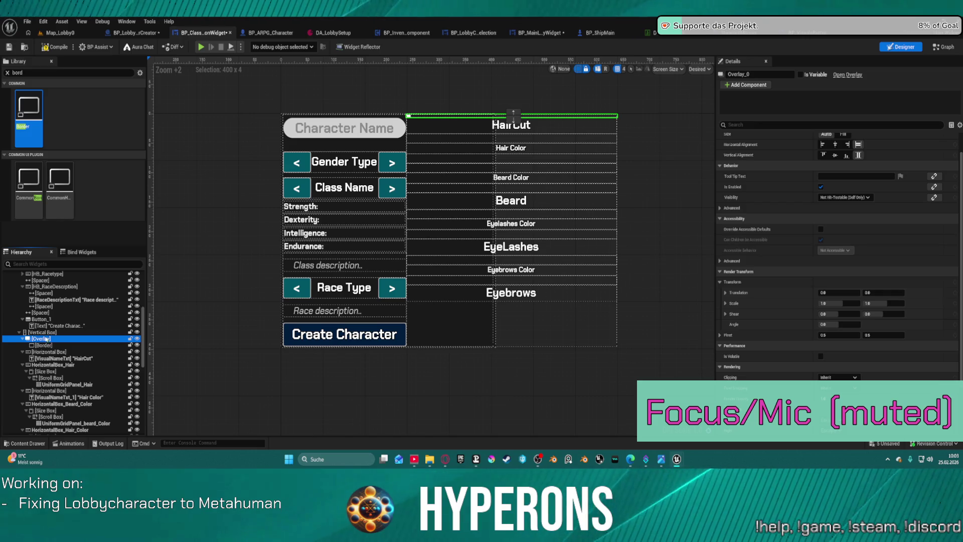
{"action": "left_click_drag", "start_coordinate": [37, 332], "coordinate": [38, 332]}
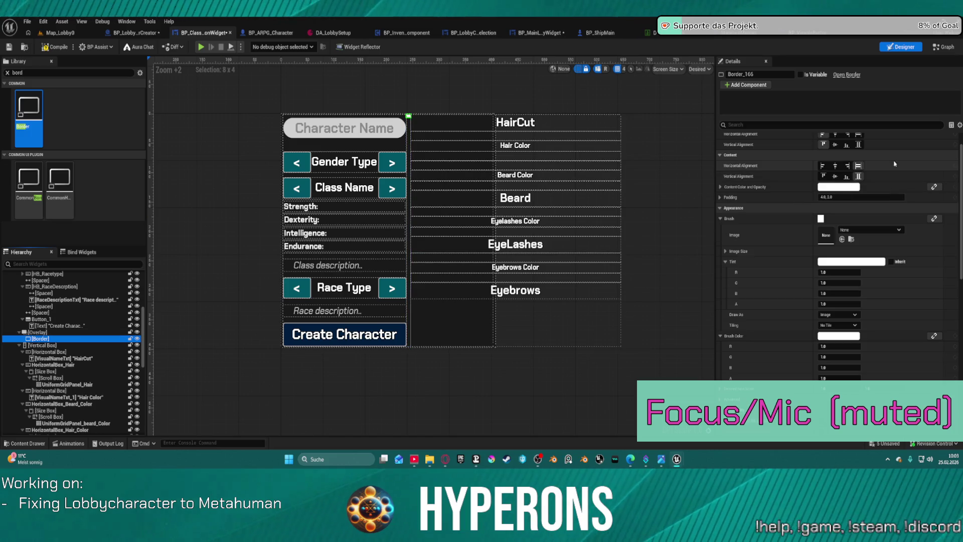
Step: Set the Border's vertical alignment and the Overlay's size to Fill, then move EyeLashes higher
{"action": "scroll", "coordinate": [843, 170], "scroll_direction": "up", "scroll_amount": 1}
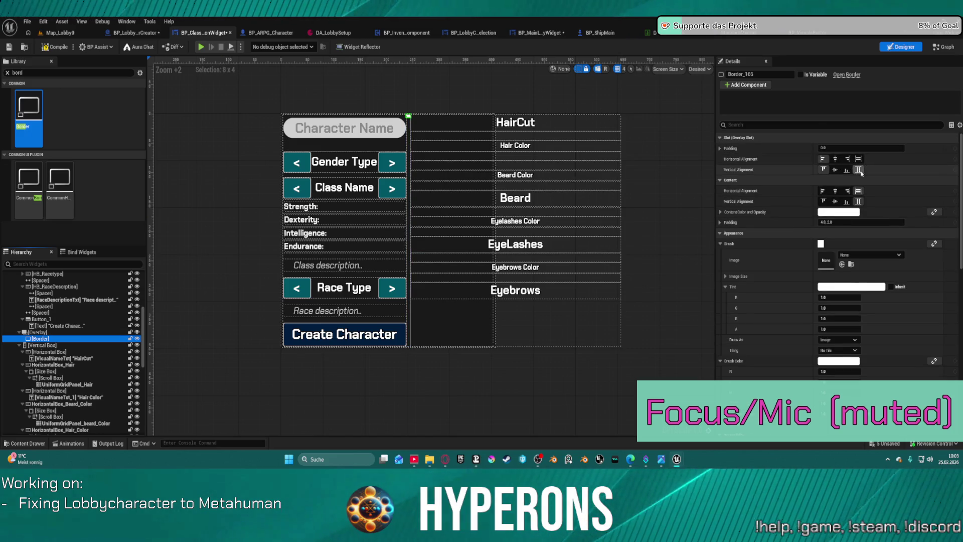
{"action": "left_click", "coordinate": [859, 170]}
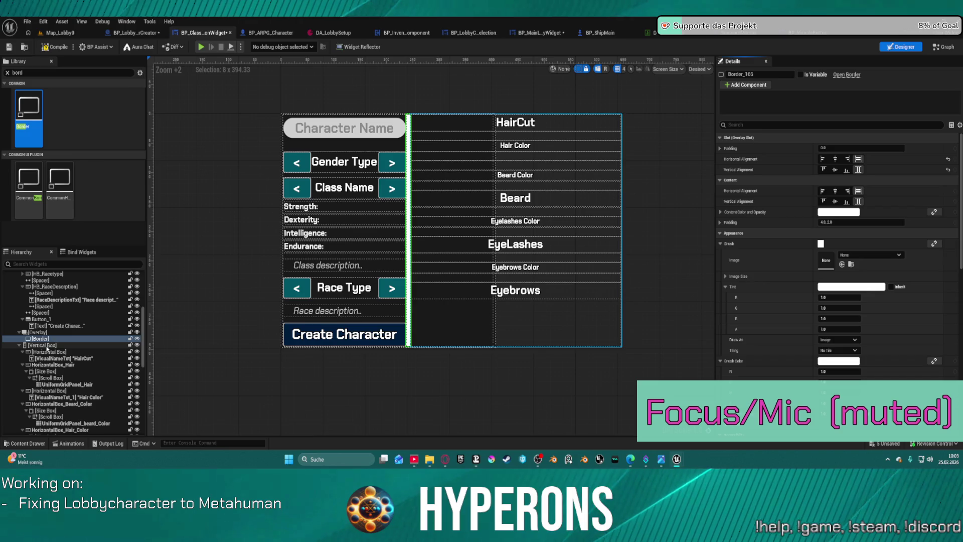
{"action": "left_click", "coordinate": [45, 333]}
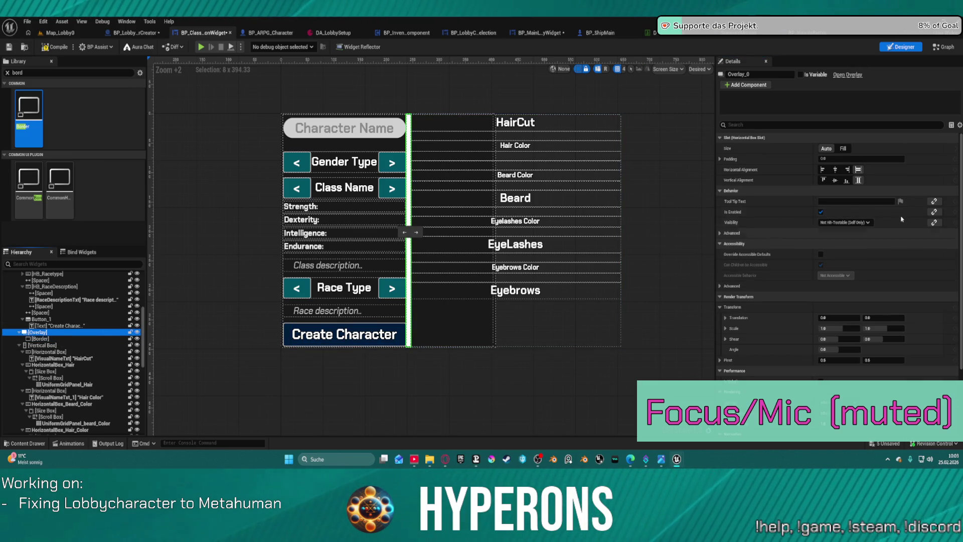
{"action": "left_click", "coordinate": [843, 147]}
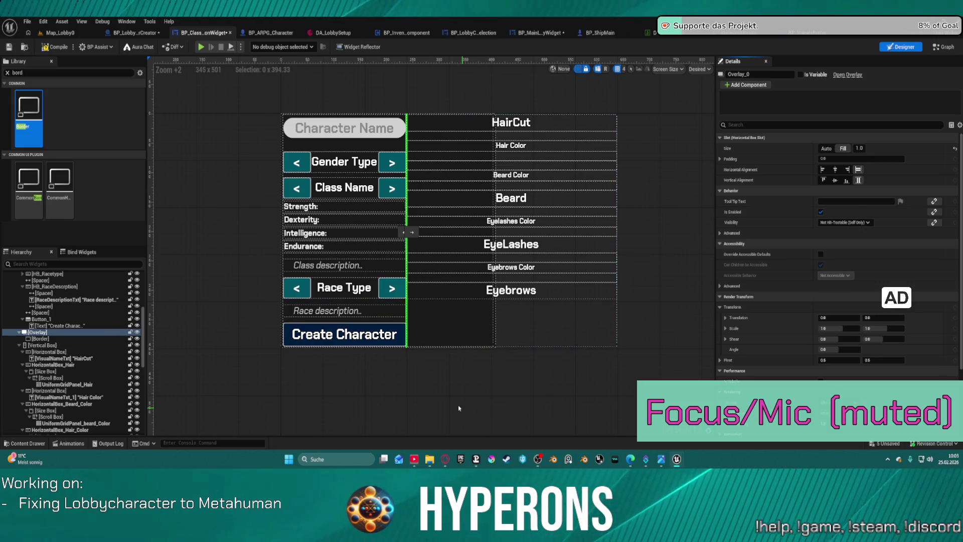
{"action": "left_click", "coordinate": [345, 397]}
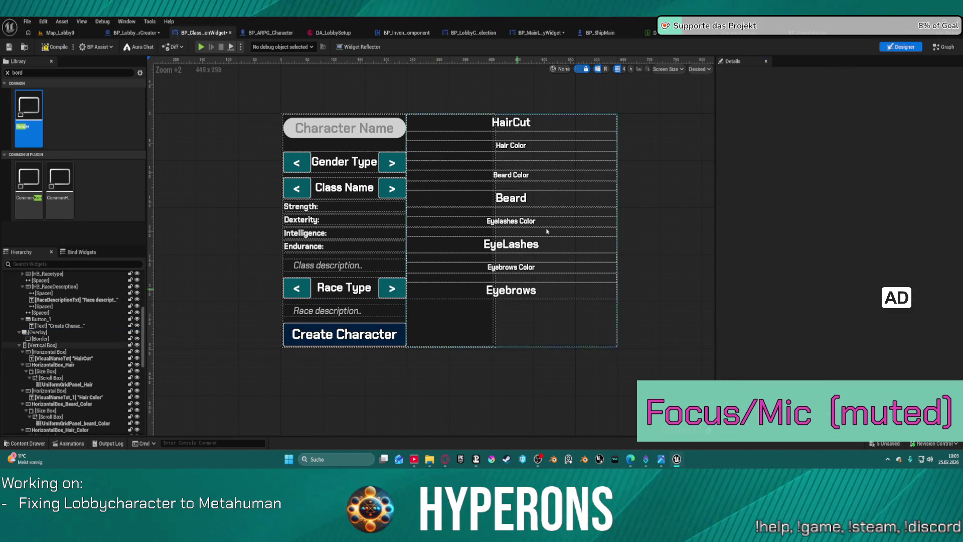
{"action": "left_click_drag", "start_coordinate": [500, 234], "coordinate": [59, 316]}
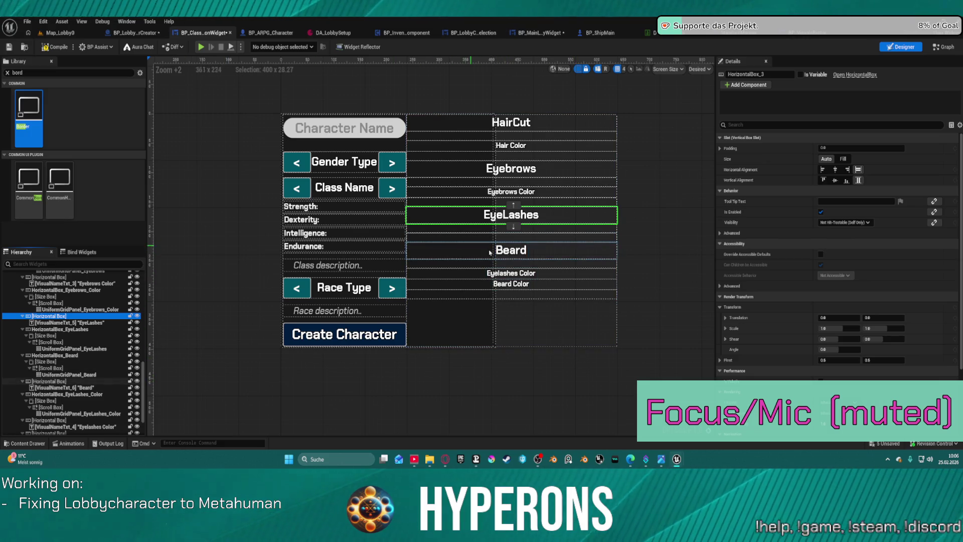
Step: Move HorizontalBox_EyeLashes_Color with its Size Box above HorizontalBox_Beard
{"action": "left_click", "coordinate": [457, 276]}
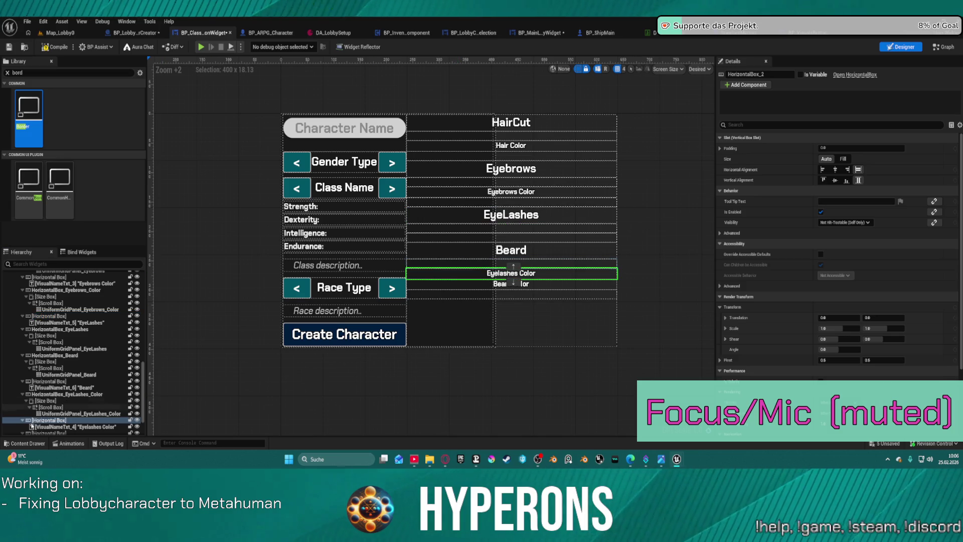
{"action": "left_click_drag", "start_coordinate": [40, 383], "coordinate": [43, 355]}
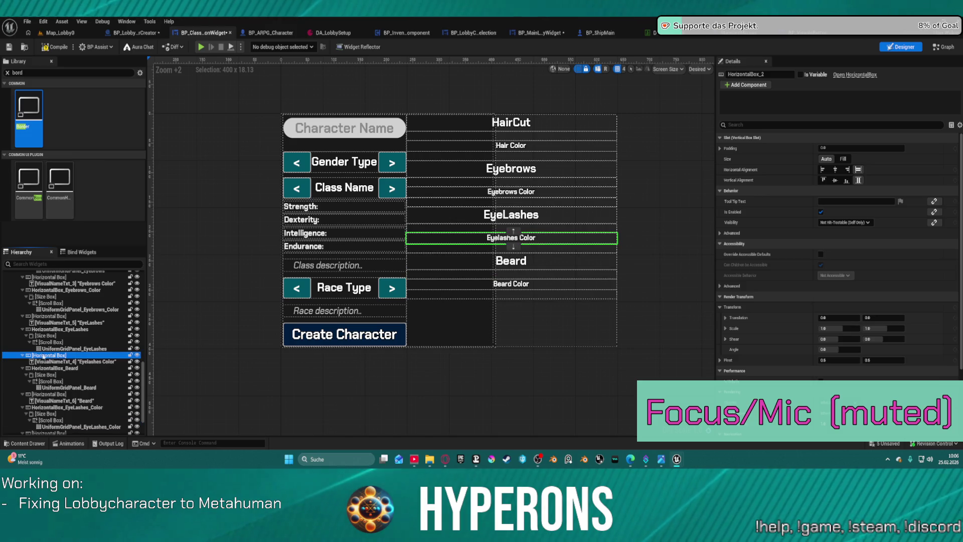
{"action": "left_click", "coordinate": [47, 415]}
{"action": "mouse_move", "coordinate": [47, 416]}
{"action": "left_mouse_down"}
{"action": "mouse_move", "coordinate": [37, 377]}
{"action": "mouse_move", "coordinate": [59, 393]}
{"action": "left_mouse_up"}
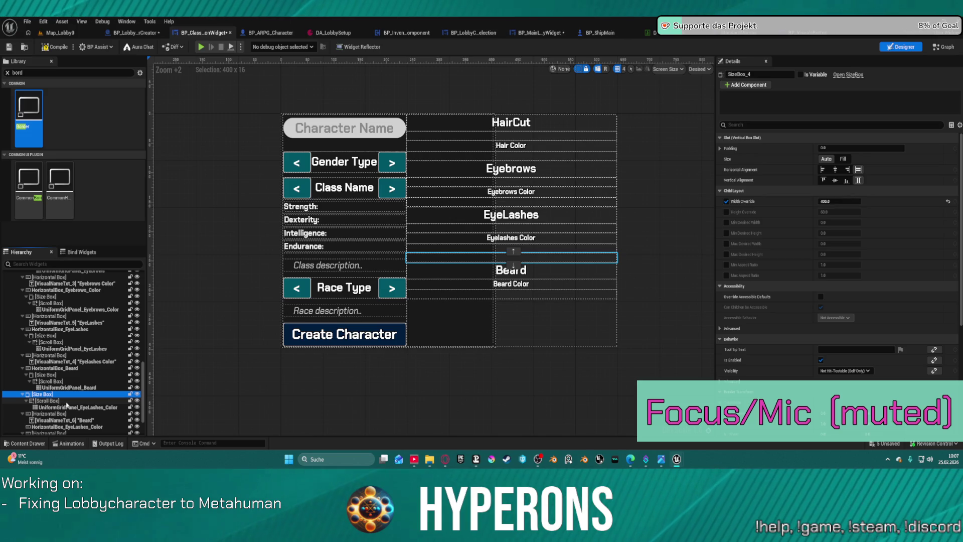
{"action": "left_click_drag", "start_coordinate": [54, 431], "coordinate": [55, 427]}
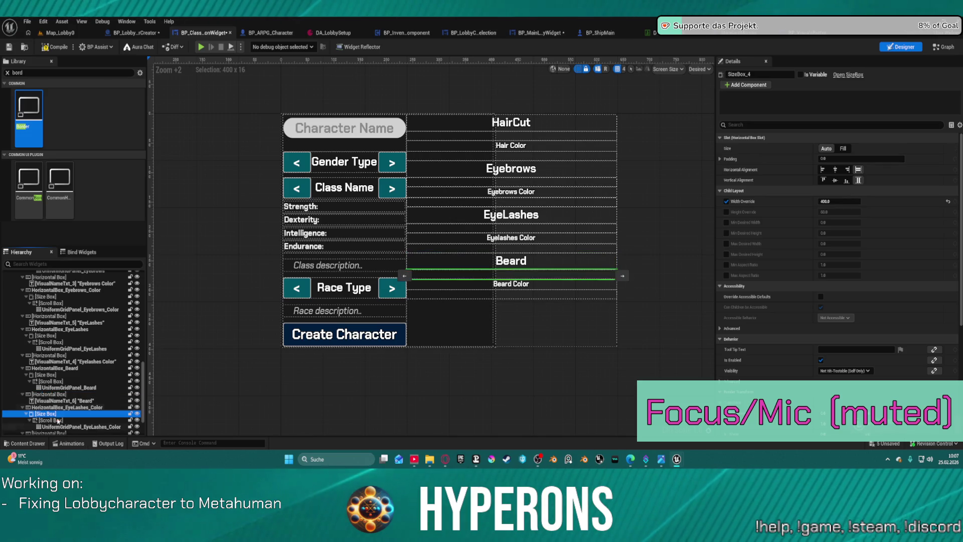
{"action": "left_click", "coordinate": [64, 407]}
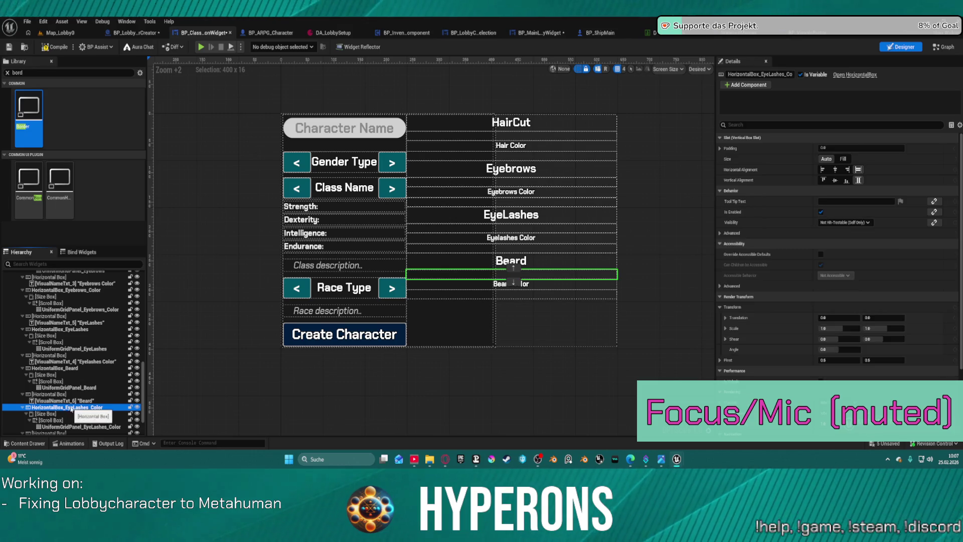
{"action": "left_click_drag", "start_coordinate": [60, 387], "coordinate": [60, 368]}
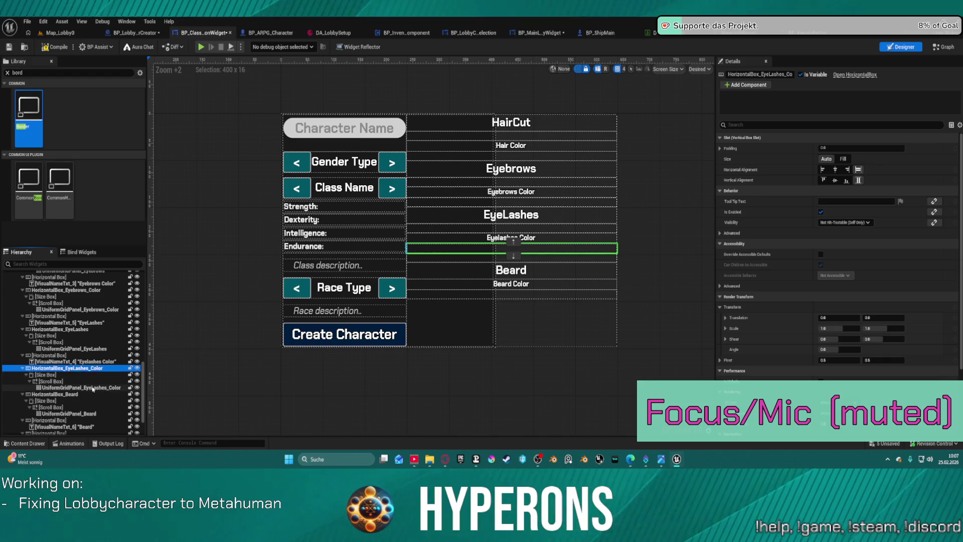
Step: Place HorizontalBox_Beard below its label row, save all, and check the character list in-game
{"action": "left_click", "coordinate": [496, 260]}
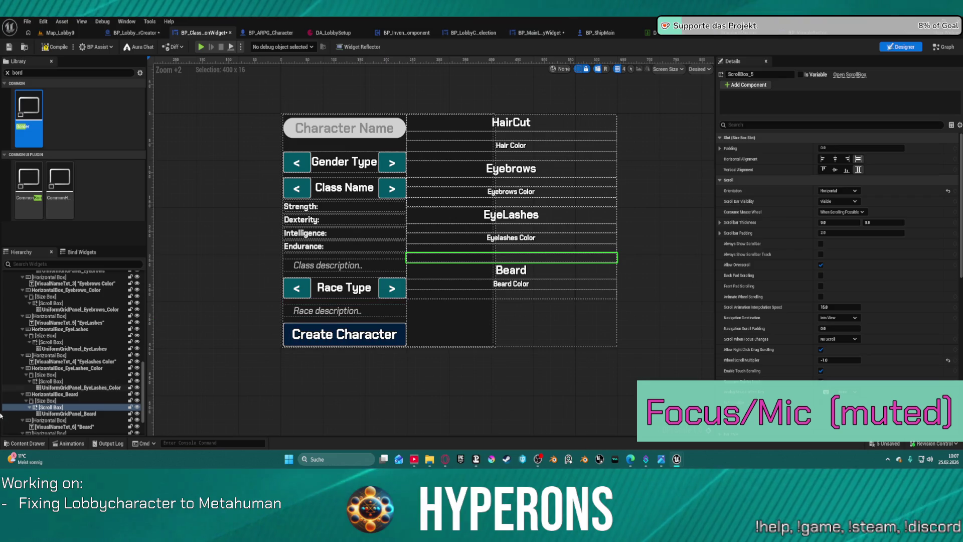
{"action": "left_click", "coordinate": [47, 394]}
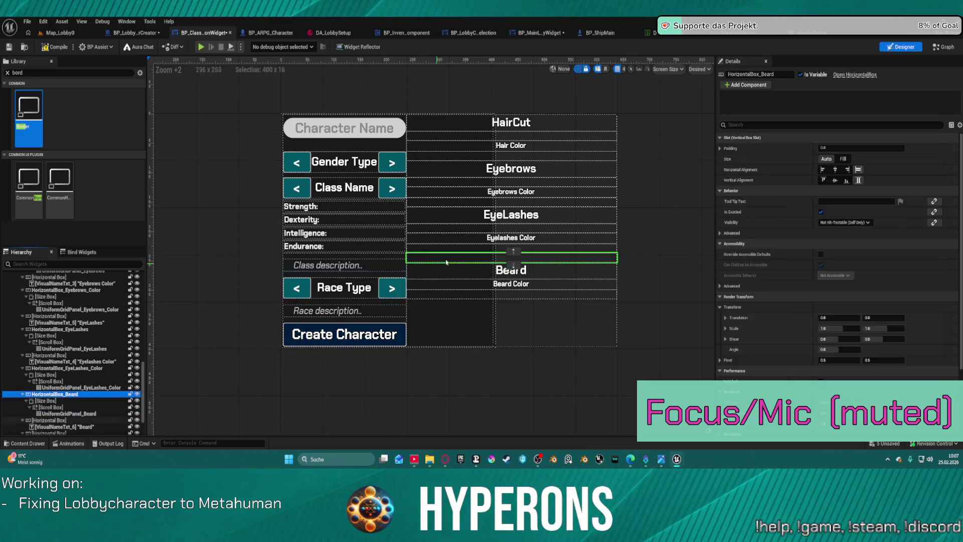
{"action": "left_click", "coordinate": [512, 265]}
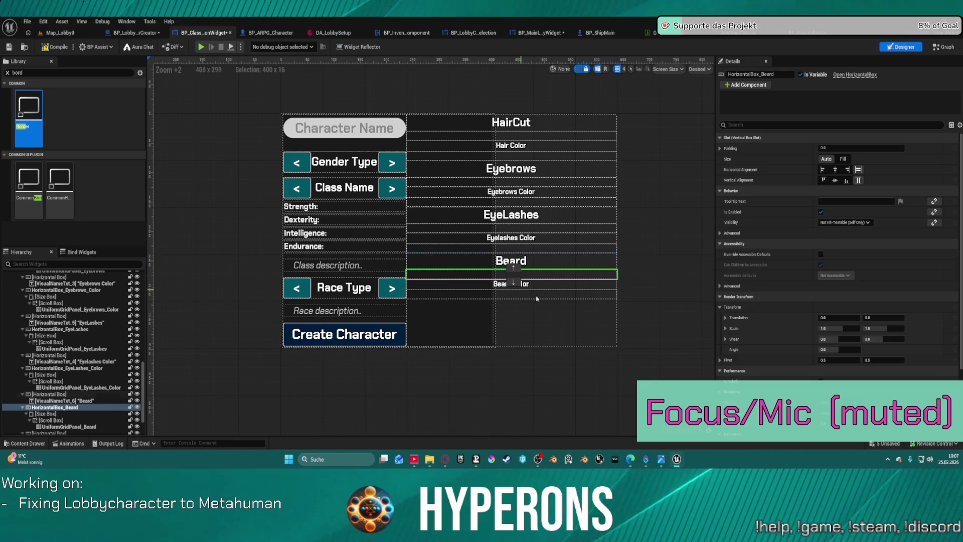
{"action": "key", "text": "ctrl+shift+s"}
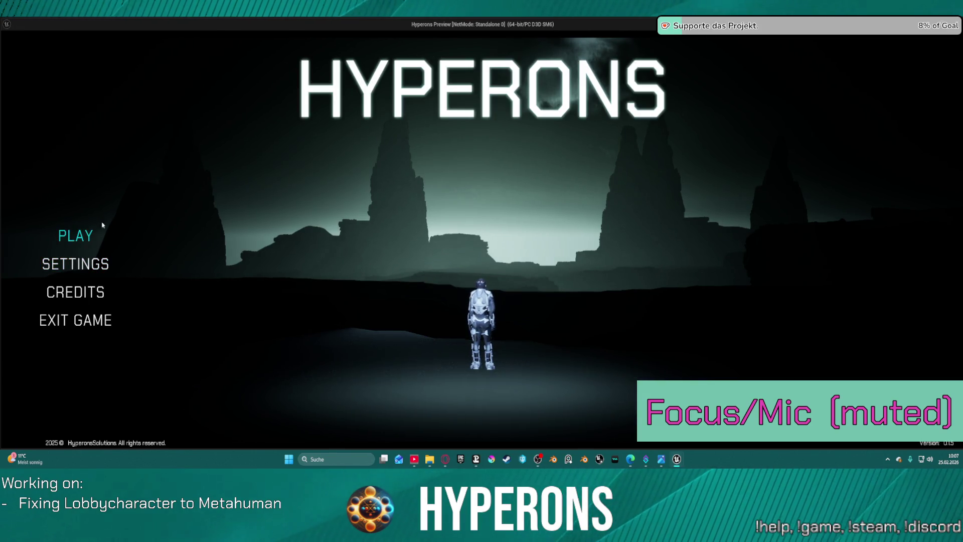
{"action": "left_click", "coordinate": [102, 226]}
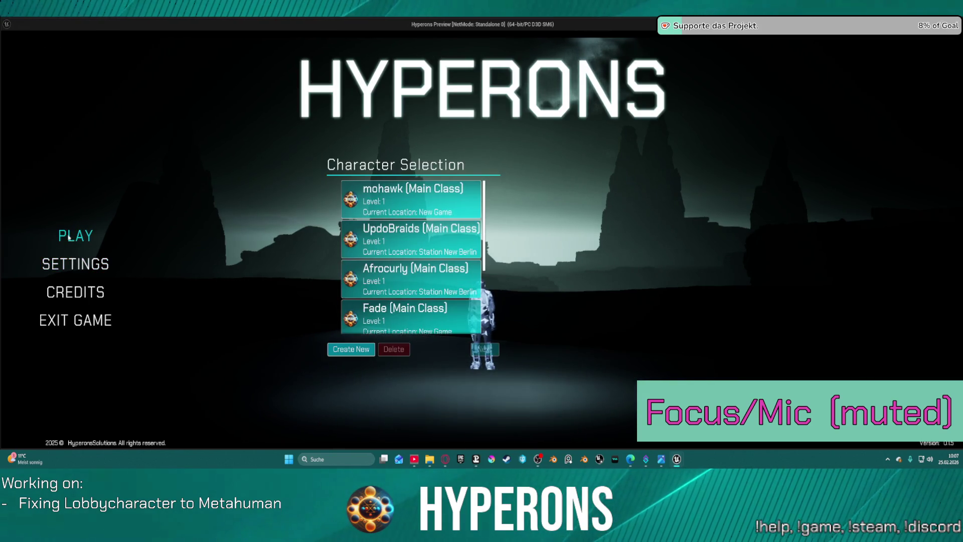
{"action": "left_click", "coordinate": [346, 349]}
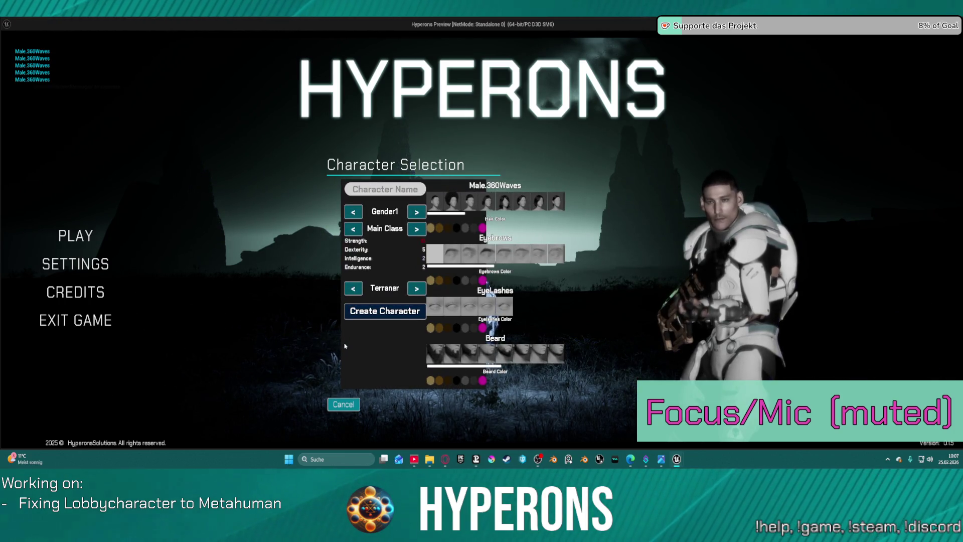
{"action": "key", "text": "Escape"}
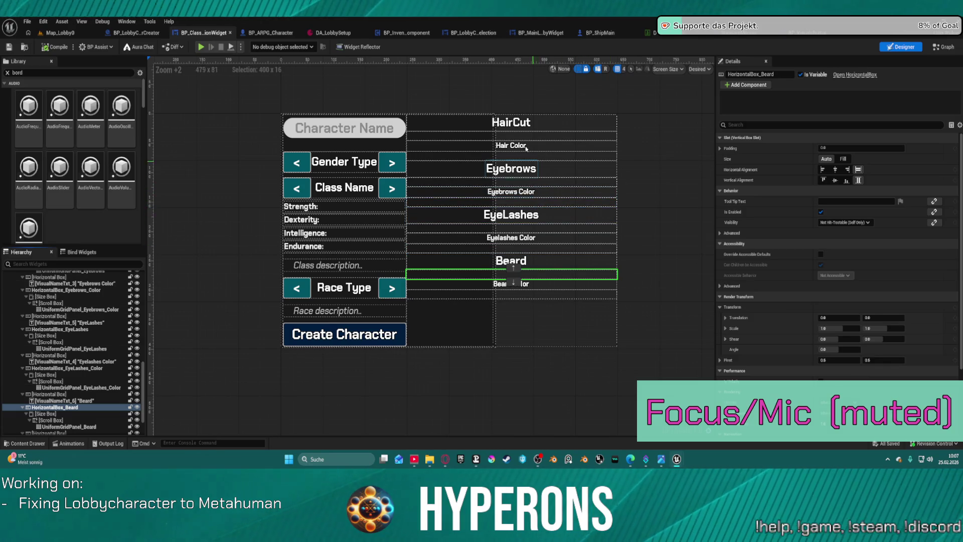
Step: Select all widgets in the Hierarchy and Collapse All
{"action": "left_click", "coordinate": [450, 124]}
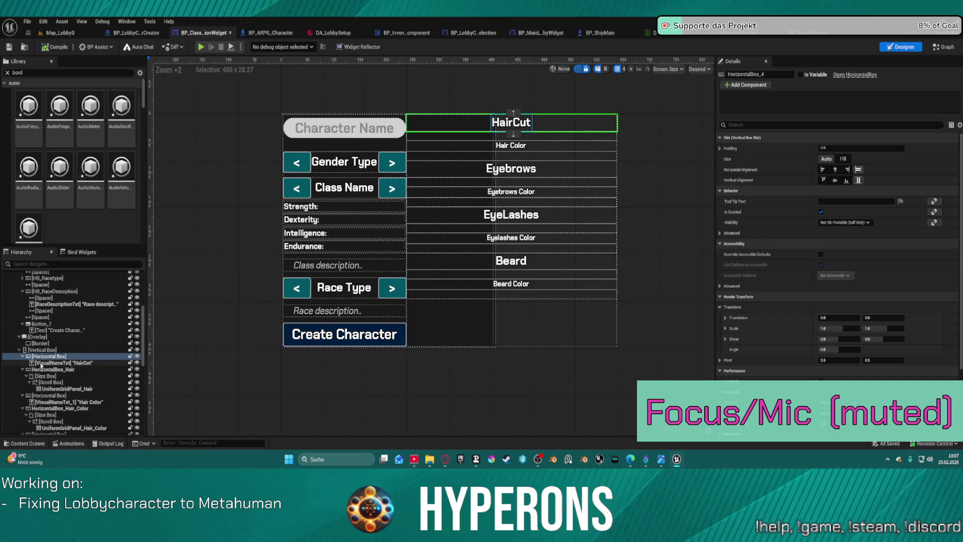
{"action": "scroll", "coordinate": [66, 375], "scroll_direction": "down", "scroll_amount": 4}
{"action": "scroll", "coordinate": [67, 375], "scroll_direction": "down", "scroll_amount": 2}
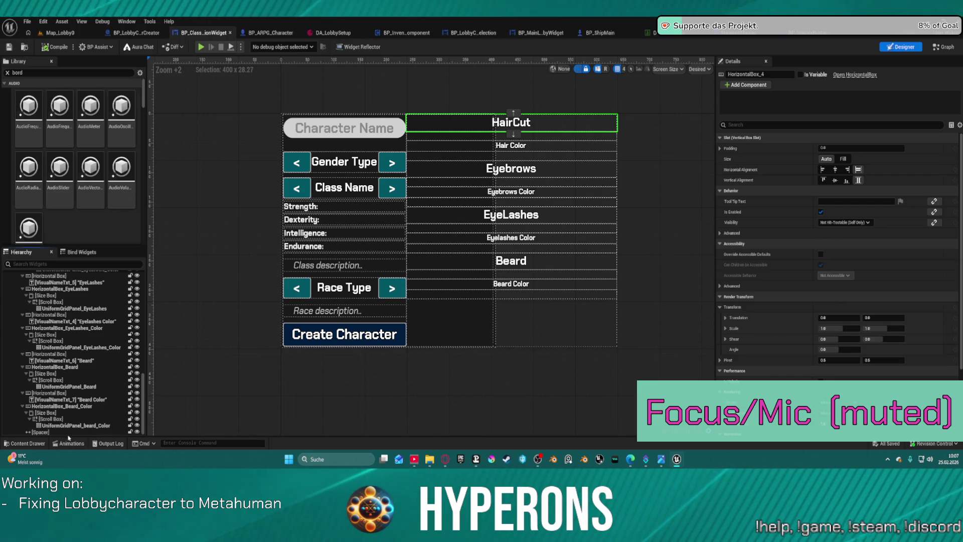
{"action": "scroll", "coordinate": [59, 396], "scroll_direction": "up", "scroll_amount": 1}
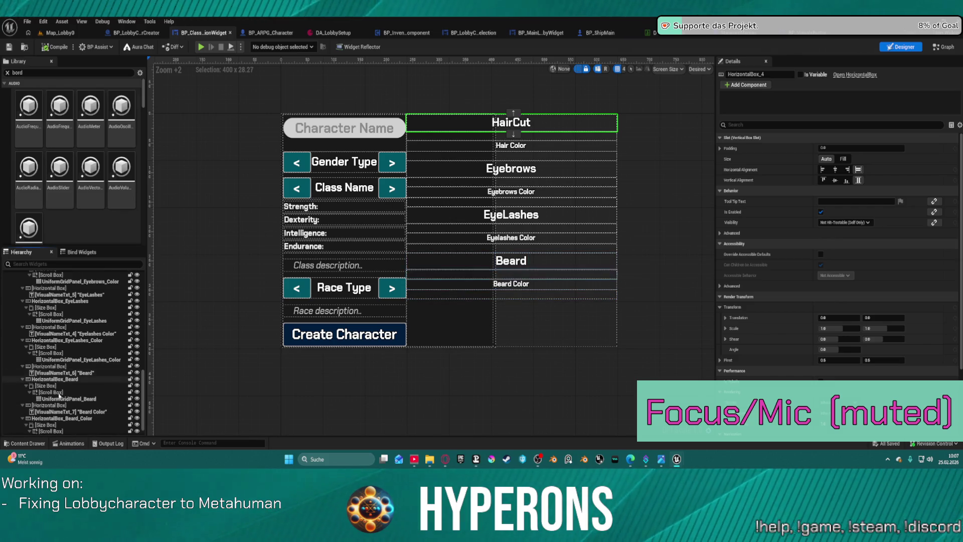
{"action": "scroll", "coordinate": [57, 406], "scroll_direction": "down", "scroll_amount": 1}
{"action": "key", "text": "ctrl+a"}
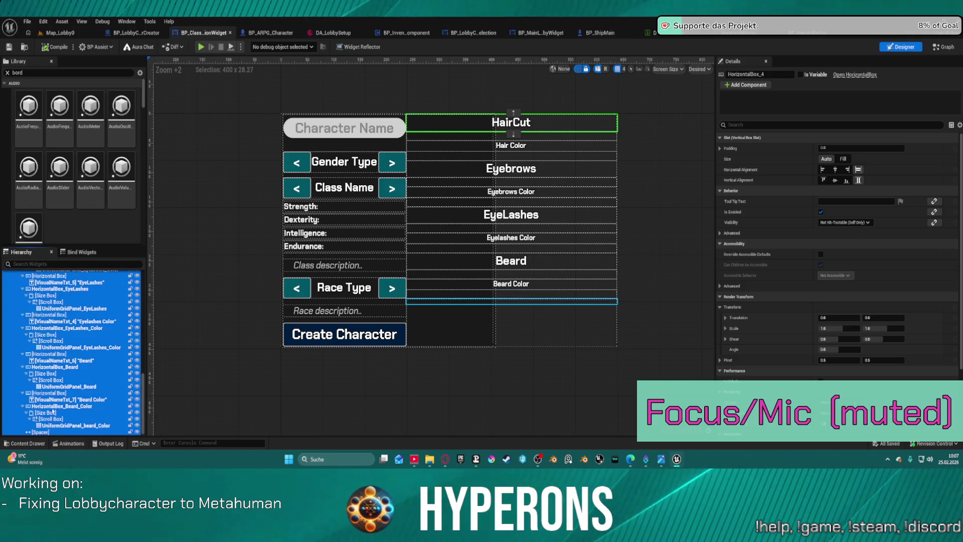
{"action": "right_click", "coordinate": [48, 406]}
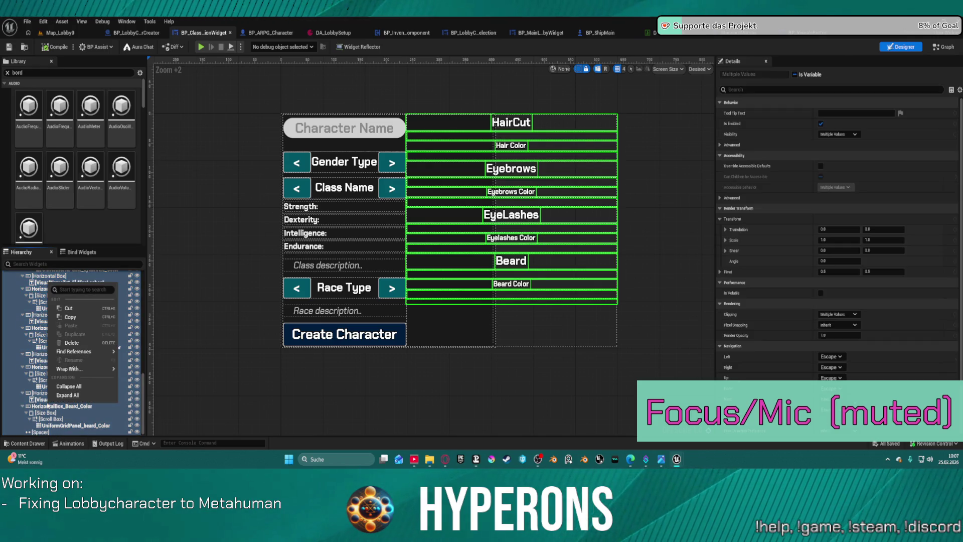
{"action": "left_click", "coordinate": [71, 387]}
Step: Select the rows from HairCut through Beard Color and expand their padding into four sides
{"action": "left_click", "coordinate": [39, 329]}
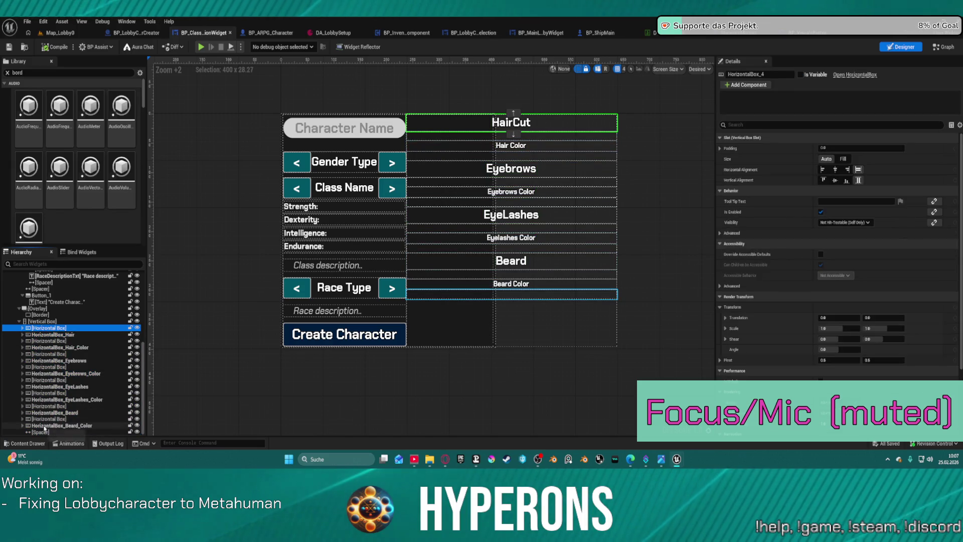
{"action": "left_click", "coordinate": [44, 424], "text": "shift"}
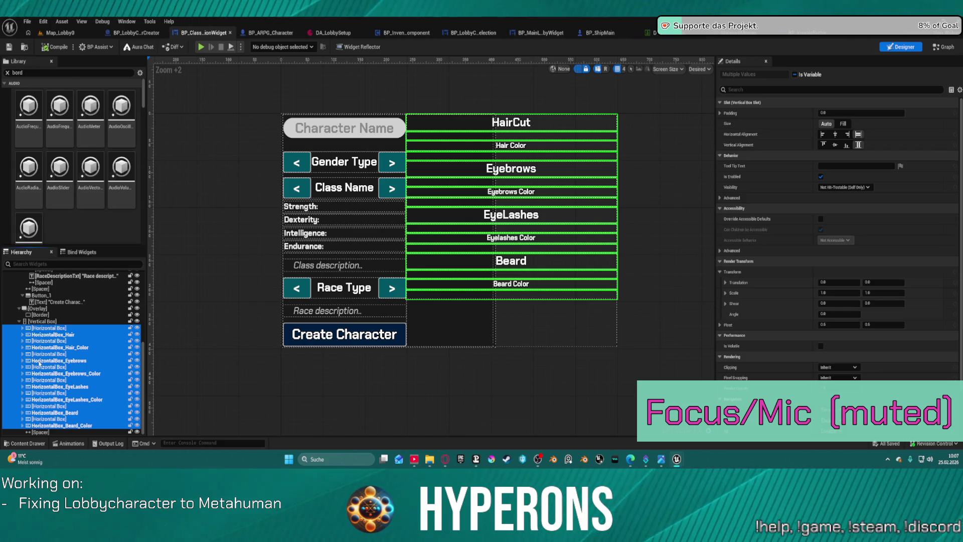
{"action": "right_click", "coordinate": [39, 362]}
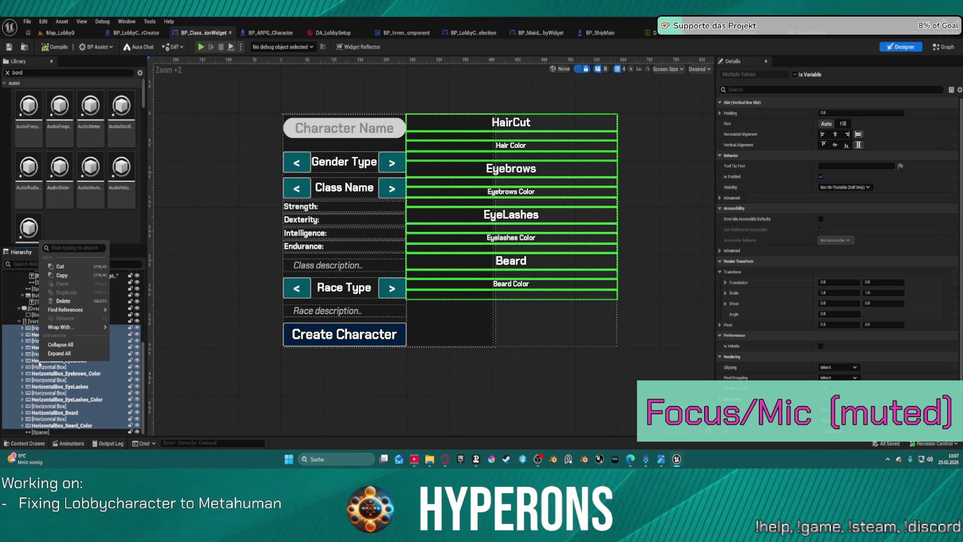
{"action": "left_click", "coordinate": [845, 113]}
{"action": "left_click", "coordinate": [720, 114]}
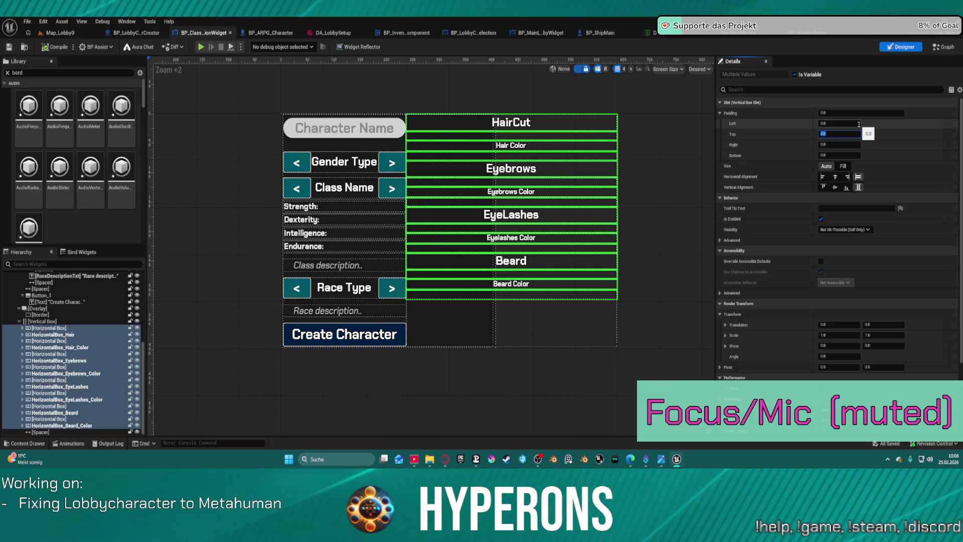
Step: Set the selected rows' padding to Left 10, Right 10, Top 0 and Bottom 0
{"action": "left_click", "coordinate": [847, 122]}
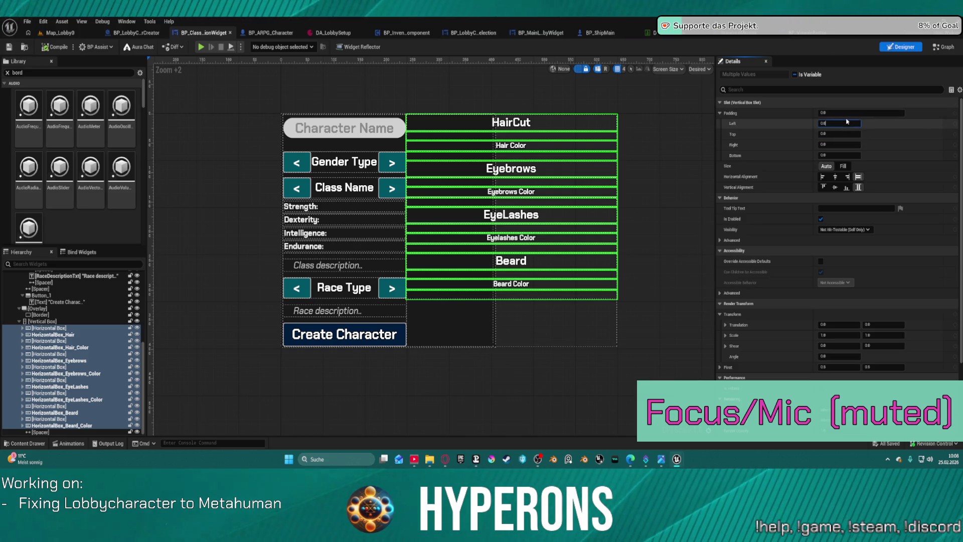
{"action": "left_click", "coordinate": [838, 122]}
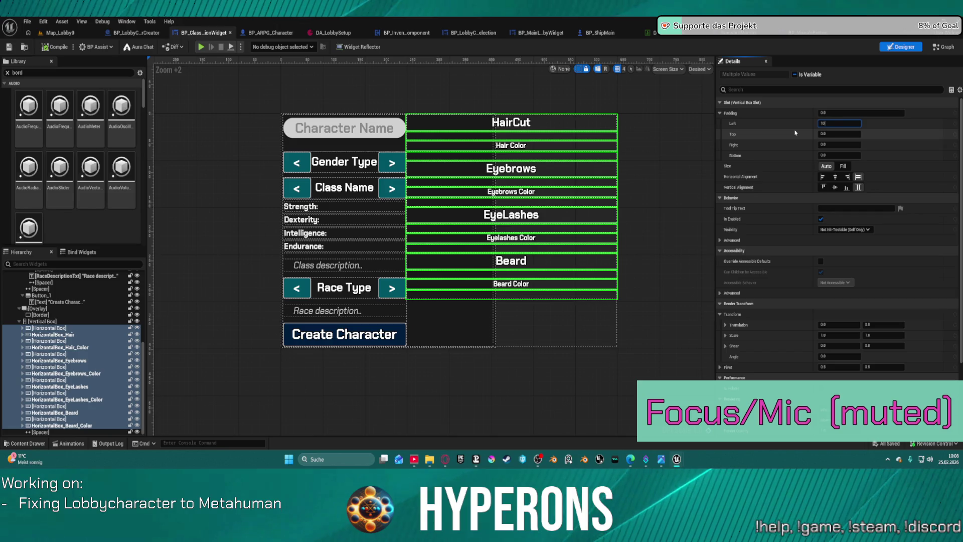
{"action": "key", "text": "Return"}
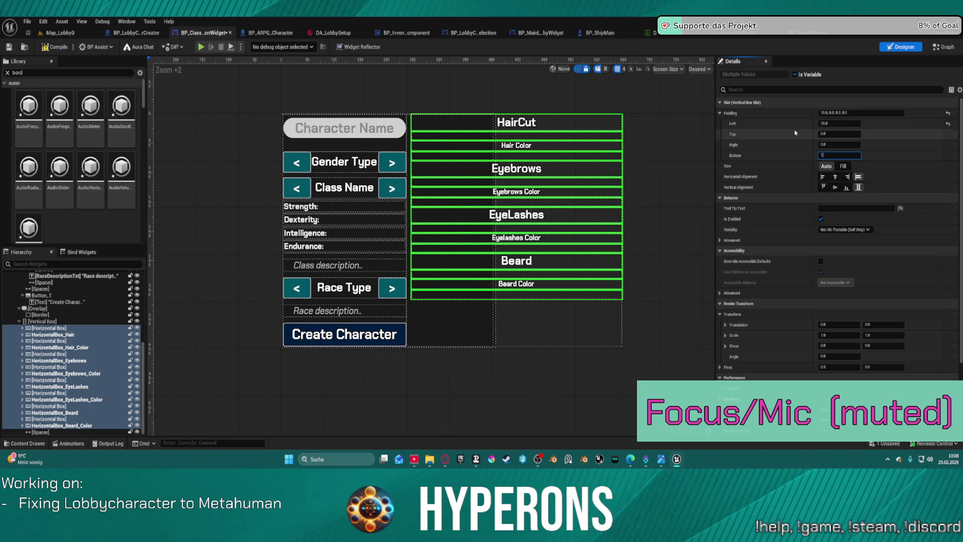
{"action": "type", "text": "0.0"}
{"action": "key", "text": "Return"}
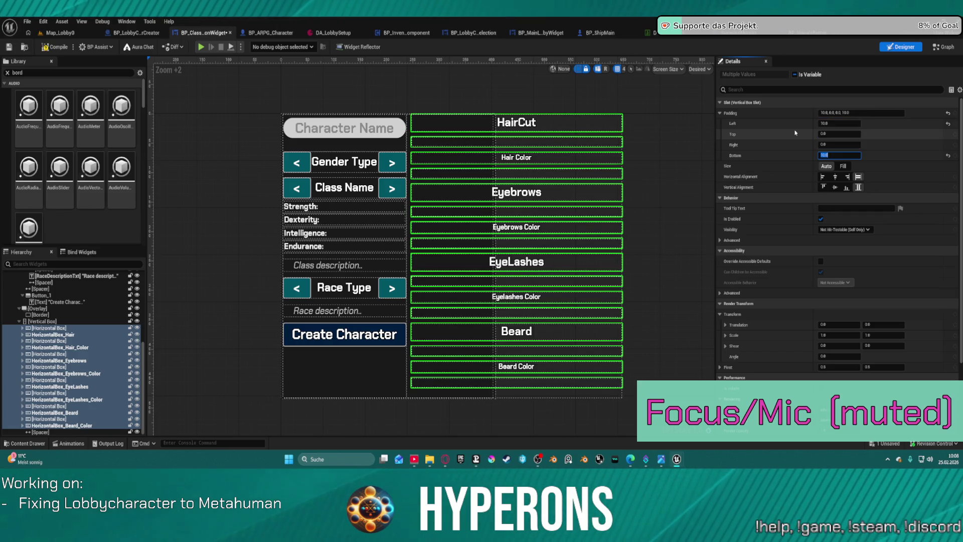
{"action": "left_click", "coordinate": [838, 144]}
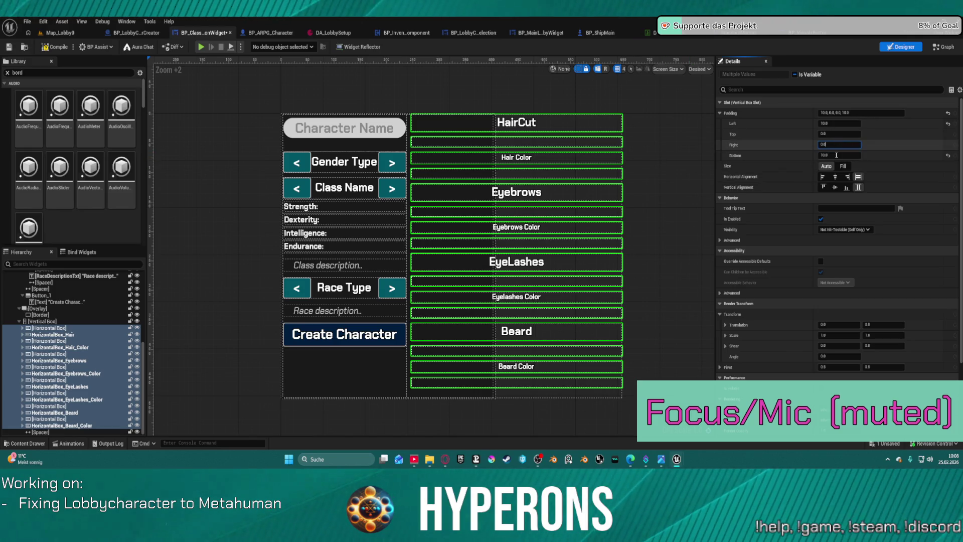
{"action": "left_click", "coordinate": [836, 155]}
{"action": "type", "text": "0"}
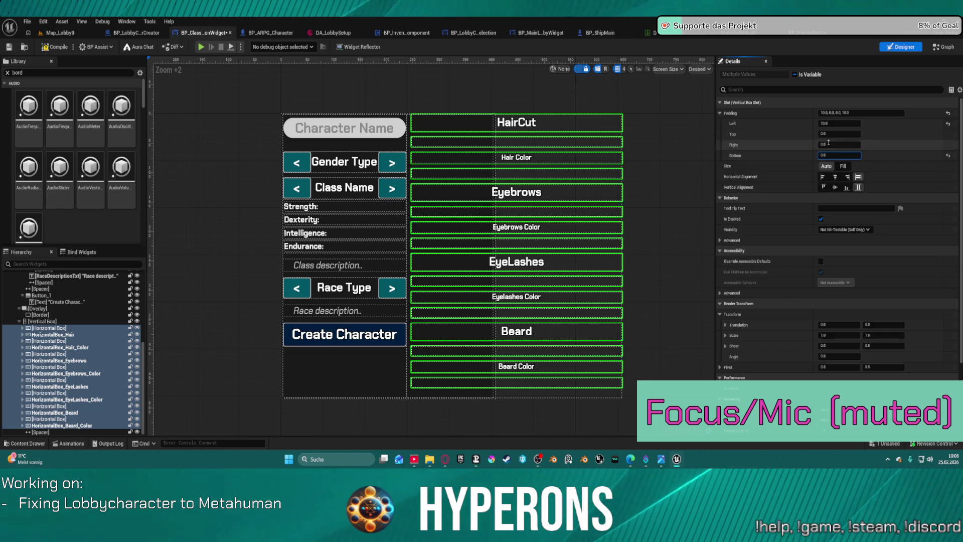
{"action": "left_click", "coordinate": [831, 145]}
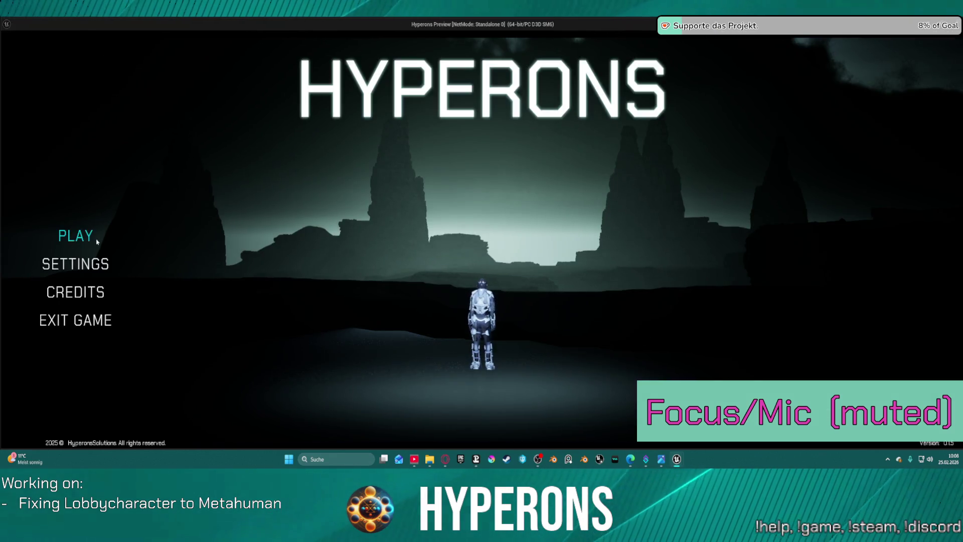
{"action": "left_click", "coordinate": [100, 234]}
{"action": "left_click", "coordinate": [351, 349]}
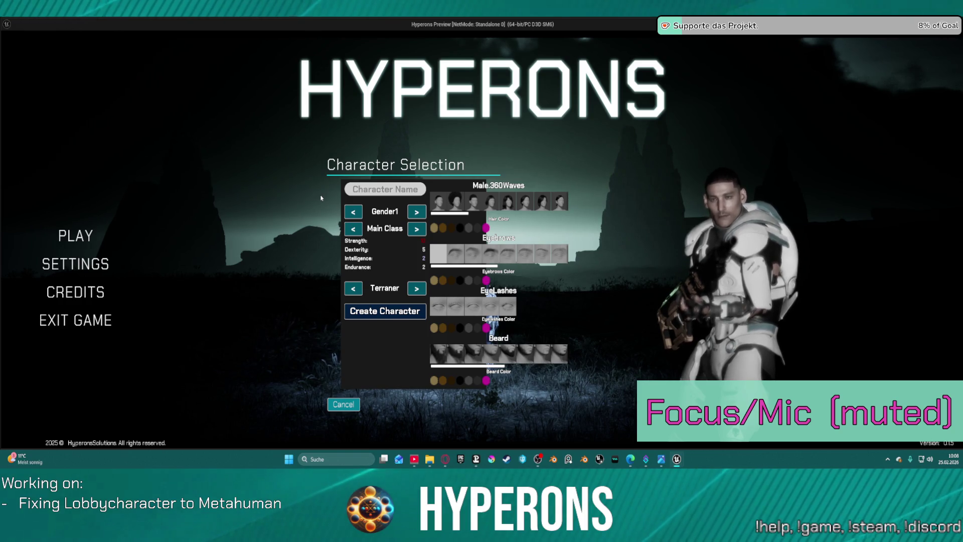
{"action": "key", "text": "alt+Tab"}
{"action": "key", "text": "Escape"}
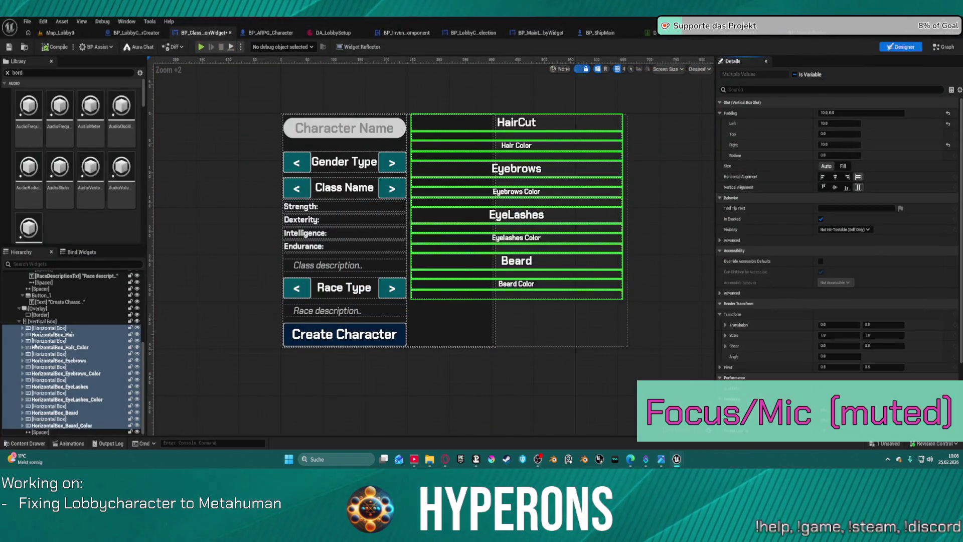
Step: Move the Overlay and Border to the Vertical Box's end and try Overlay size and alignment options
{"action": "left_click", "coordinate": [41, 314]}
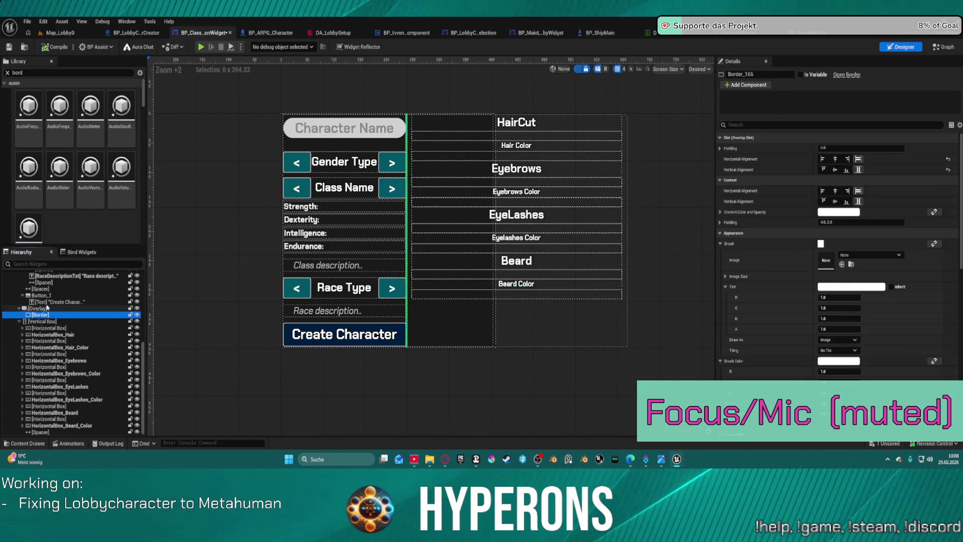
{"action": "left_click", "coordinate": [44, 309], "text": "ctrl"}
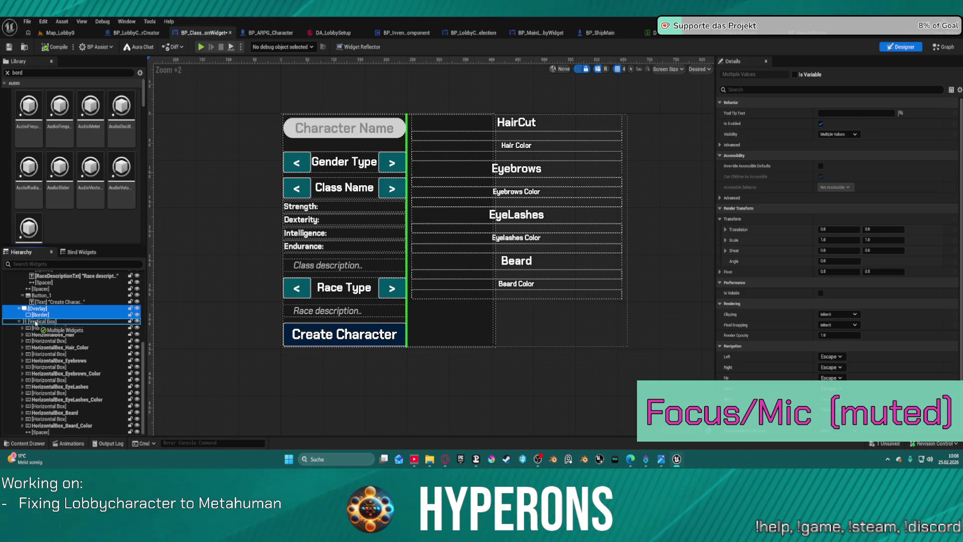
{"action": "left_click_drag", "start_coordinate": [35, 324], "coordinate": [36, 322]}
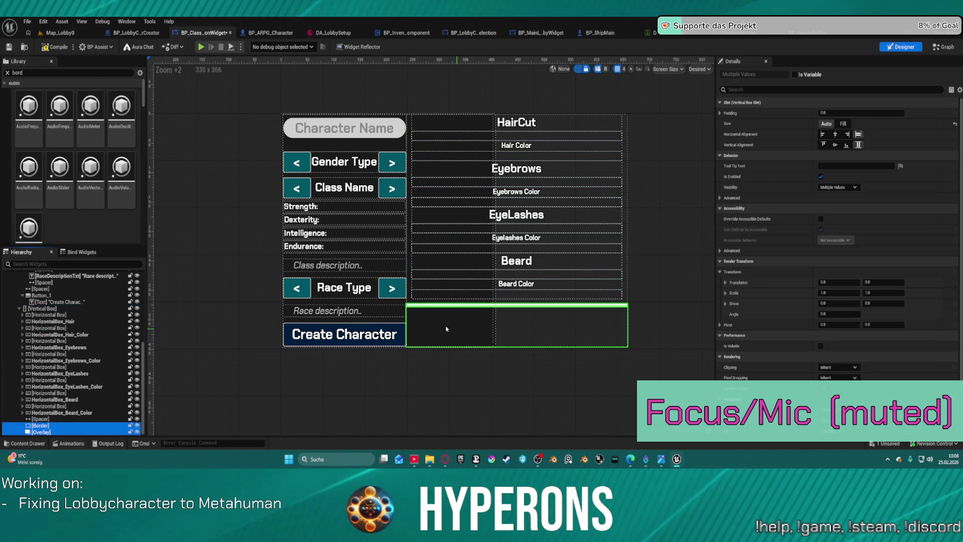
{"action": "left_click", "coordinate": [47, 425]}
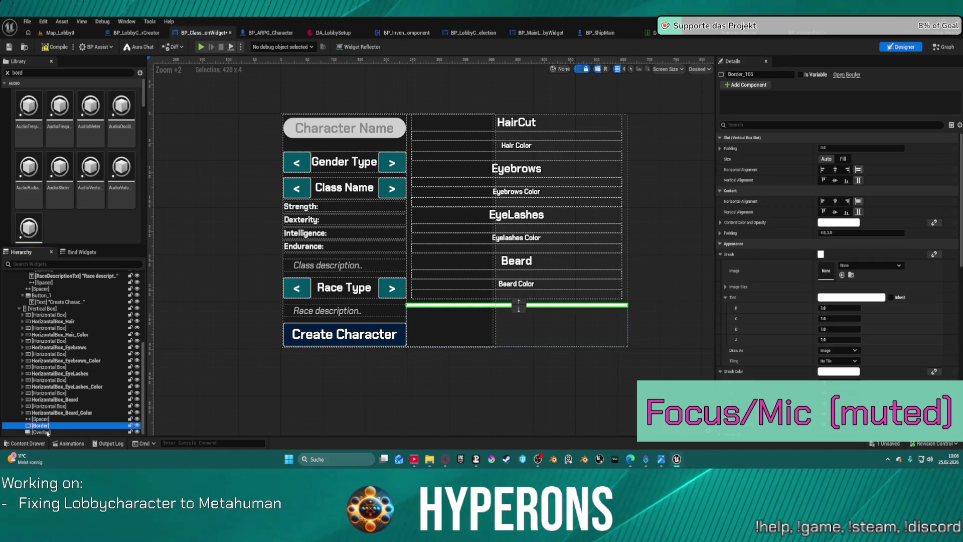
{"action": "left_click", "coordinate": [46, 432]}
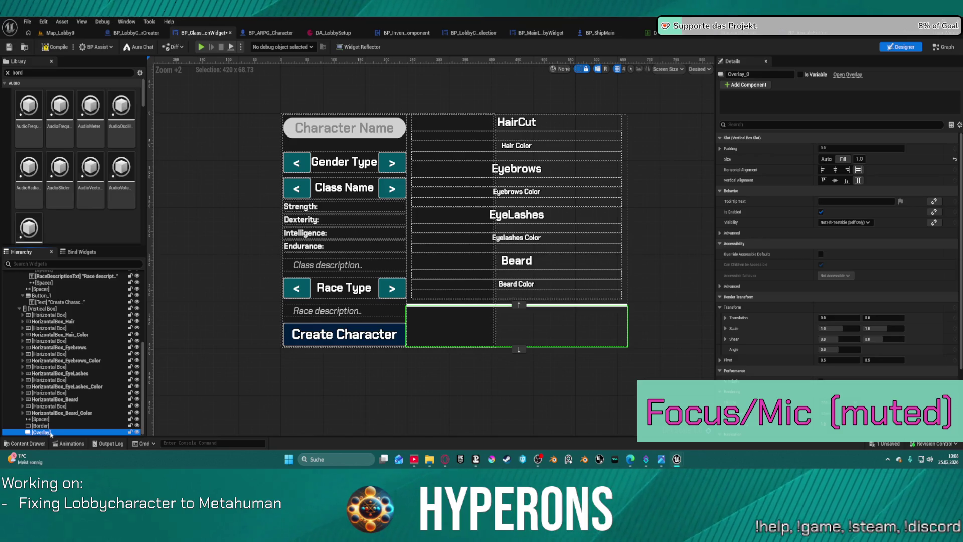
{"action": "left_click", "coordinate": [825, 158]}
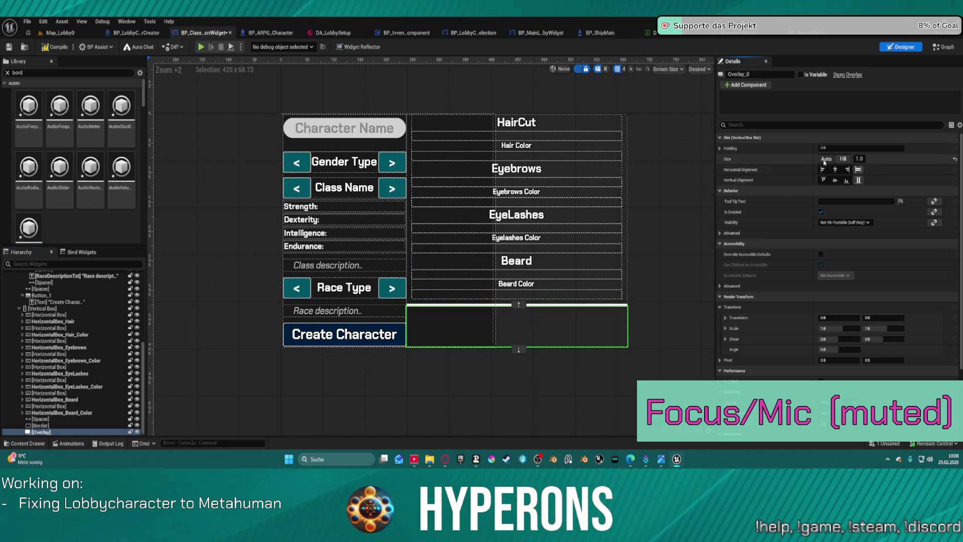
{"action": "left_click", "coordinate": [833, 181]}
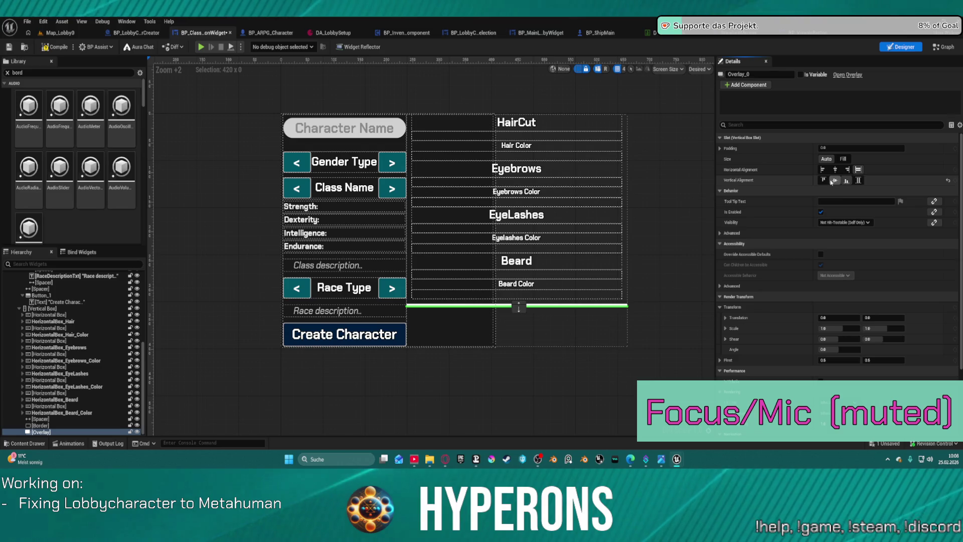
{"action": "left_click", "coordinate": [858, 180]}
{"action": "left_click", "coordinate": [835, 169]}
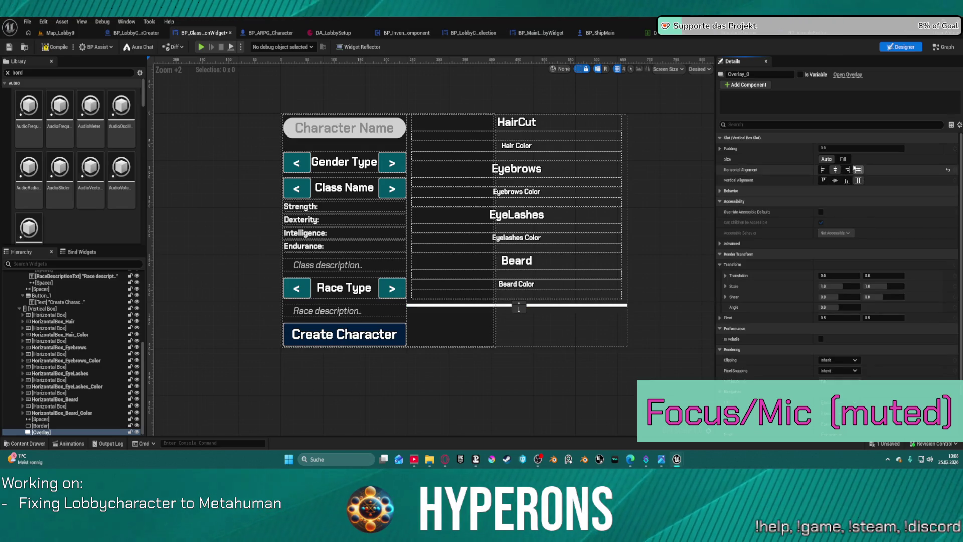
{"action": "left_click", "coordinate": [843, 159]}
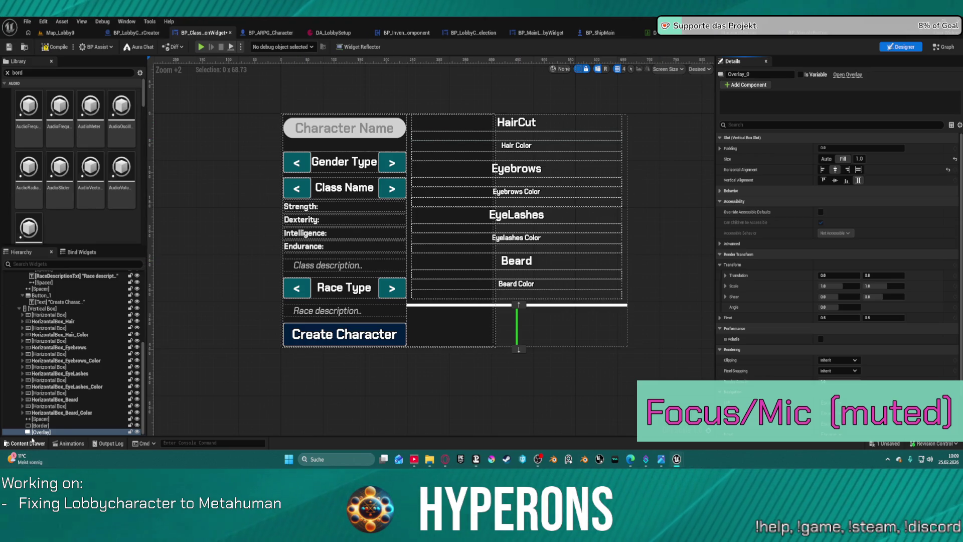
Step: Delete the Overlay and Border, leaving the Spacer at the end of the column
{"action": "key", "text": "Delete"}
{"action": "left_click", "coordinate": [44, 430]}
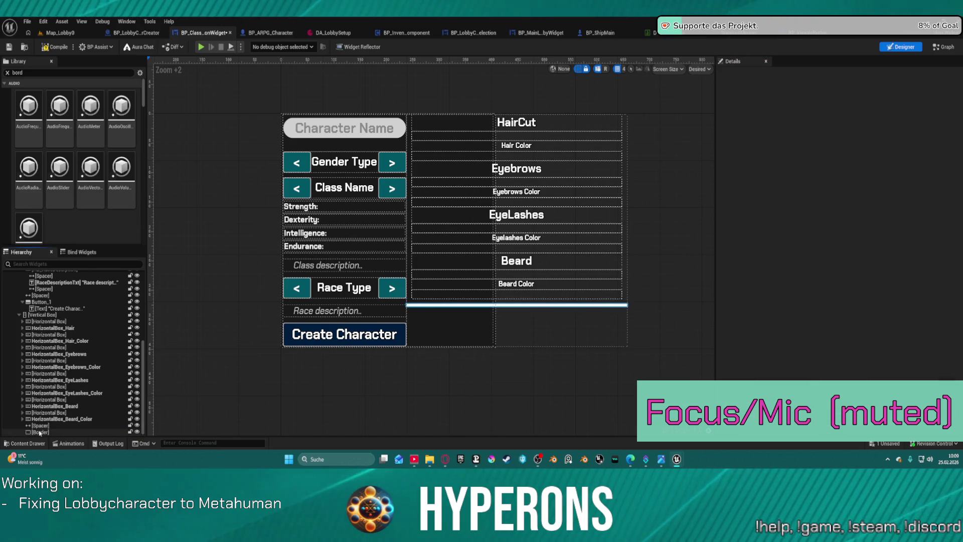
{"action": "key", "text": "Delete"}
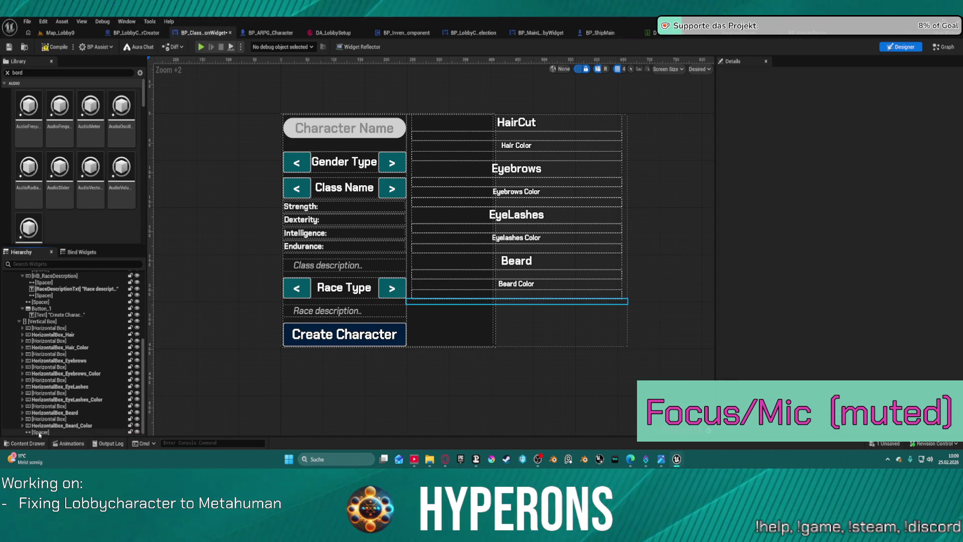
{"action": "left_click", "coordinate": [40, 432]}
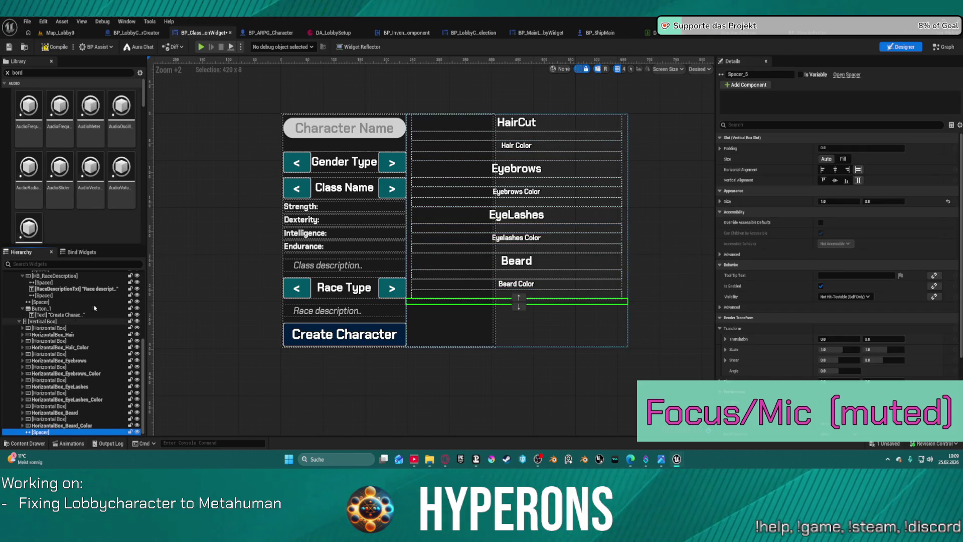
Step: Paste a Spacer into the appearance-options column and place it above the Eyebrows row
{"action": "left_click", "coordinate": [442, 168]}
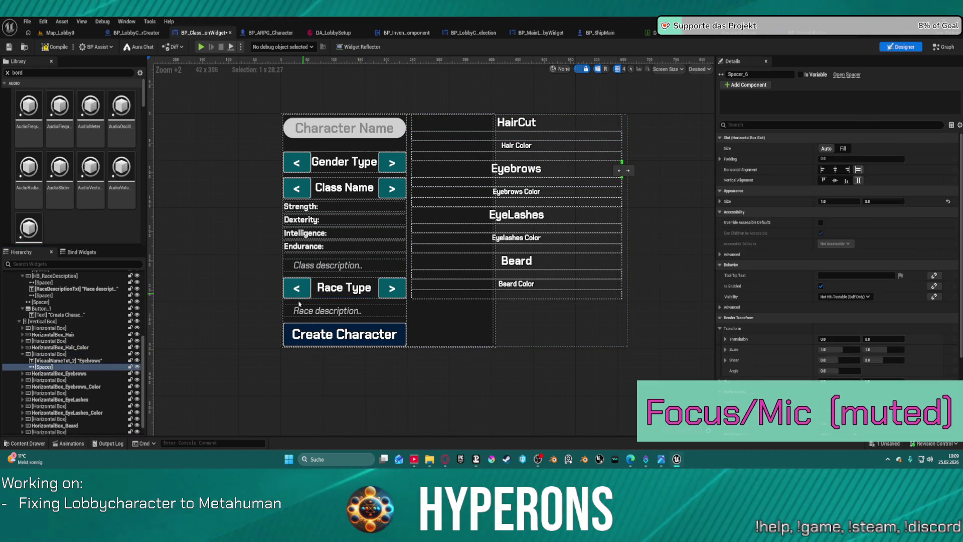
{"action": "left_click", "coordinate": [197, 323]}
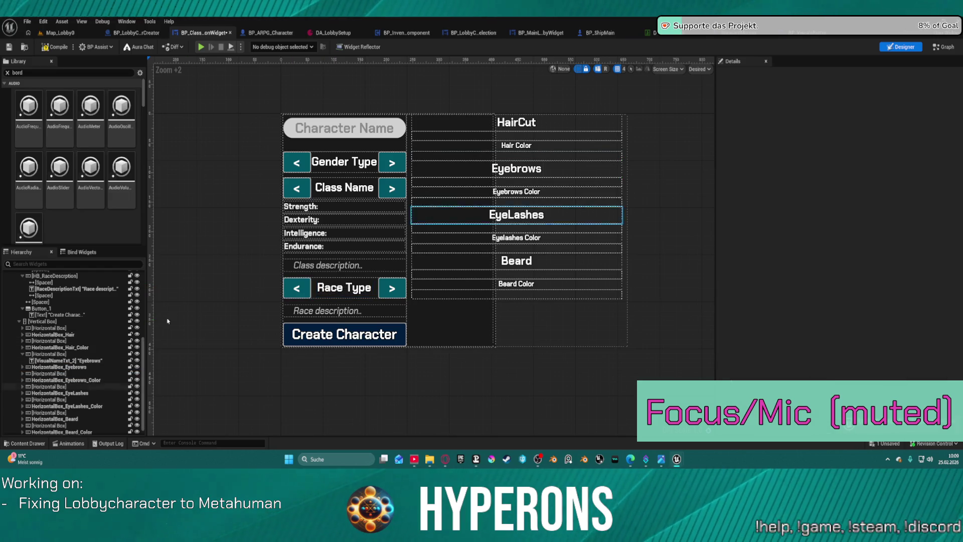
{"action": "left_click", "coordinate": [431, 168]}
{"action": "key", "text": "ctrl+v"}
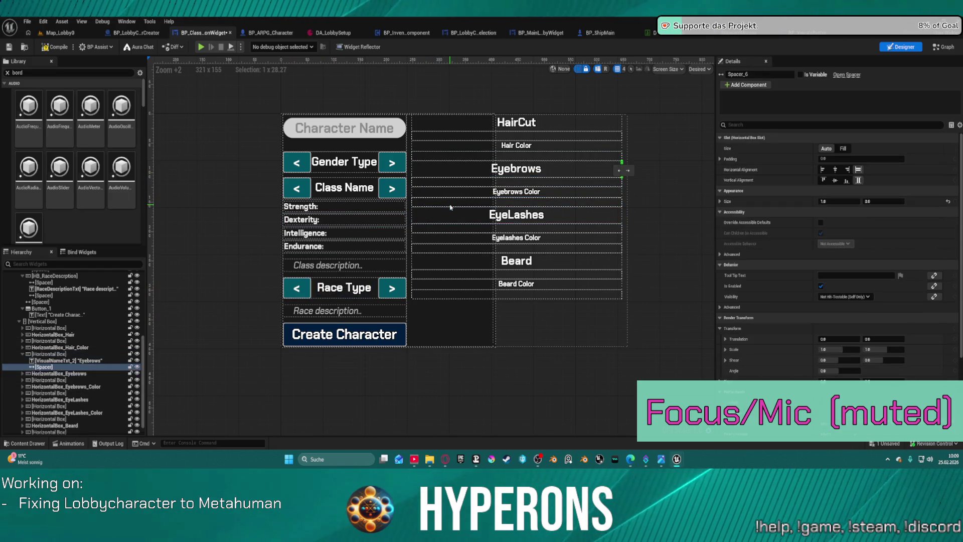
{"action": "key", "text": "Delete"}
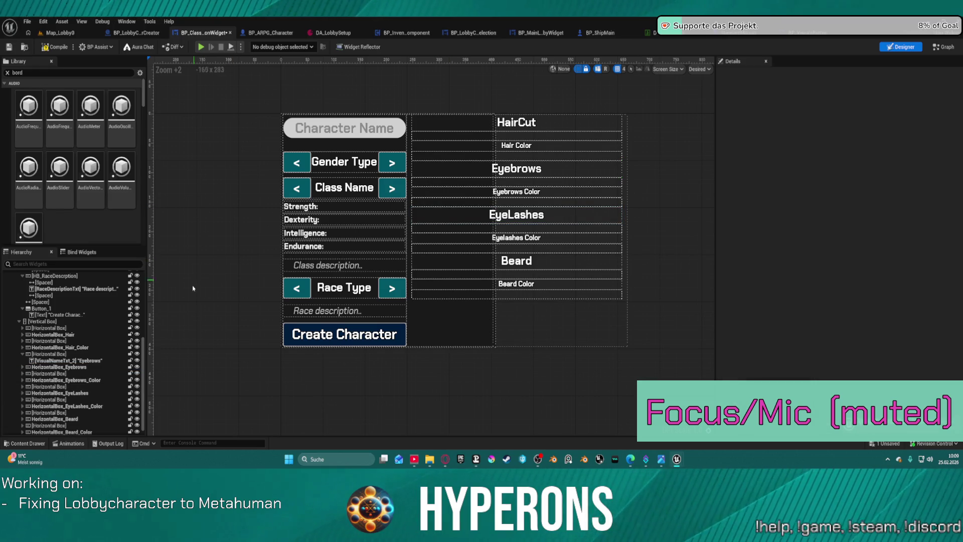
{"action": "left_click", "coordinate": [52, 328]}
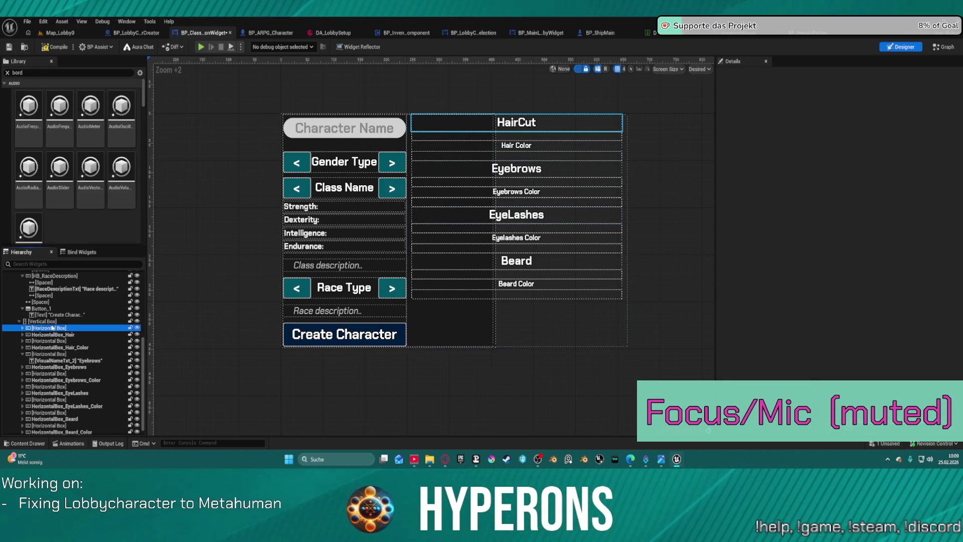
{"action": "left_click", "coordinate": [56, 320]}
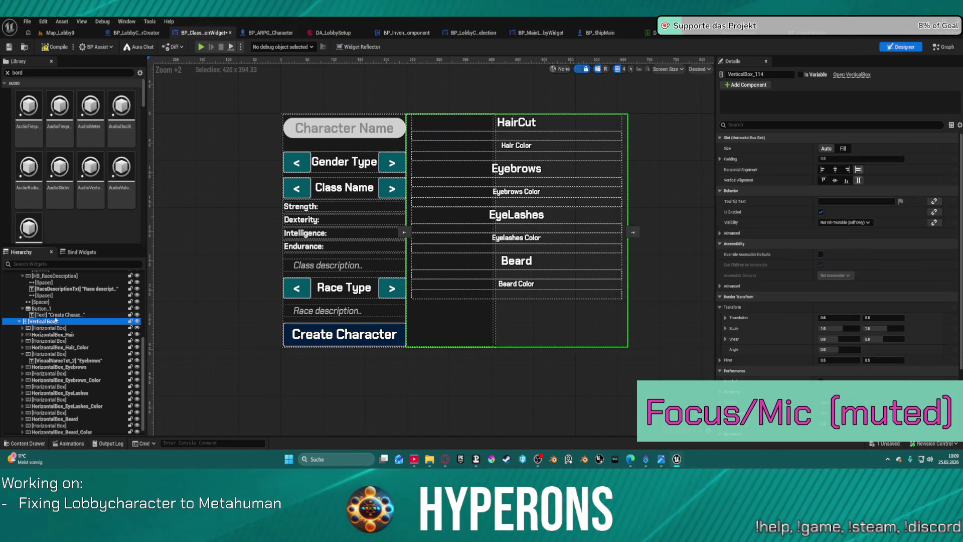
{"action": "key", "text": "ctrl+v"}
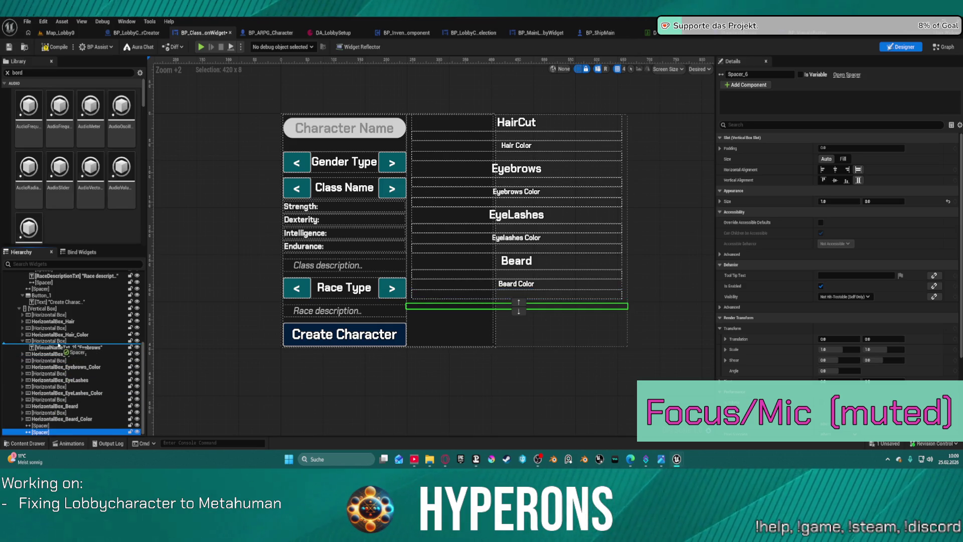
{"action": "left_click_drag", "start_coordinate": [58, 341], "coordinate": [60, 342]}
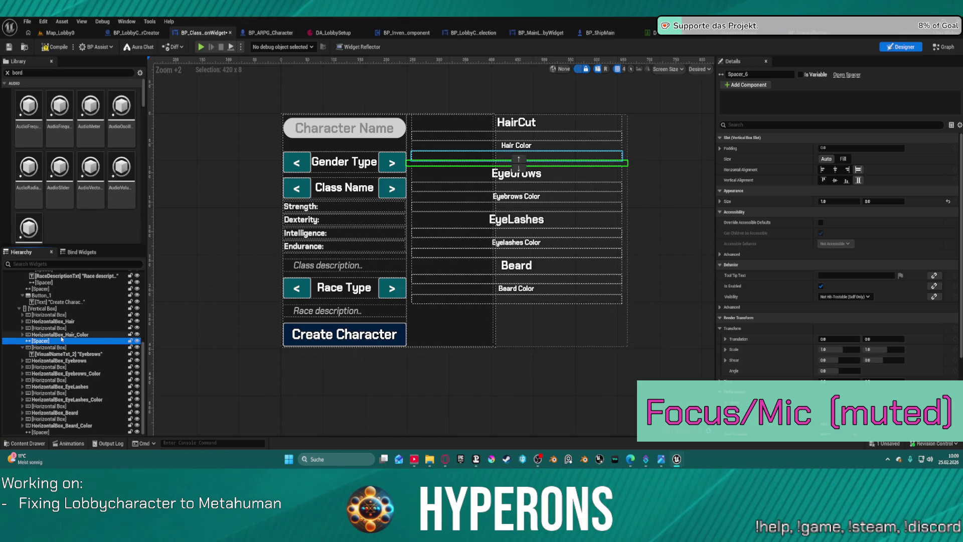
Step: Duplicate the Spacer with Ctrl+D and place copies above the EyeLashes and Beard rows
{"action": "key", "text": "ctrl+d"}
{"action": "left_click_drag", "start_coordinate": [45, 351], "coordinate": [44, 394]}
{"action": "left_click_drag", "start_coordinate": [43, 390], "coordinate": [42, 398]}
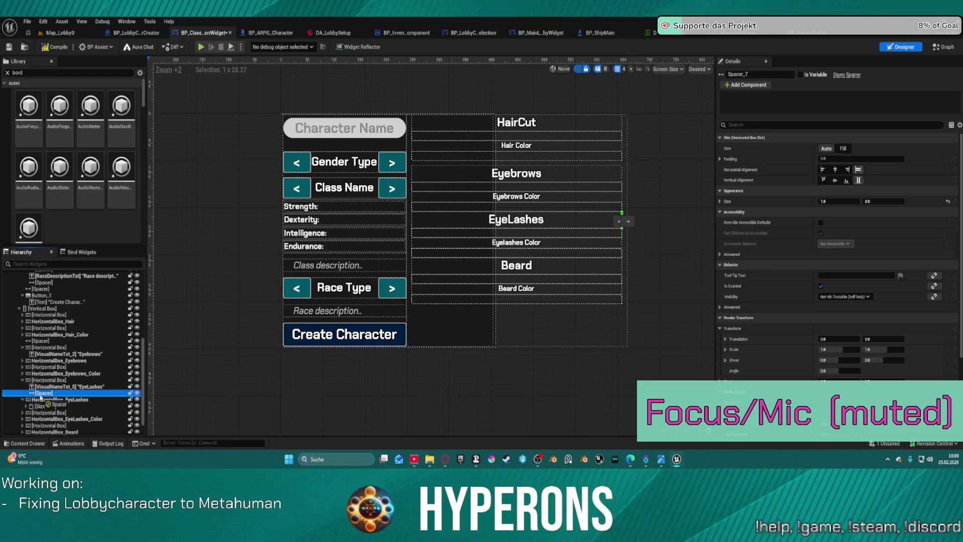
{"action": "left_click_drag", "start_coordinate": [42, 400], "coordinate": [43, 398]}
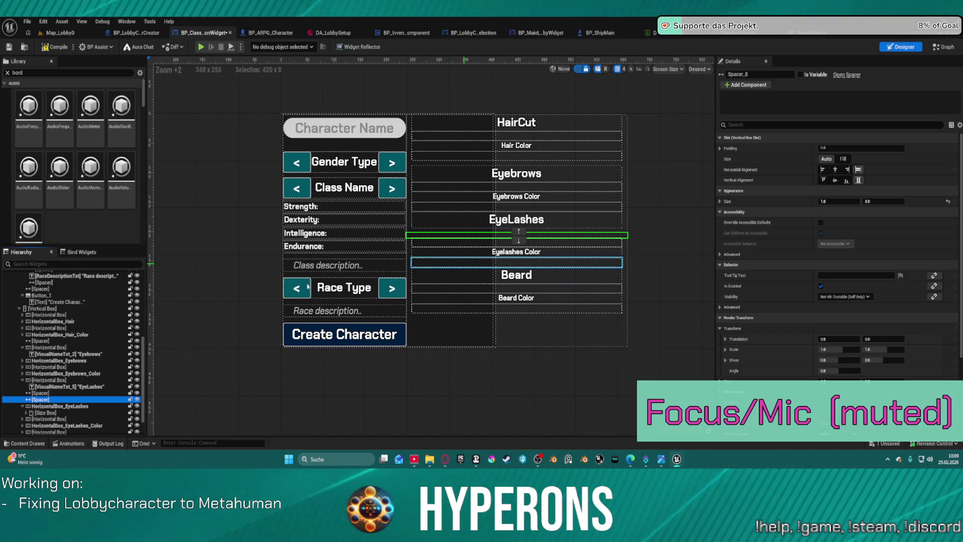
{"action": "scroll", "coordinate": [60, 381], "scroll_direction": "down", "scroll_amount": 2}
{"action": "mouse_move", "coordinate": [42, 369]}
{"action": "left_mouse_down"}
{"action": "mouse_move", "coordinate": [35, 404]}
{"action": "mouse_move", "coordinate": [13, 423]}
{"action": "mouse_move", "coordinate": [15, 396]}
{"action": "mouse_move", "coordinate": [21, 411]}
{"action": "left_mouse_up"}
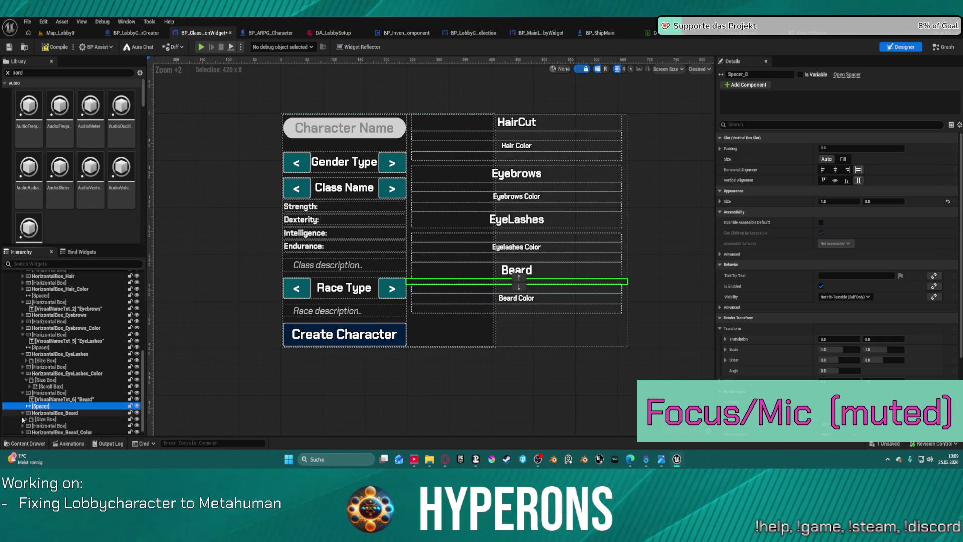
{"action": "scroll", "coordinate": [37, 430], "scroll_direction": "down", "scroll_amount": 1}
{"action": "left_click", "coordinate": [39, 432]}
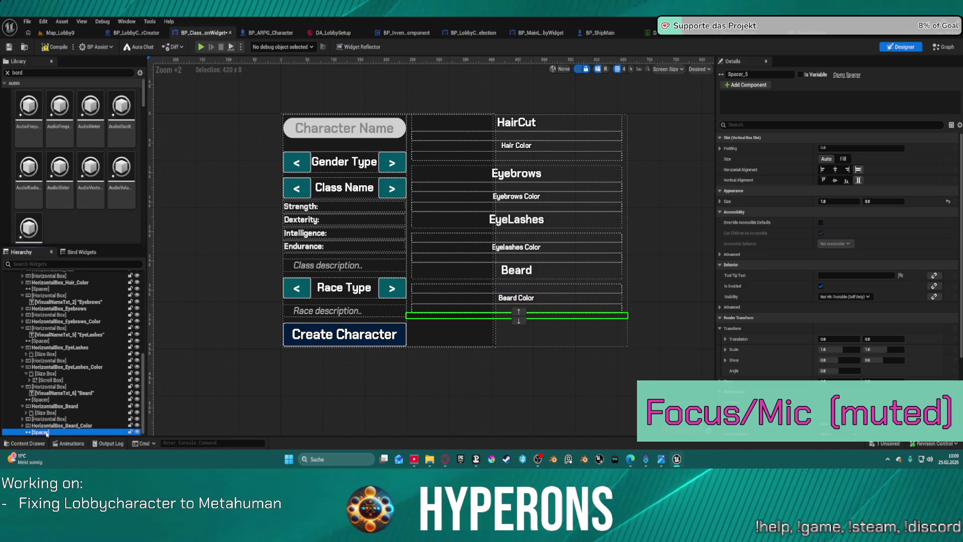
{"action": "left_click", "coordinate": [627, 382]}
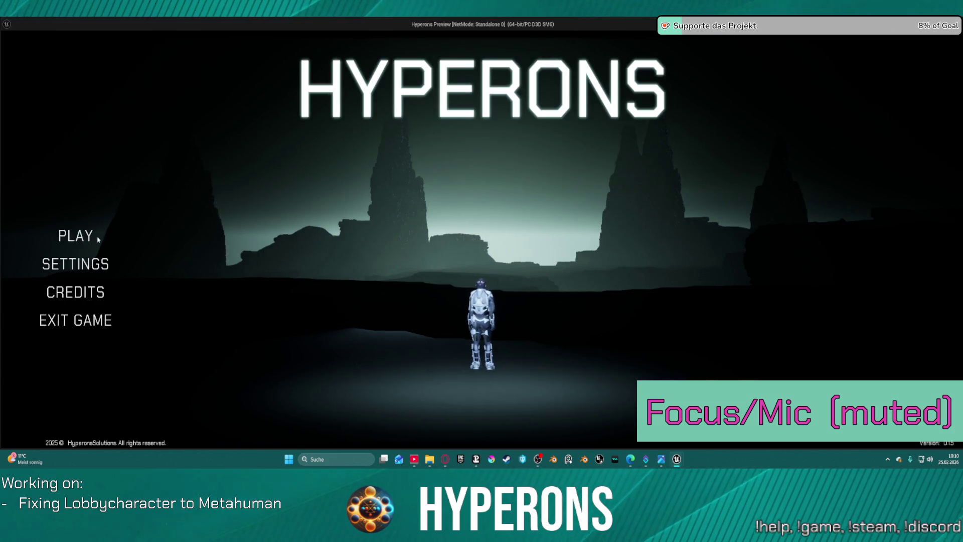
{"action": "left_click", "coordinate": [98, 236]}
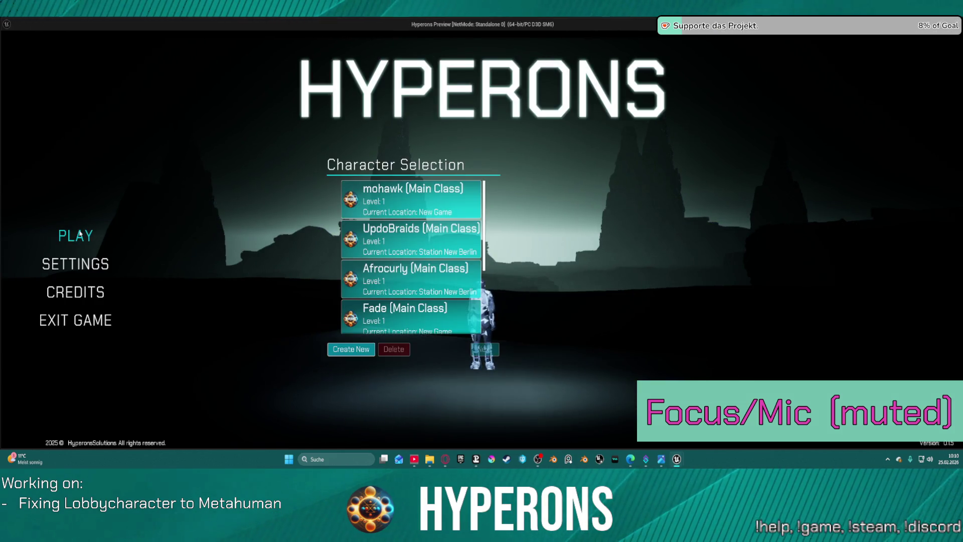
{"action": "left_click", "coordinate": [352, 349]}
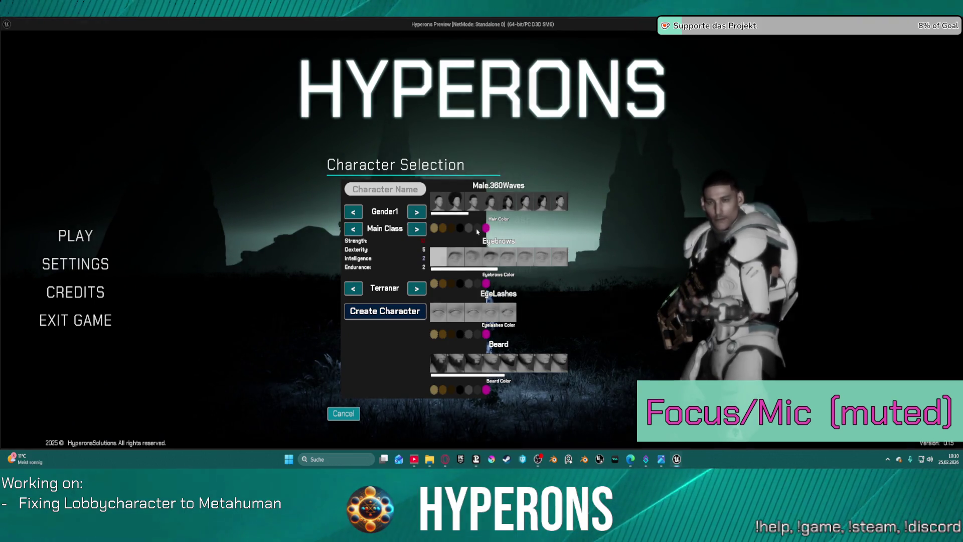
{"action": "key", "text": "Escape"}
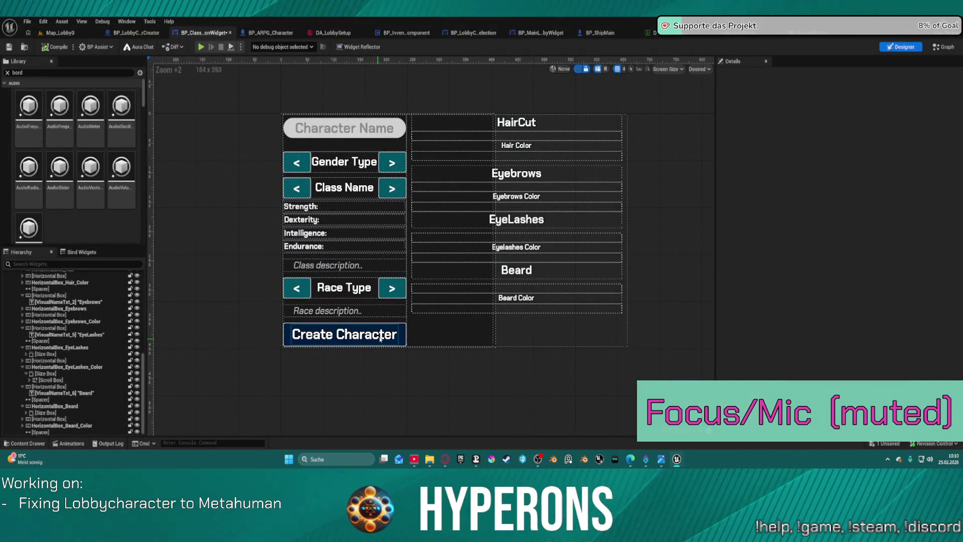
Step: Set the appearance-options column's Slot Size to Fill, after trying and undoing it on the stats column
{"action": "scroll", "coordinate": [78, 326], "scroll_direction": "up", "scroll_amount": 10}
{"action": "left_click", "coordinate": [75, 300]}
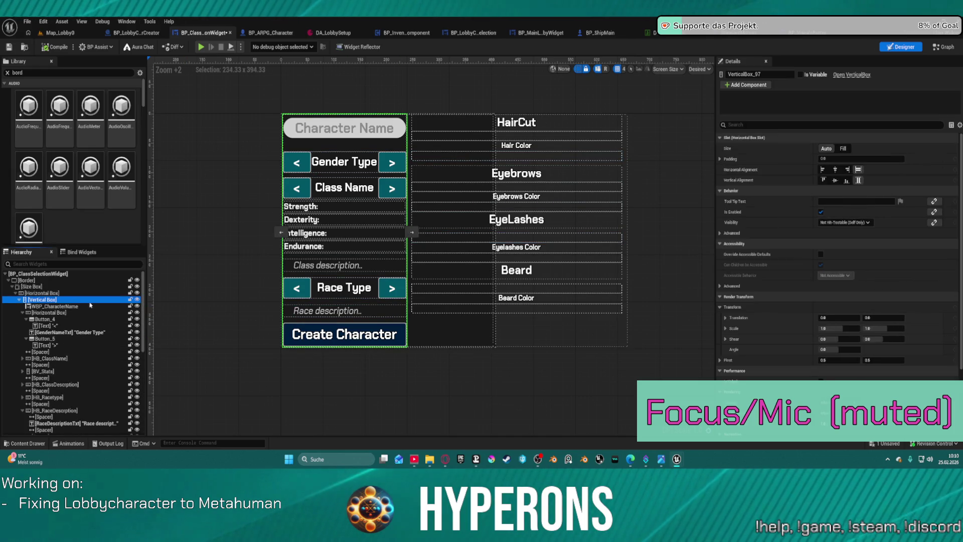
{"action": "left_click", "coordinate": [842, 149]}
{"action": "key", "text": "ctrl+z"}
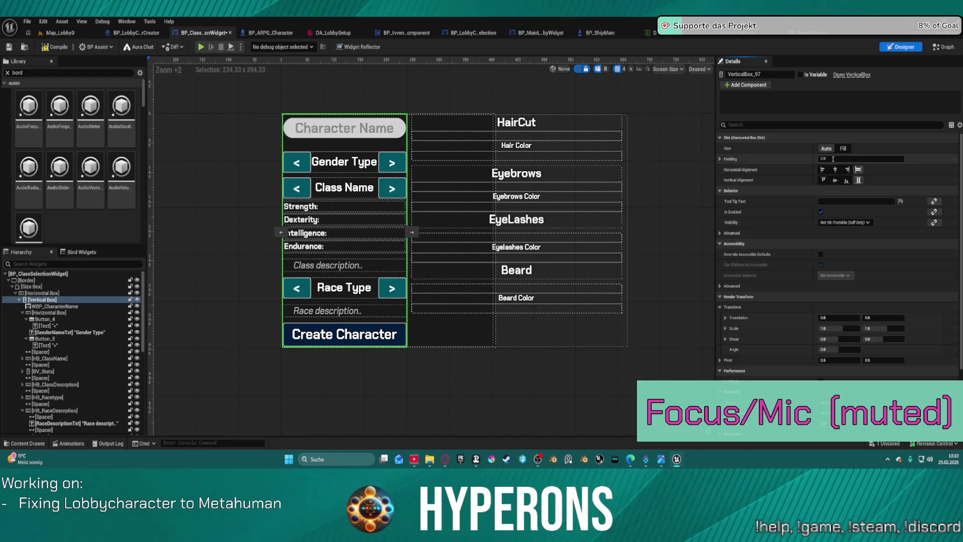
{"action": "left_click", "coordinate": [859, 180]}
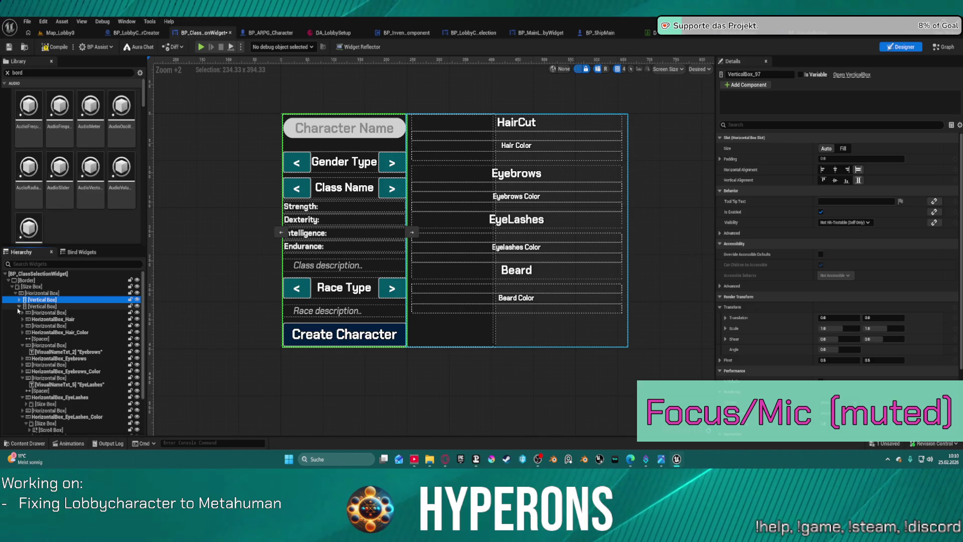
{"action": "left_click", "coordinate": [19, 300]}
{"action": "left_click", "coordinate": [34, 307]}
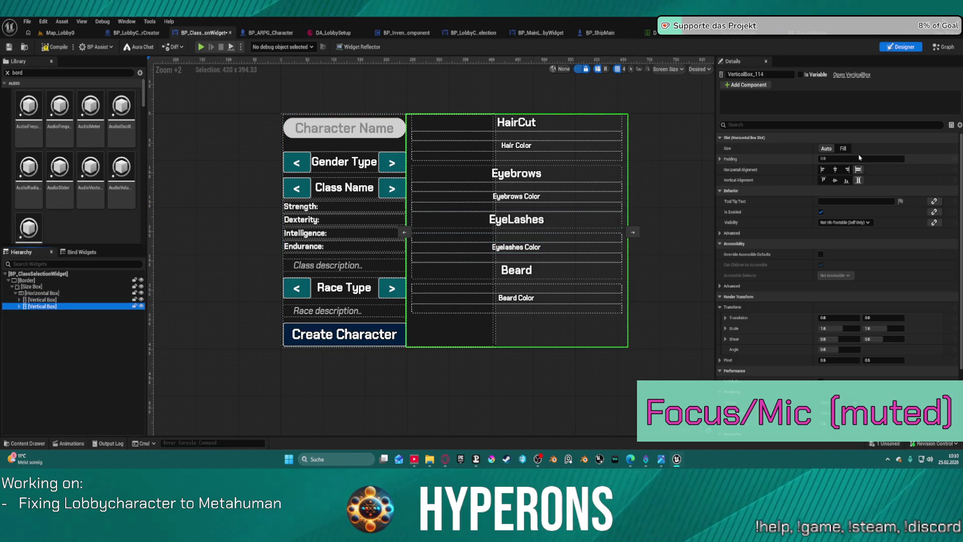
{"action": "left_click", "coordinate": [843, 149]}
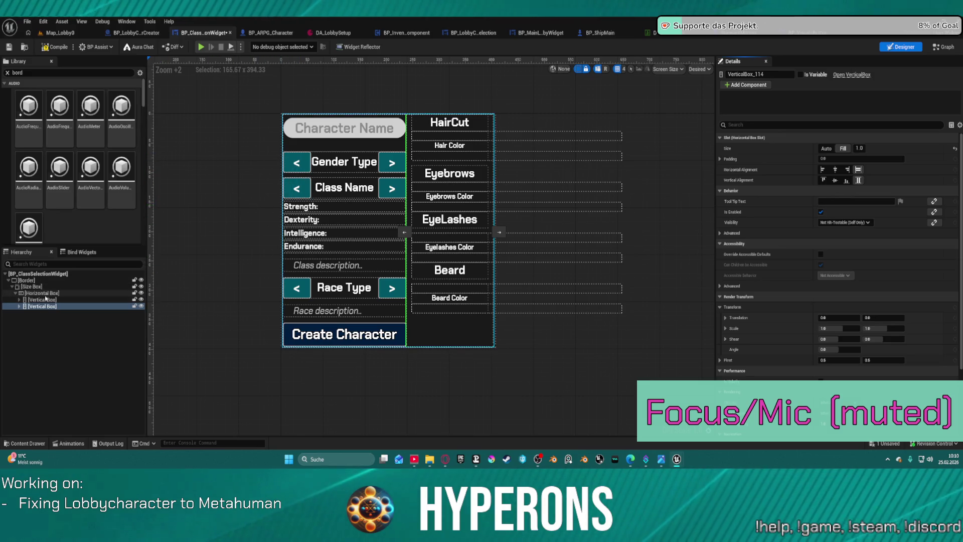
Step: Set the appearance-options column's Left and Right padding to 20 each
{"action": "left_click", "coordinate": [831, 161]}
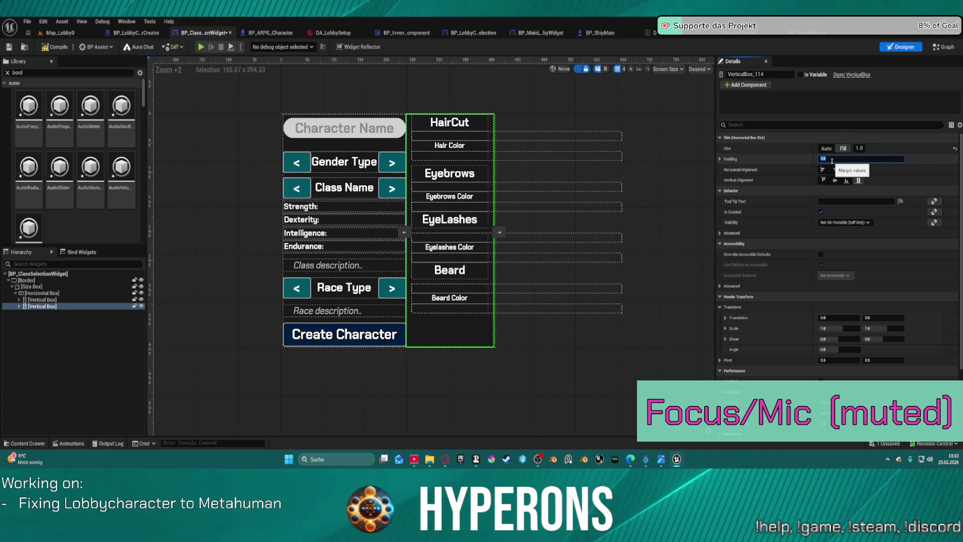
{"action": "left_click", "coordinate": [719, 159]}
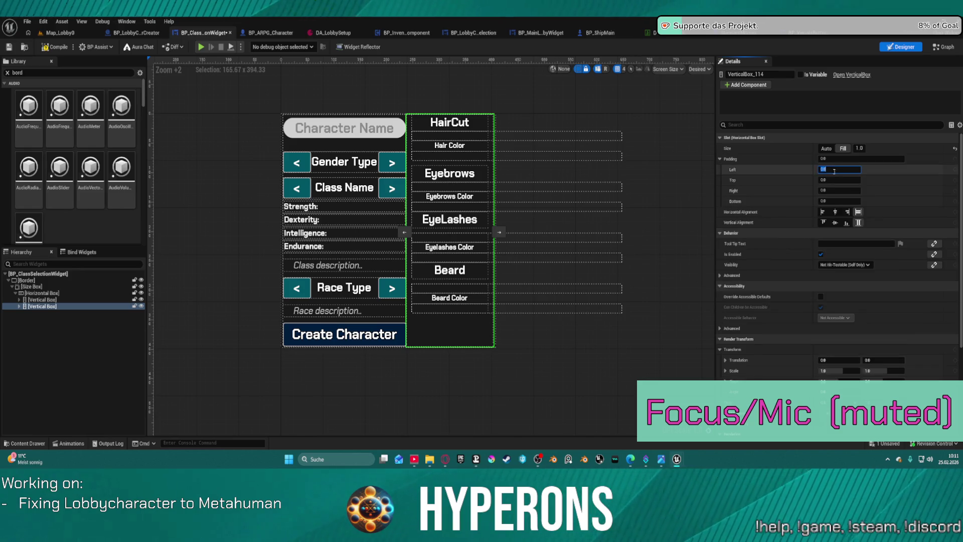
{"action": "key", "text": "Tab"}
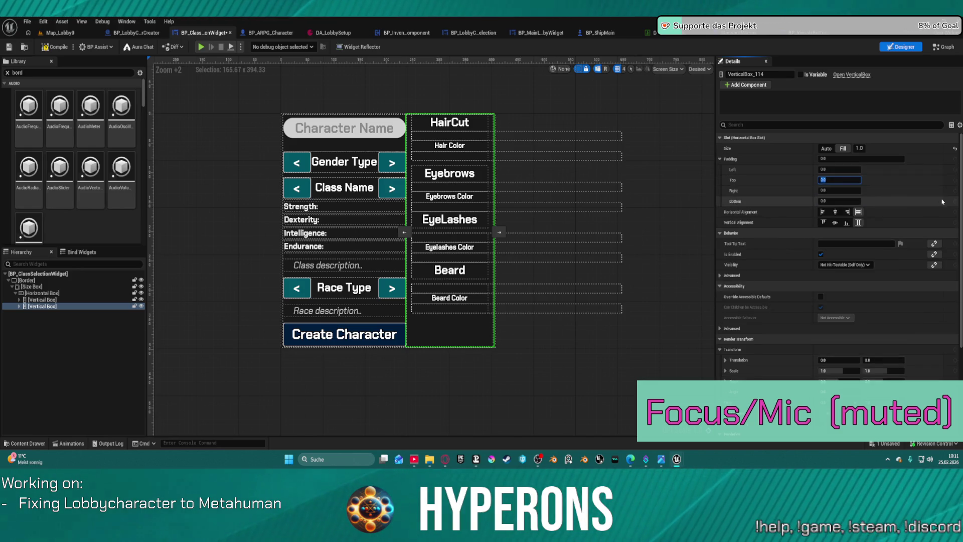
{"action": "left_click", "coordinate": [836, 168]}
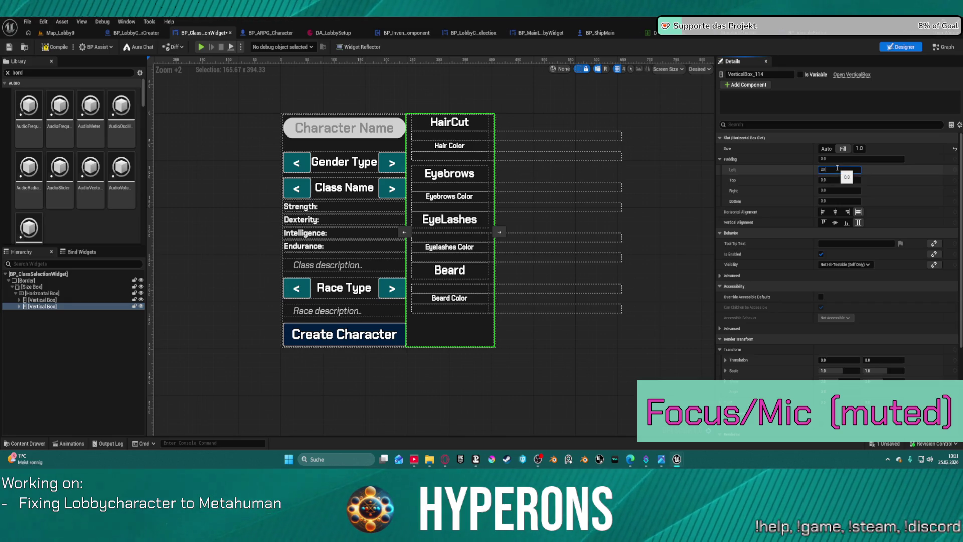
{"action": "key", "text": "Return"}
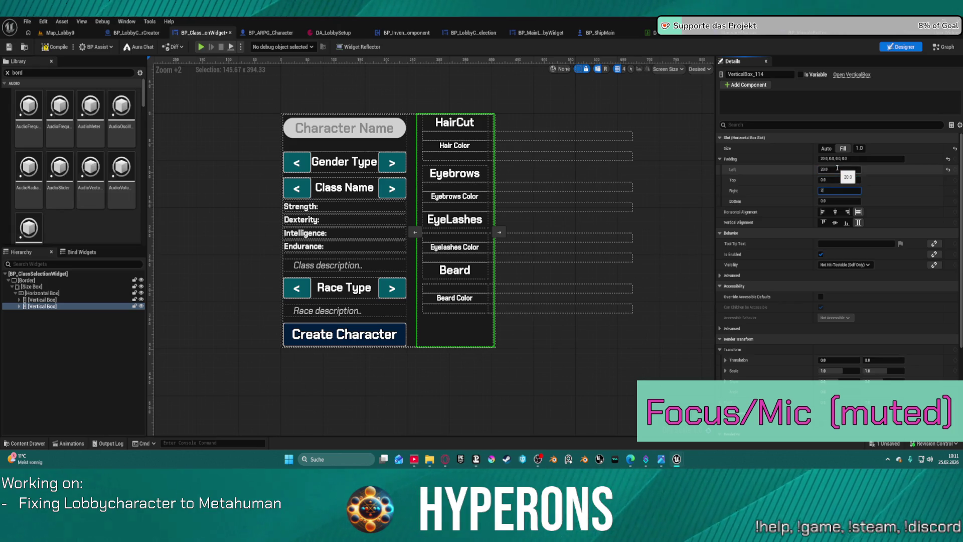
{"action": "type", "text": "20"}
{"action": "key", "text": "Return"}
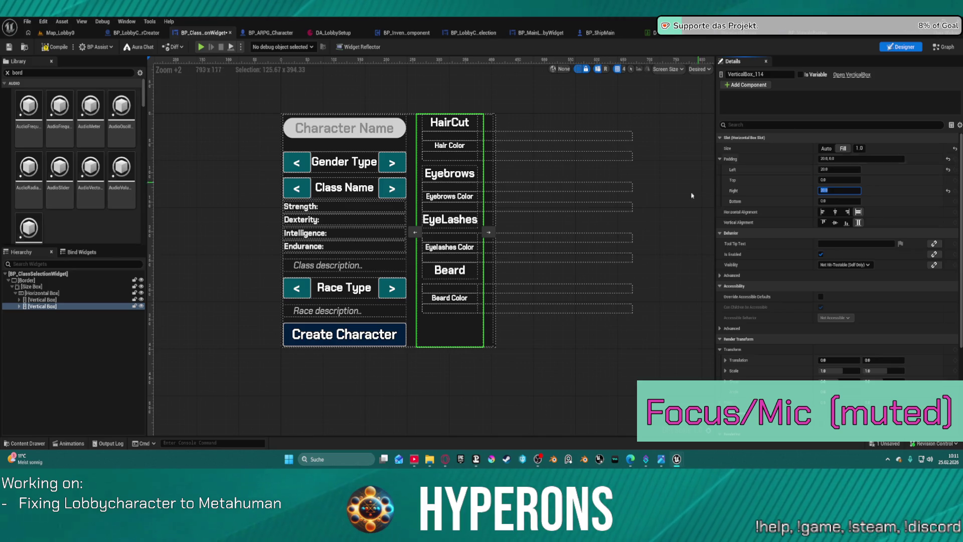
{"action": "left_click", "coordinate": [515, 369]}
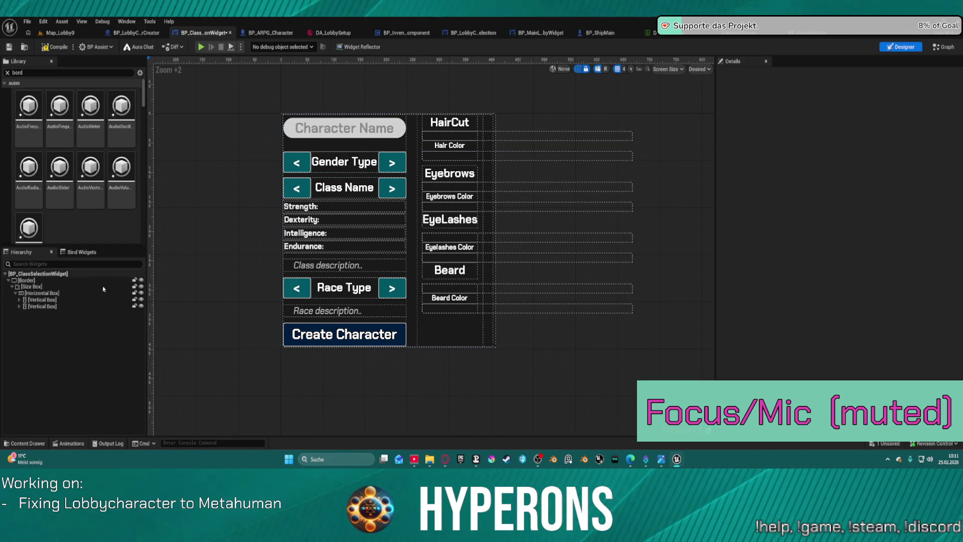
Step: Set the Size Box wrapping the whole layout to a Width Override of 600
{"action": "left_click", "coordinate": [494, 121]}
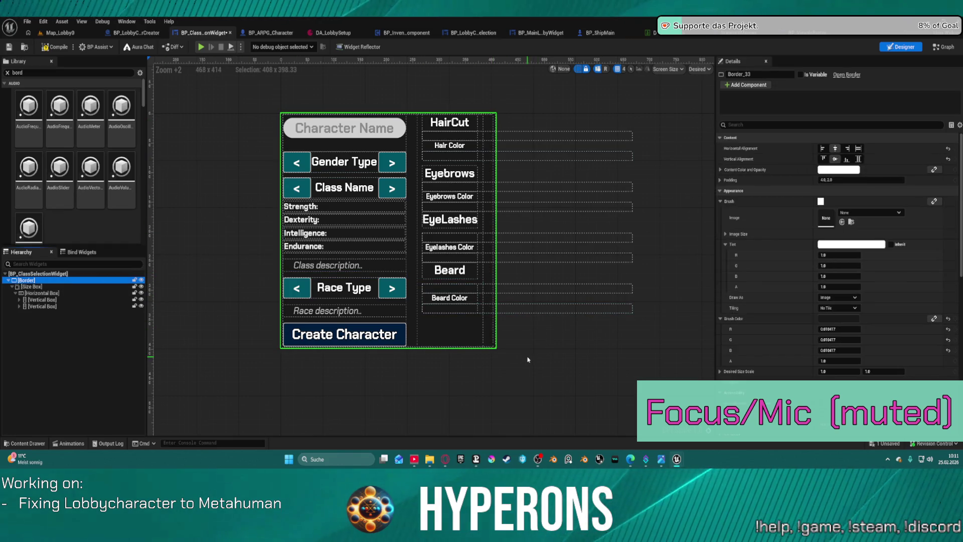
{"action": "left_click", "coordinate": [724, 234]}
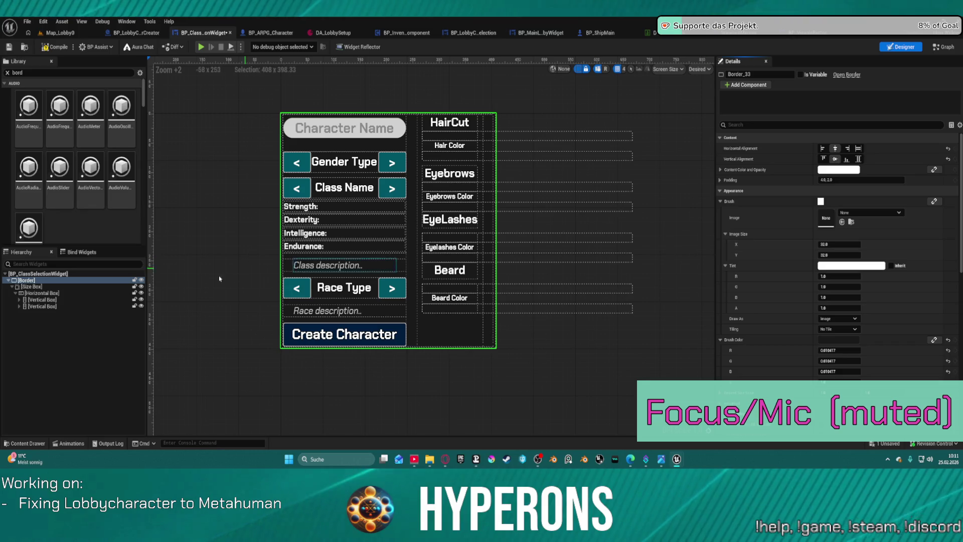
{"action": "left_click", "coordinate": [20, 286]}
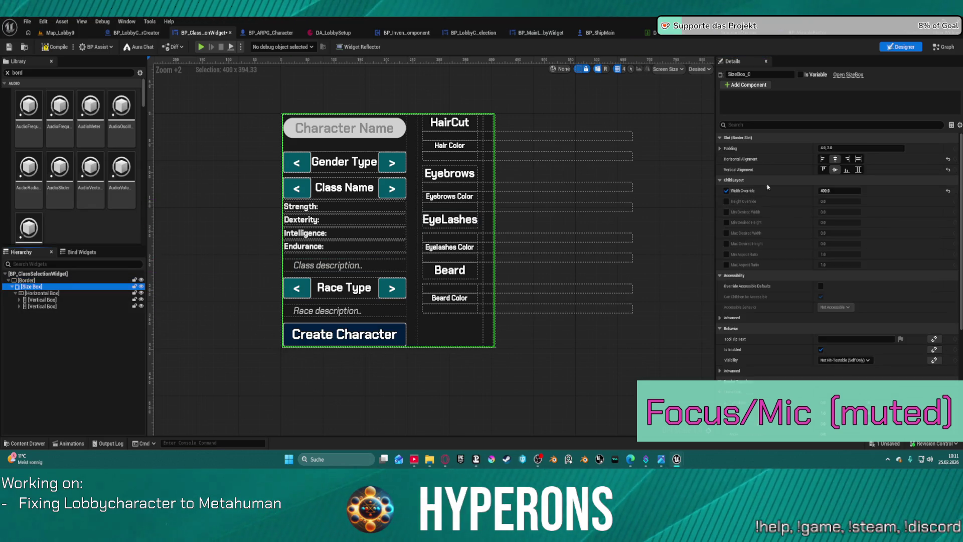
{"action": "left_click", "coordinate": [840, 190]}
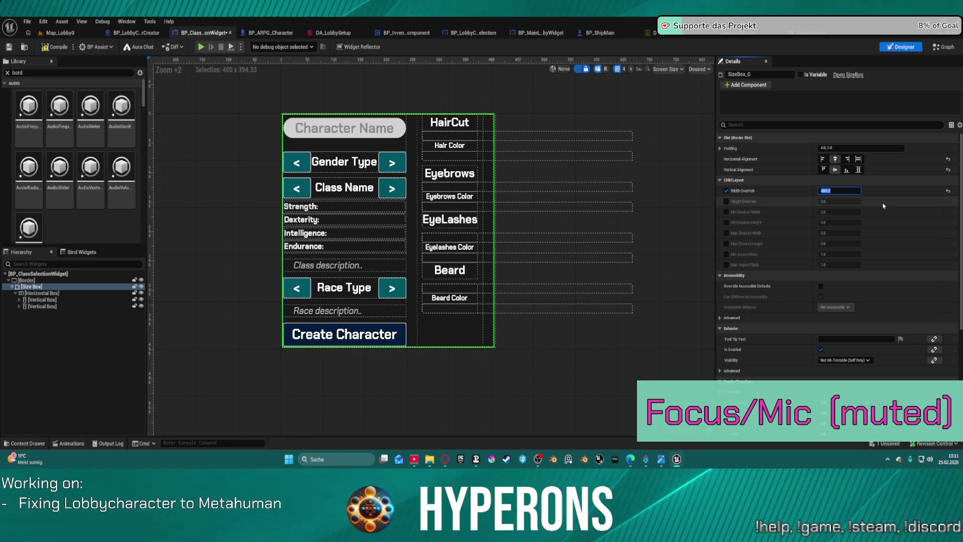
{"action": "key", "text": "Return"}
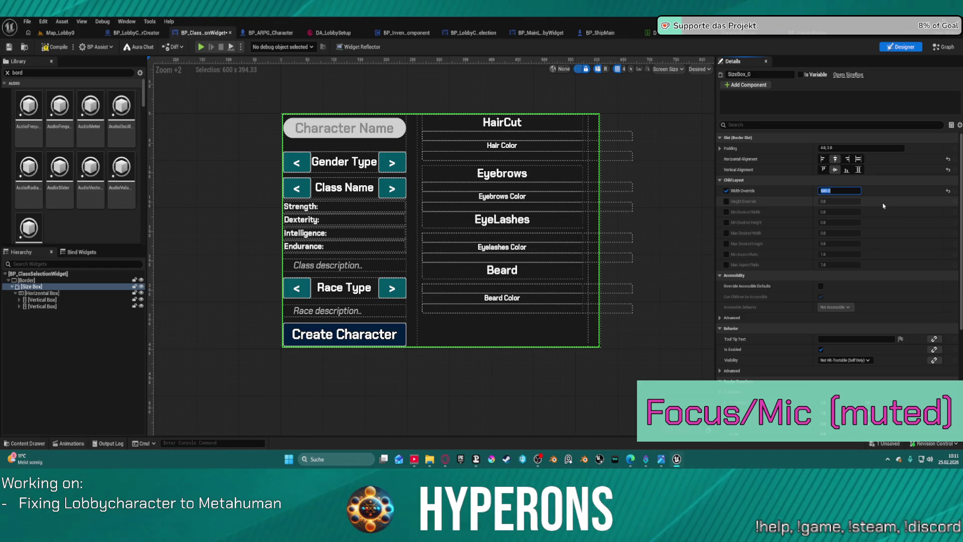
Step: Centre the Hair Color scroll box horizontally and vertically within its row
{"action": "left_click", "coordinate": [617, 136]}
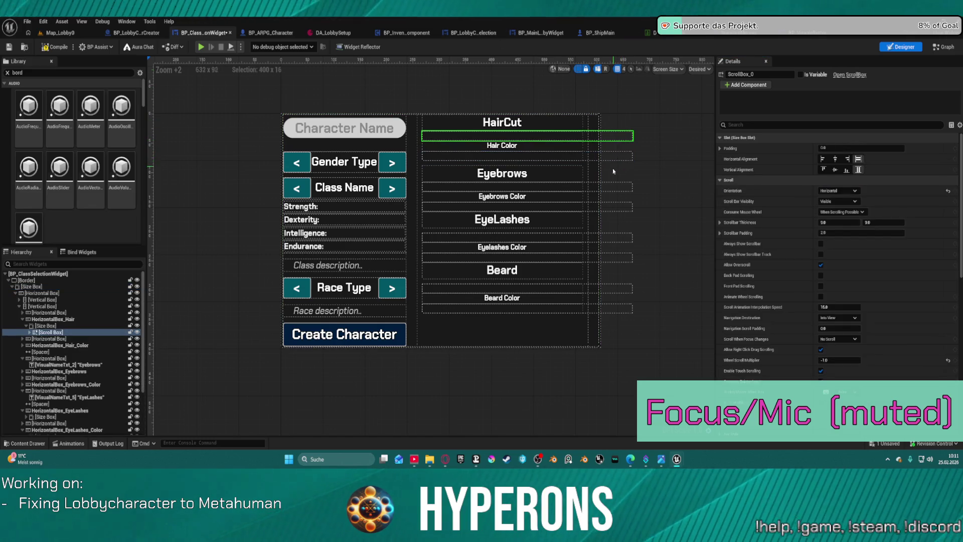
{"action": "left_click", "coordinate": [835, 160]}
{"action": "left_click", "coordinate": [834, 170]}
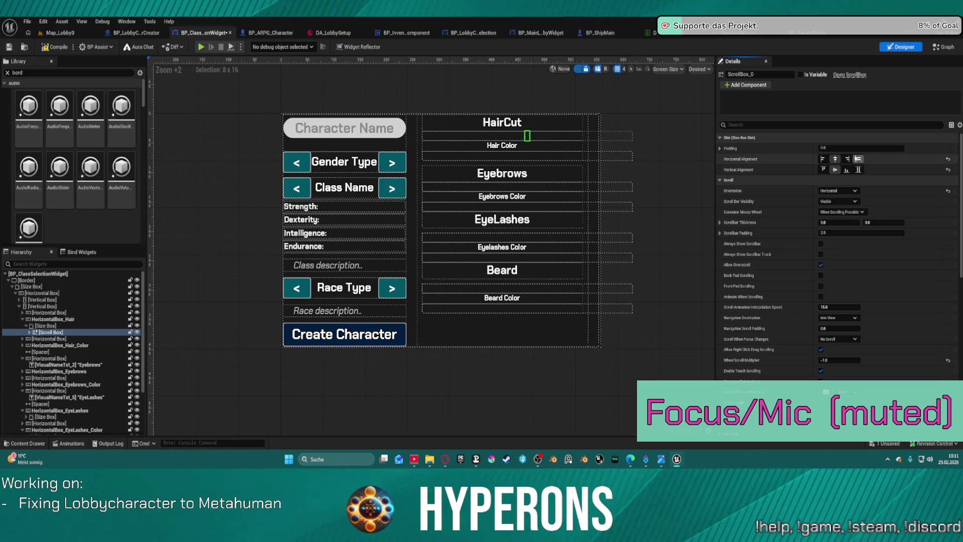
{"action": "left_click", "coordinate": [858, 159]}
{"action": "left_click", "coordinate": [835, 159]}
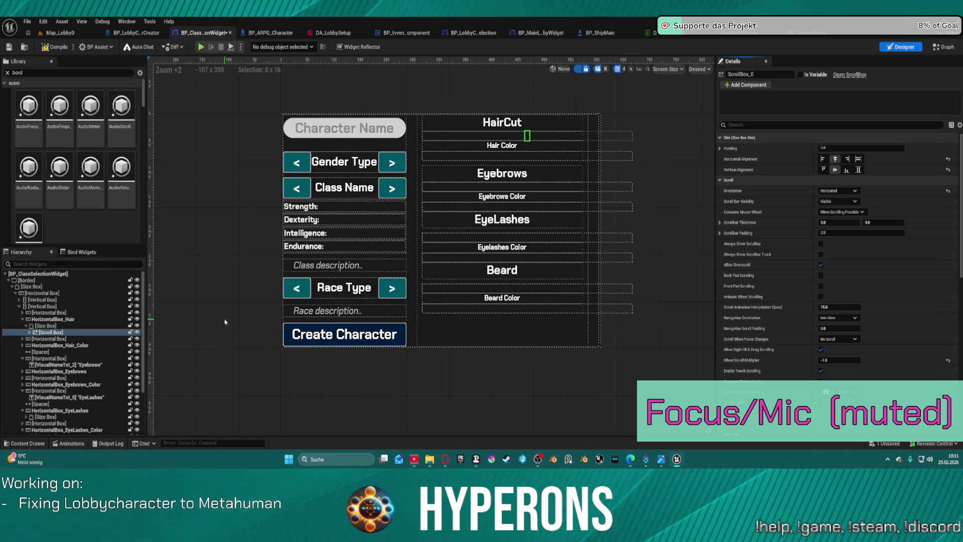
{"action": "left_click", "coordinate": [823, 159]}
{"action": "left_click", "coordinate": [857, 159]}
{"action": "key", "text": "ctrl+z"}
{"action": "key", "text": "ctrl+z"}
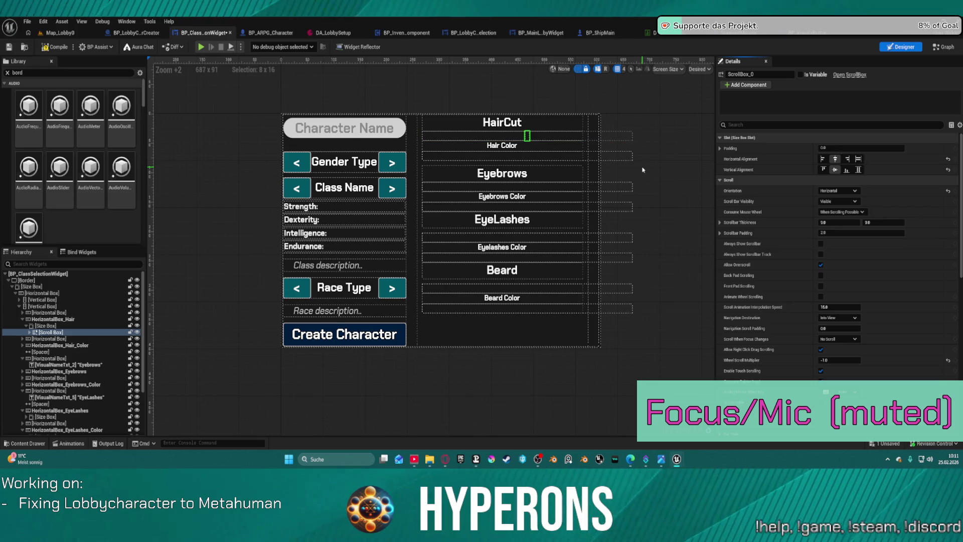
{"action": "left_click", "coordinate": [37, 306]}
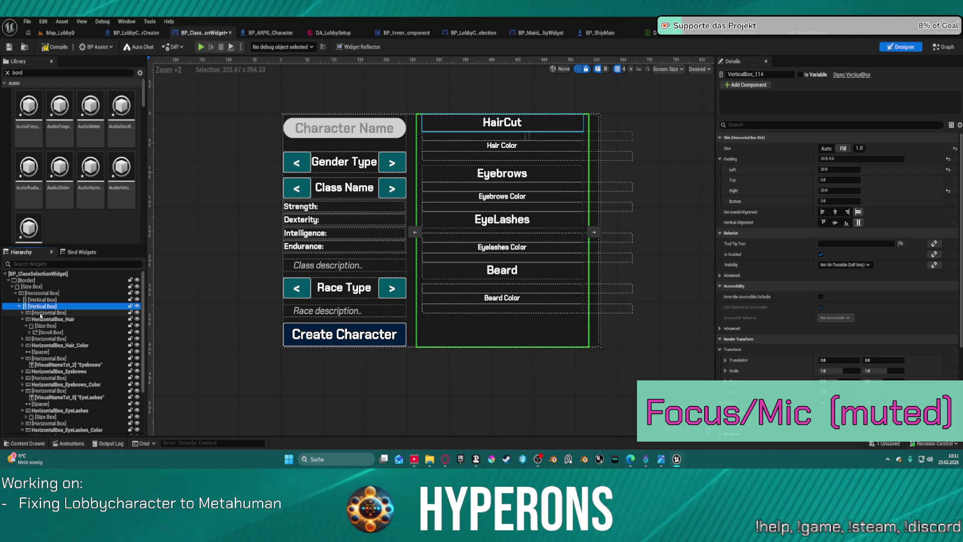
{"action": "left_click", "coordinate": [41, 313]}
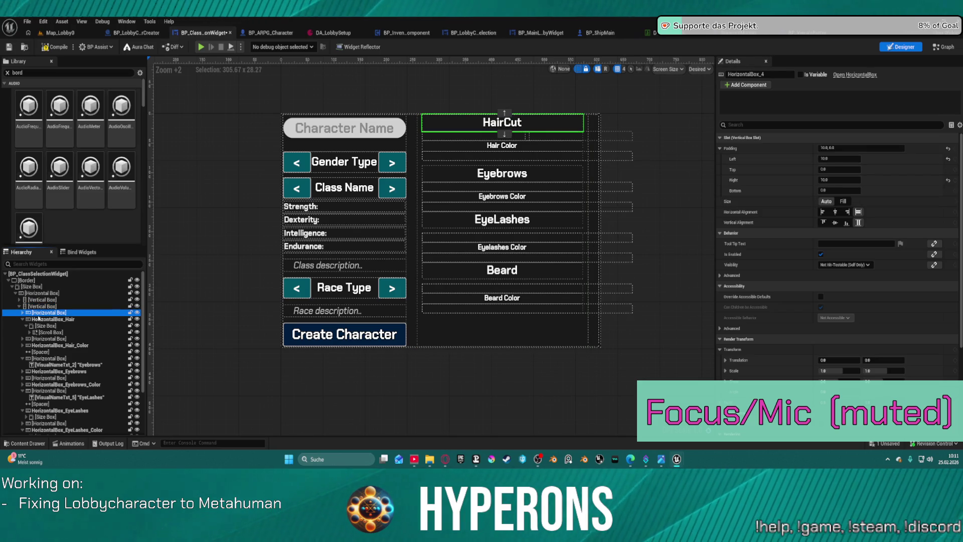
{"action": "left_click", "coordinate": [37, 306]}
{"action": "right_click", "coordinate": [39, 306]}
{"action": "left_click", "coordinate": [69, 419]}
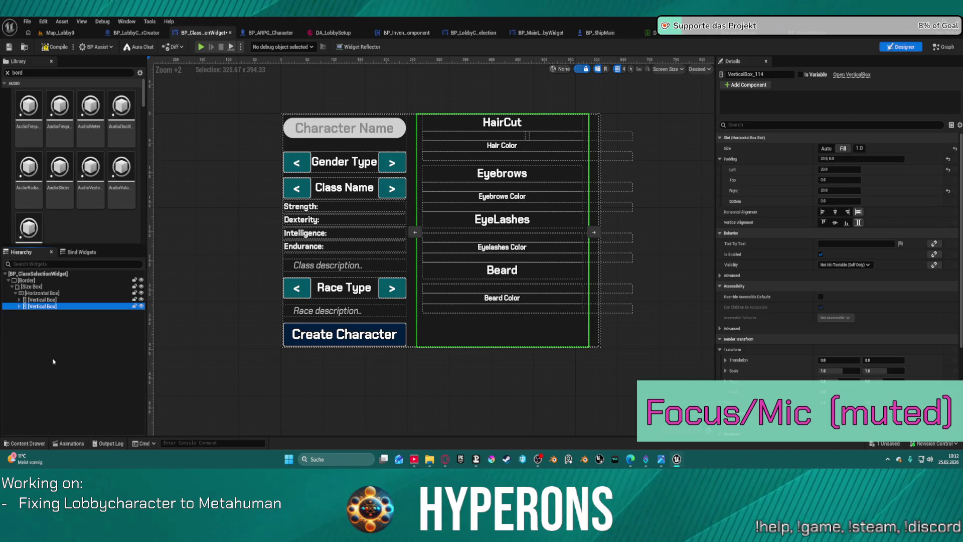
{"action": "left_click", "coordinate": [19, 305]}
{"action": "left_click", "coordinate": [50, 312]}
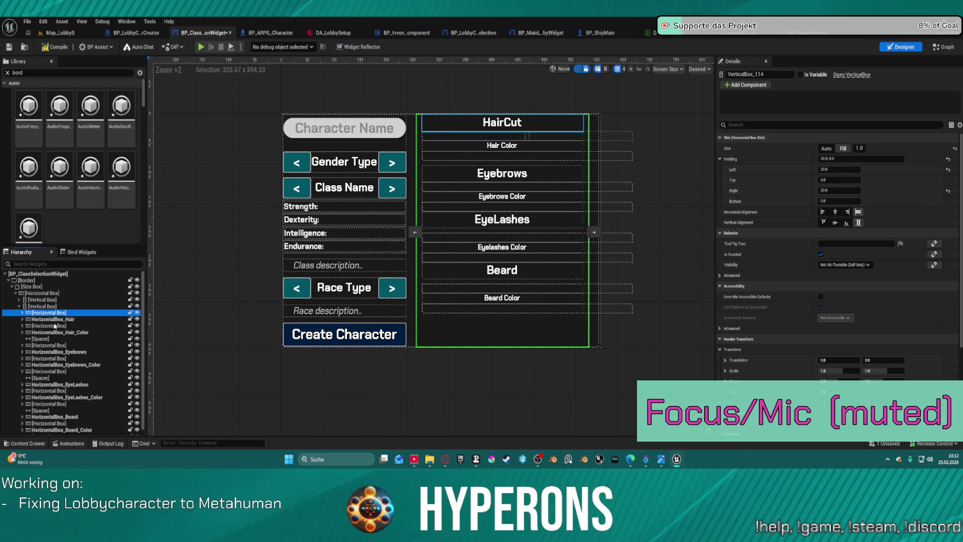
{"action": "left_click", "coordinate": [52, 425], "text": "shift"}
{"action": "left_click", "coordinate": [48, 406], "text": "ctrl"}
{"action": "left_click", "coordinate": [45, 373], "text": "ctrl"}
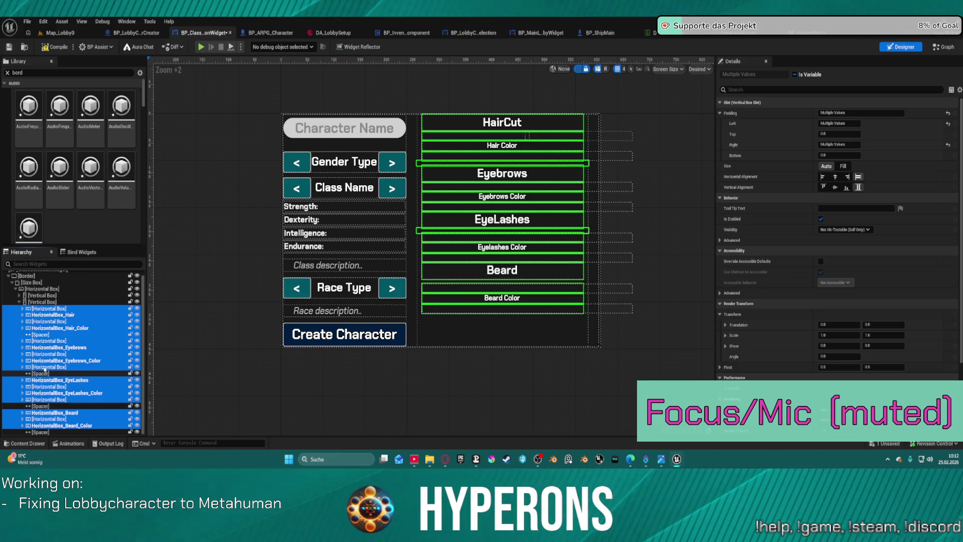
{"action": "left_click", "coordinate": [45, 373], "text": "ctrl"}
{"action": "left_click", "coordinate": [45, 334], "text": "ctrl"}
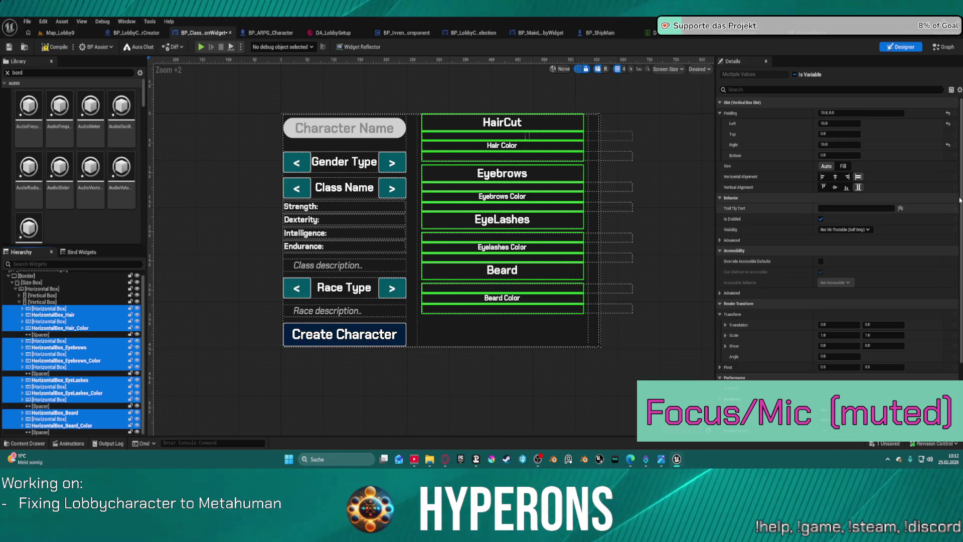
Step: Set the Hair row's size box slot Size to Fill
{"action": "left_click", "coordinate": [620, 138]}
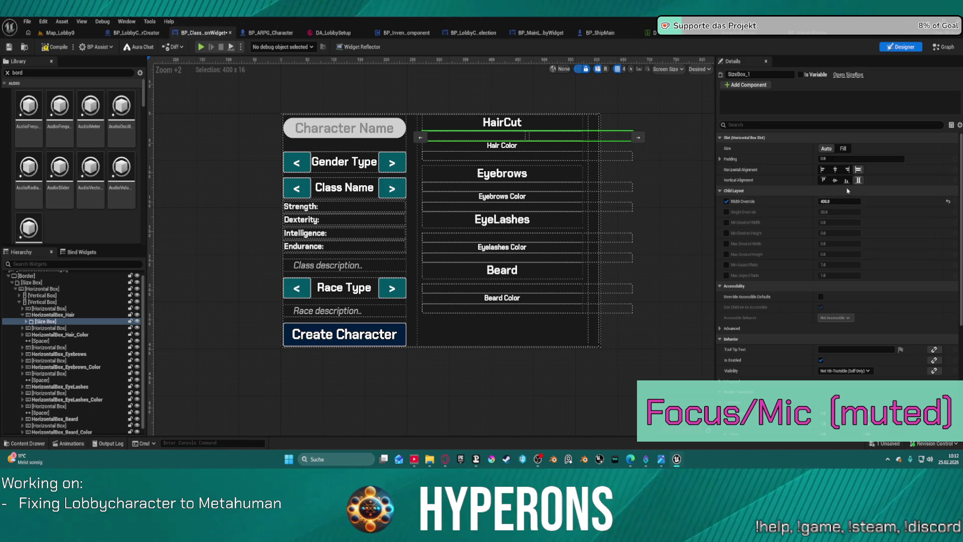
{"action": "left_click", "coordinate": [850, 149]}
{"action": "left_click", "coordinate": [850, 148]}
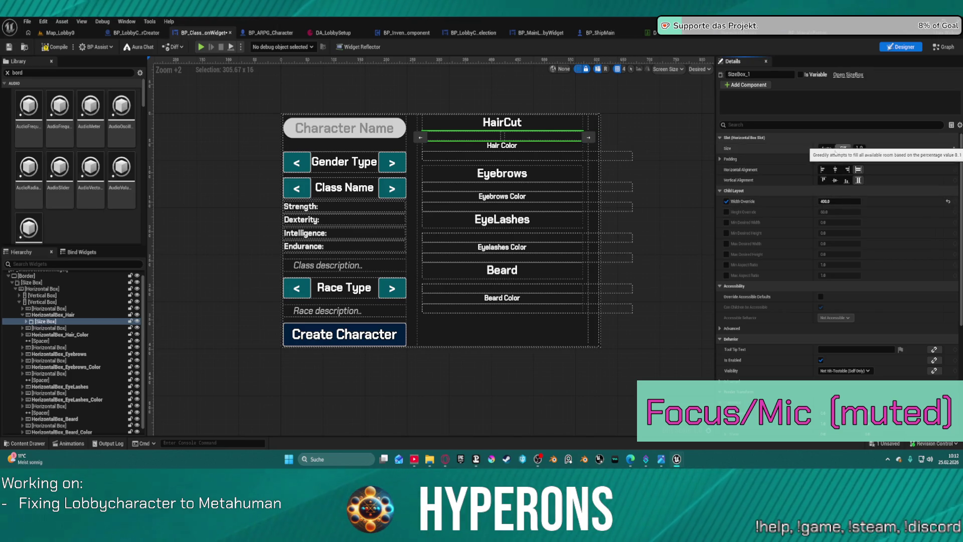
Step: Set the Hair Color row's size box slot Size to Fill
{"action": "left_click", "coordinate": [622, 157]}
{"action": "left_click", "coordinate": [622, 187], "text": "ctrl"}
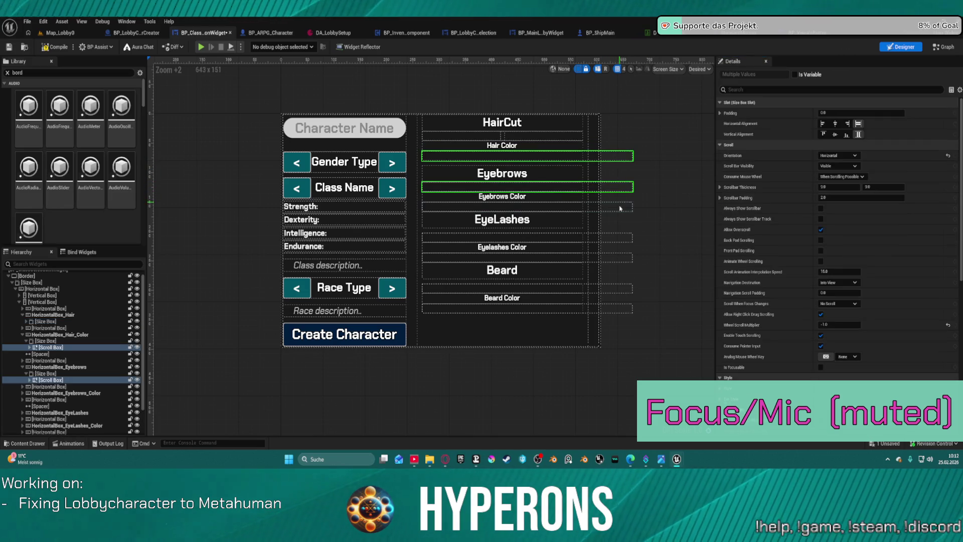
{"action": "left_click", "coordinate": [622, 207], "text": "ctrl"}
{"action": "left_click", "coordinate": [620, 238], "text": "ctrl"}
{"action": "left_click", "coordinate": [622, 258], "text": "ctrl"}
{"action": "left_click", "coordinate": [624, 289], "text": "ctrl"}
{"action": "left_click", "coordinate": [630, 315], "text": "ctrl"}
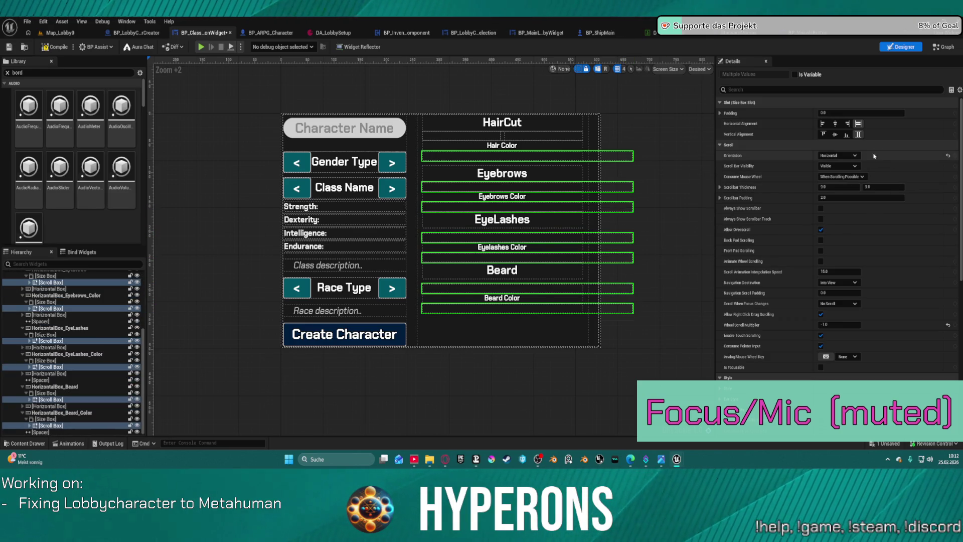
{"action": "left_click", "coordinate": [620, 156]}
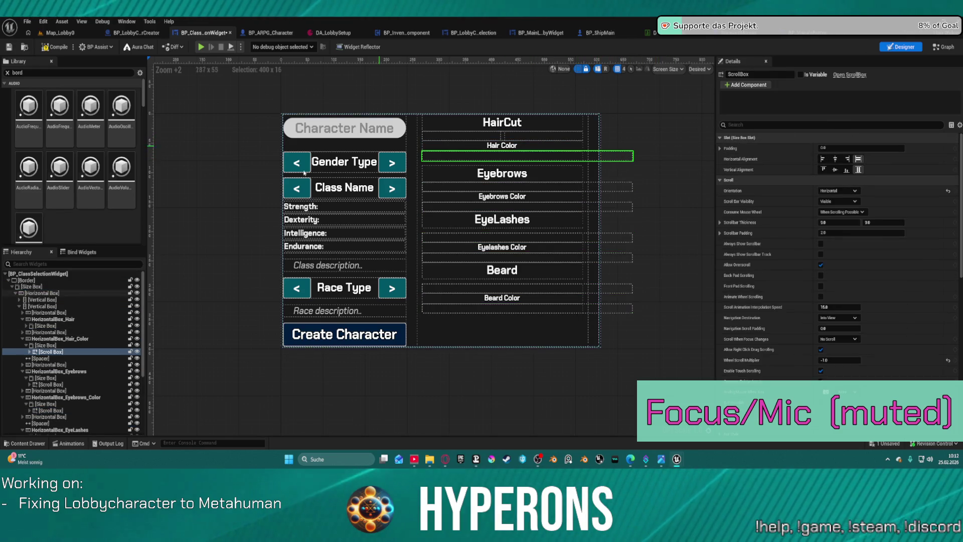
{"action": "left_click", "coordinate": [44, 326]}
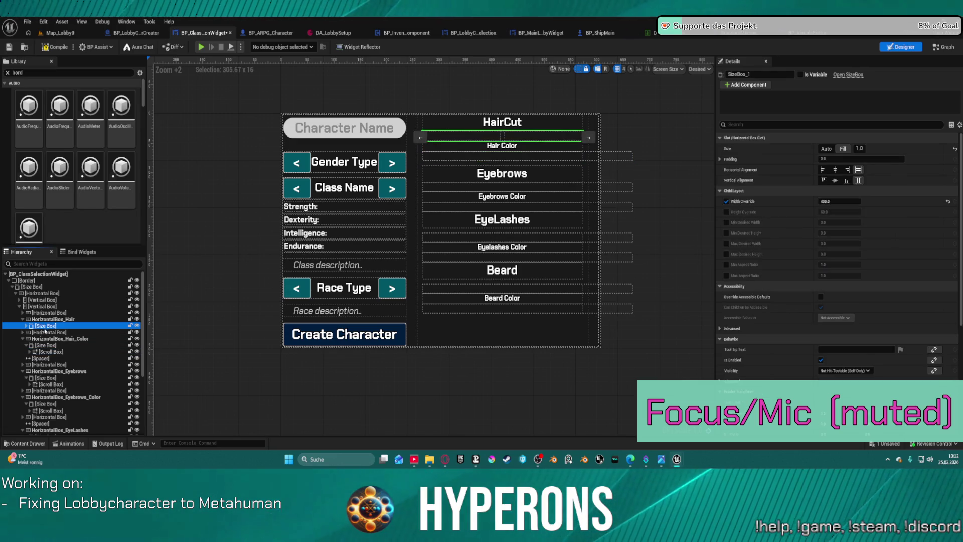
{"action": "left_click", "coordinate": [47, 346]}
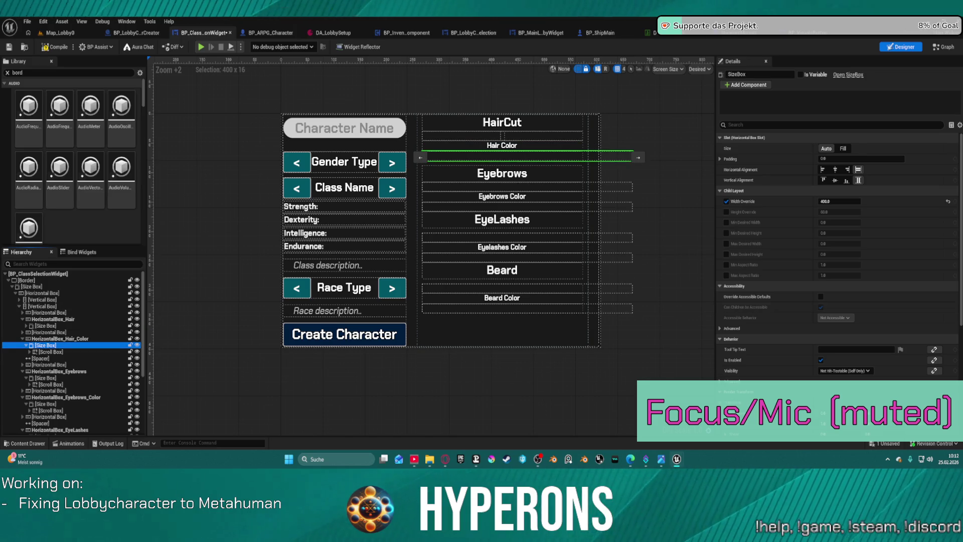
{"action": "left_click", "coordinate": [850, 149]}
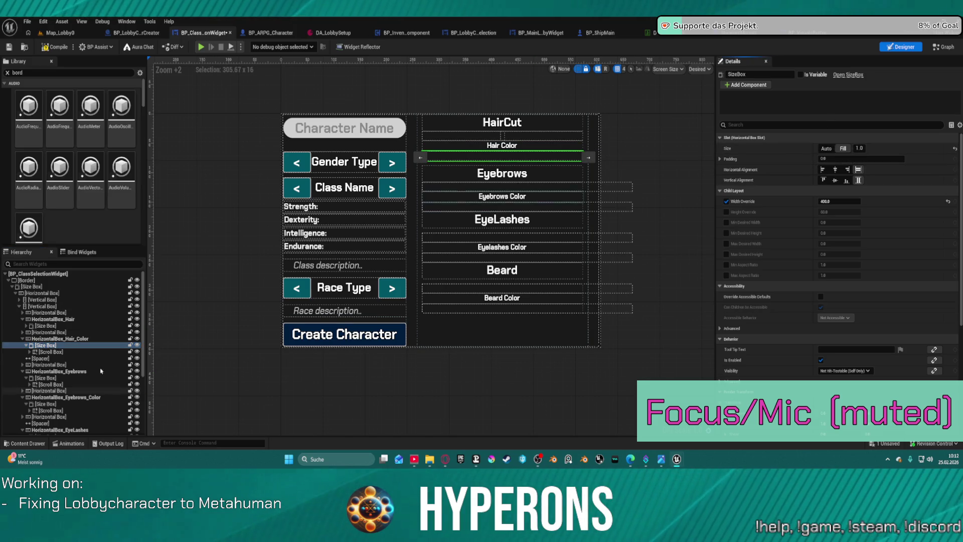
Step: Set the Eyebrows row's size box to Fill, narrowing it to about 306 units
{"action": "left_click", "coordinate": [600, 189]}
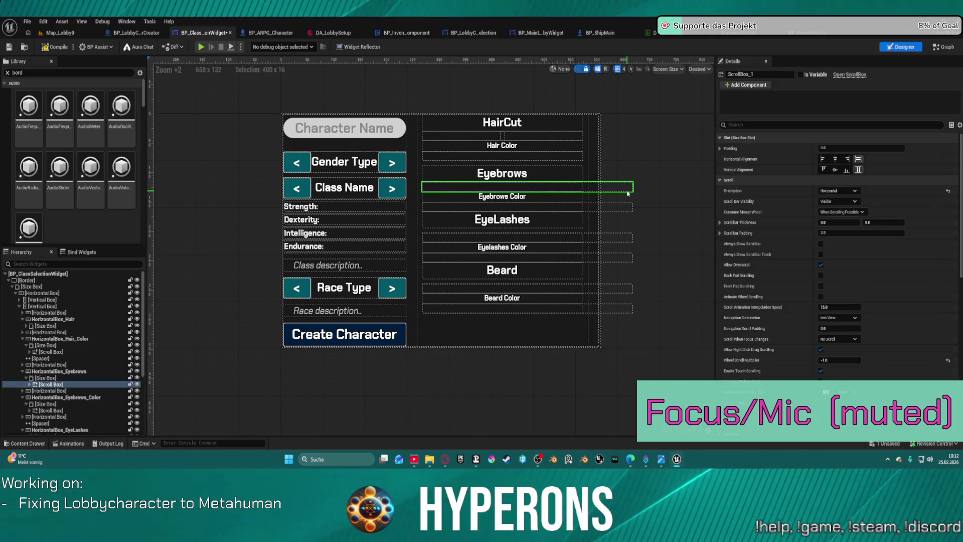
{"action": "left_click", "coordinate": [40, 378]}
{"action": "left_click", "coordinate": [844, 149]}
{"action": "left_click", "coordinate": [846, 149]}
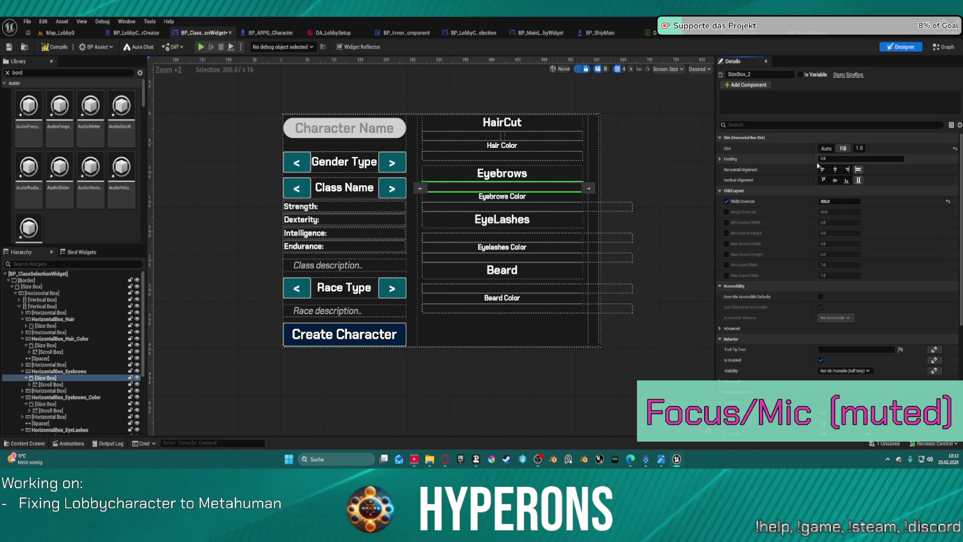
Step: Set the Eyebrows Color, Eyelashes Color and Eyelashes size boxes to Fill
{"action": "left_click", "coordinate": [45, 403]}
{"action": "left_click", "coordinate": [844, 156]}
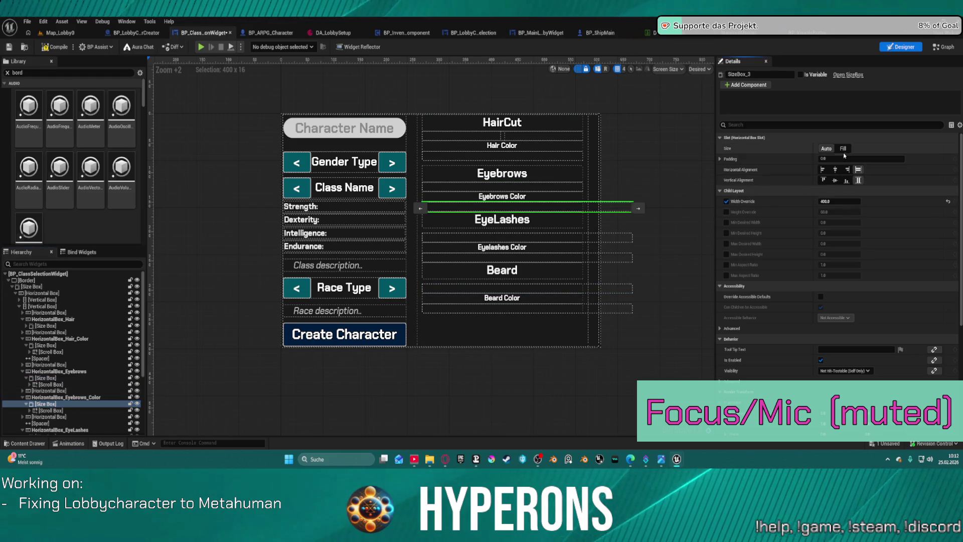
{"action": "scroll", "coordinate": [59, 395], "scroll_direction": "down", "scroll_amount": 2}
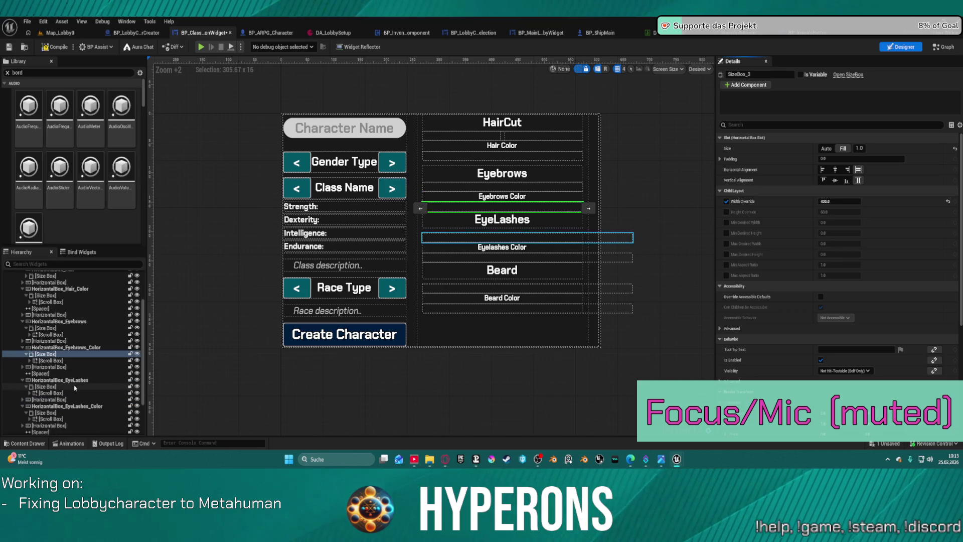
{"action": "left_click", "coordinate": [45, 412]}
{"action": "left_click", "coordinate": [842, 148]}
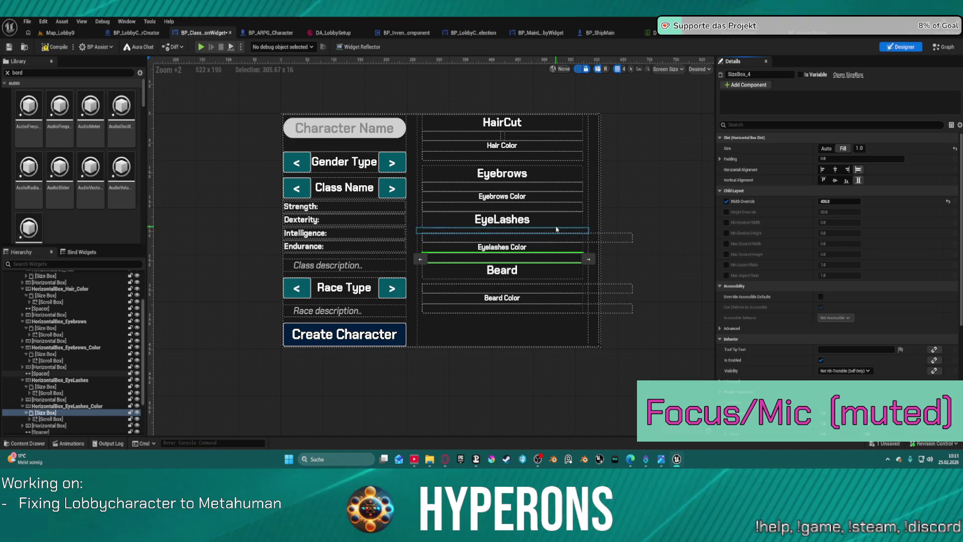
{"action": "left_click", "coordinate": [50, 392]}
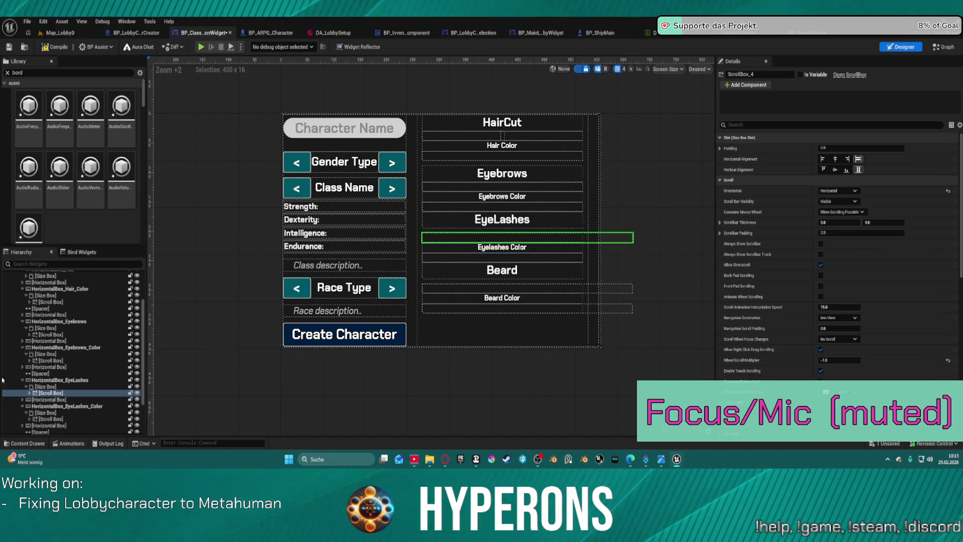
{"action": "left_click", "coordinate": [56, 386]}
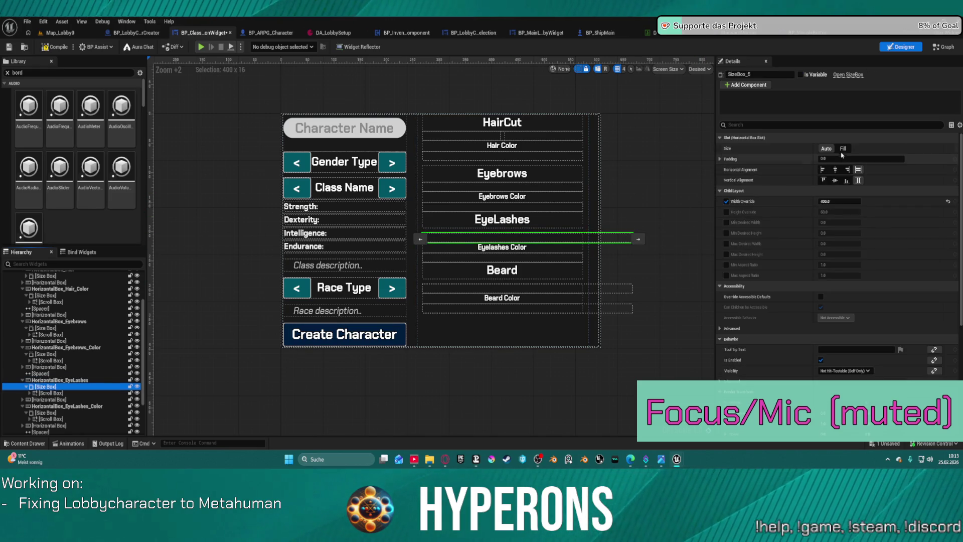
{"action": "left_click", "coordinate": [842, 149]}
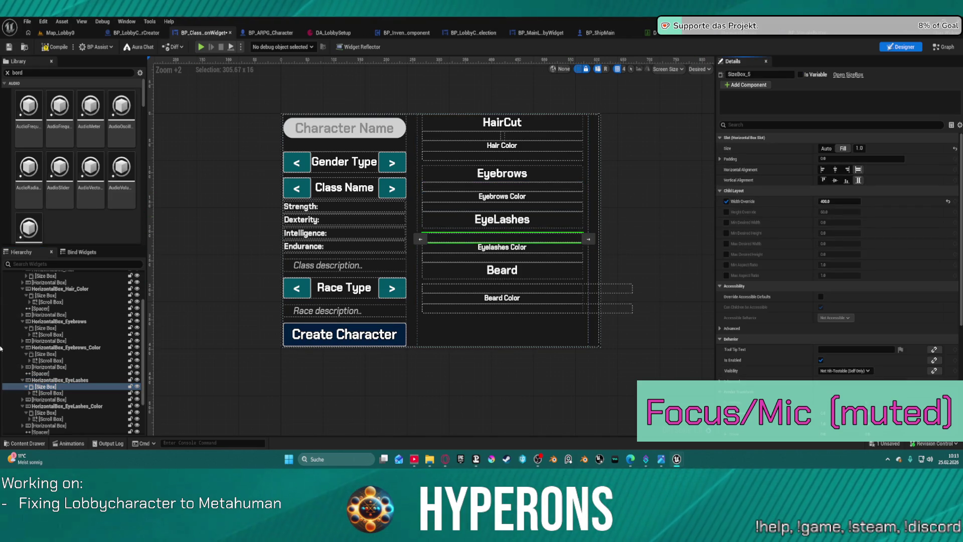
Step: Set the Beard and Beard Color size boxes to Fill and save the widget
{"action": "scroll", "coordinate": [31, 339], "scroll_direction": "down", "scroll_amount": 4}
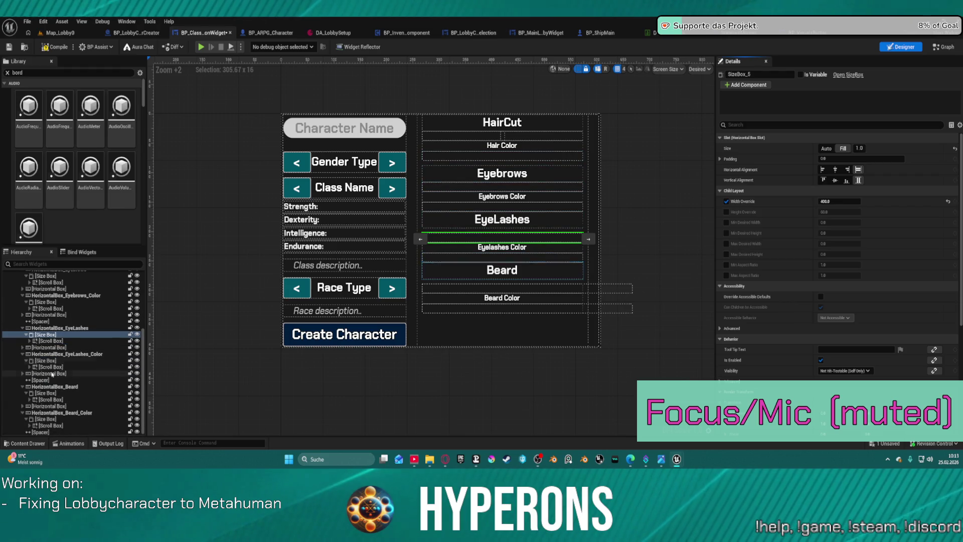
{"action": "left_click", "coordinate": [49, 360]}
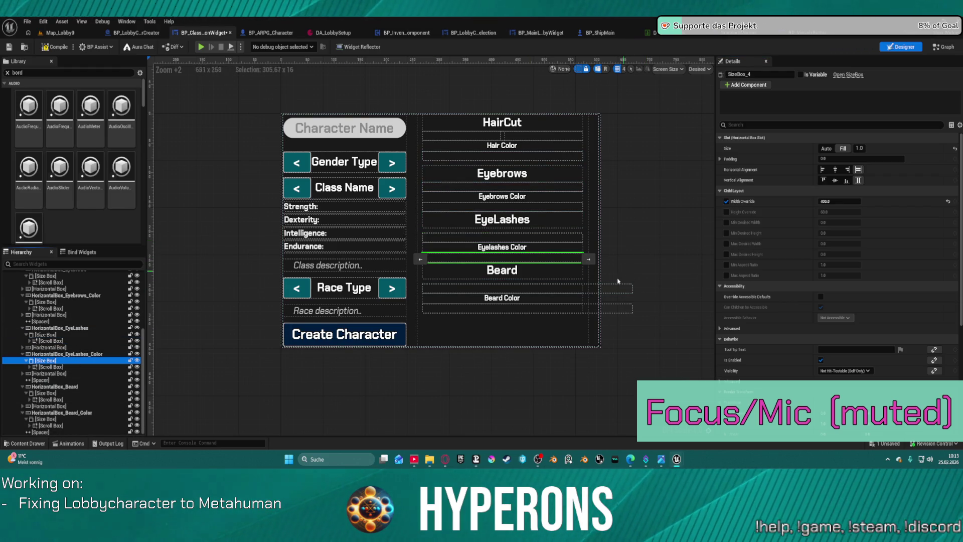
{"action": "left_click", "coordinate": [552, 289]}
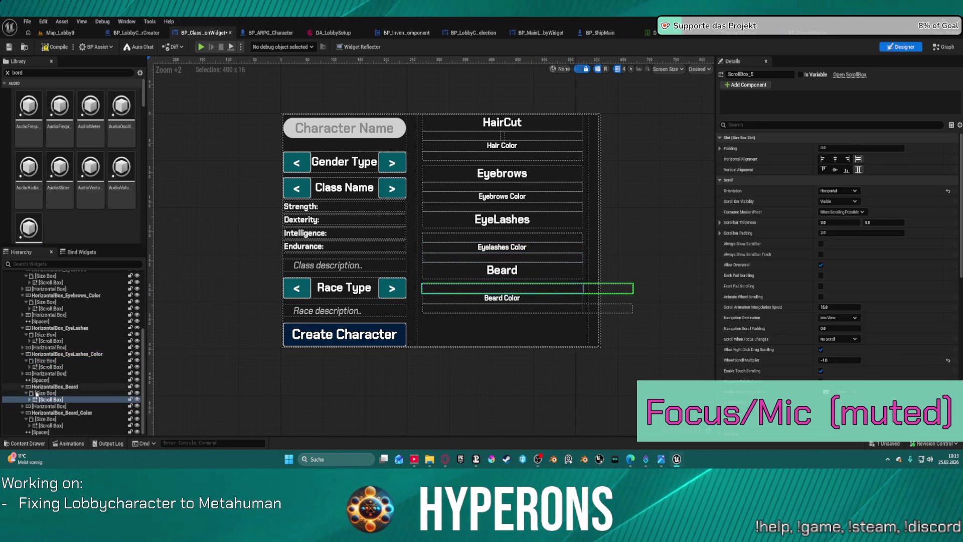
{"action": "left_click", "coordinate": [844, 148]}
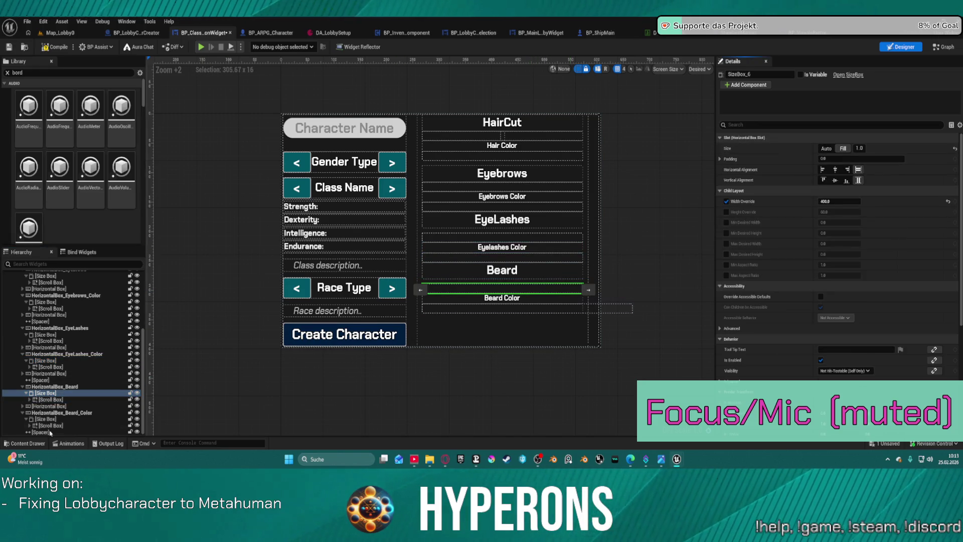
{"action": "left_click", "coordinate": [45, 418]}
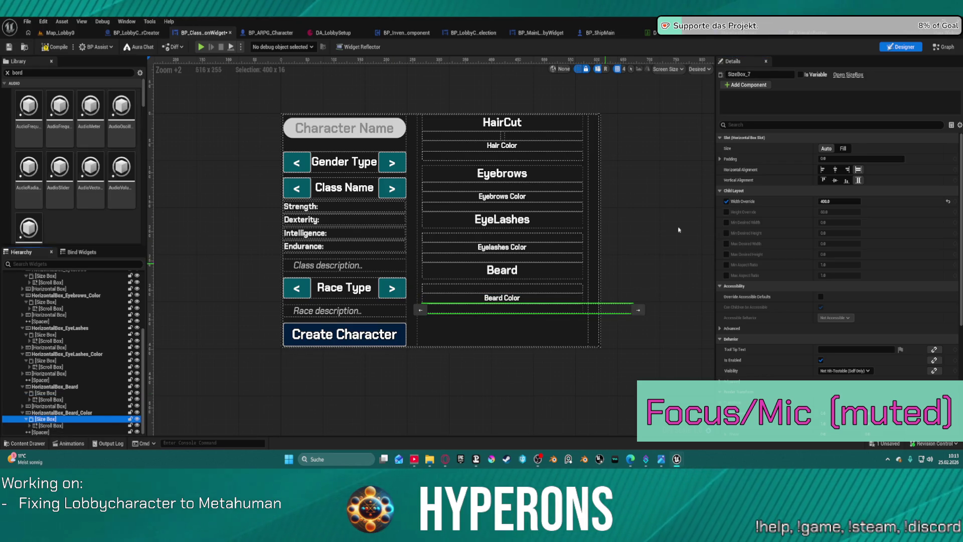
{"action": "left_click", "coordinate": [844, 148]}
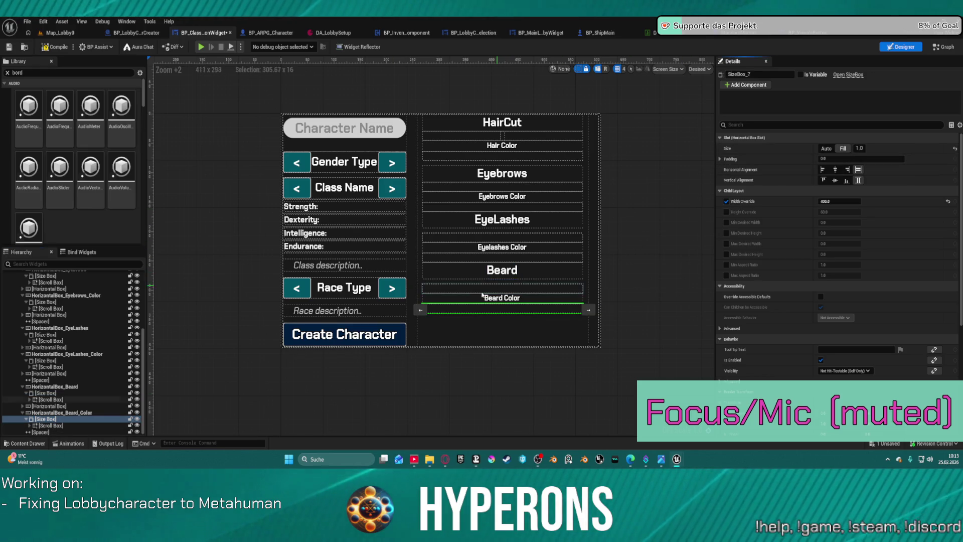
{"action": "key", "text": "ctrl+s"}
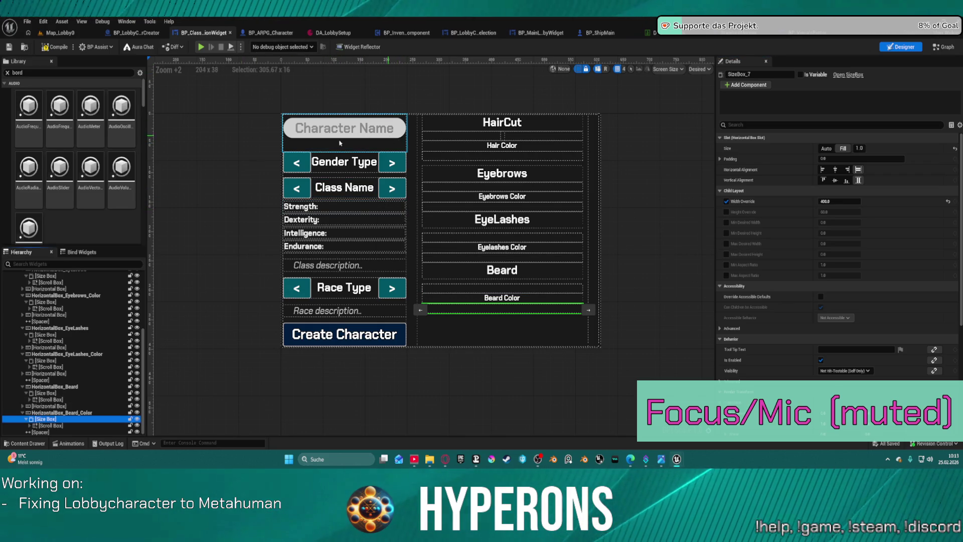
Step: Set the left column's Vertical Box slot to Fill, widening it to about 280 units
{"action": "scroll", "coordinate": [86, 322], "scroll_direction": "up", "scroll_amount": 5}
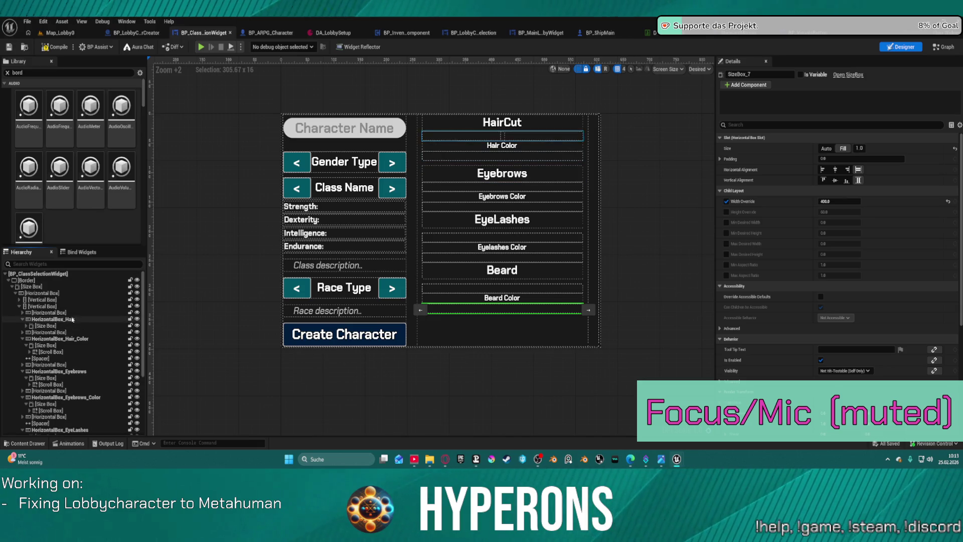
{"action": "left_click", "coordinate": [55, 299]}
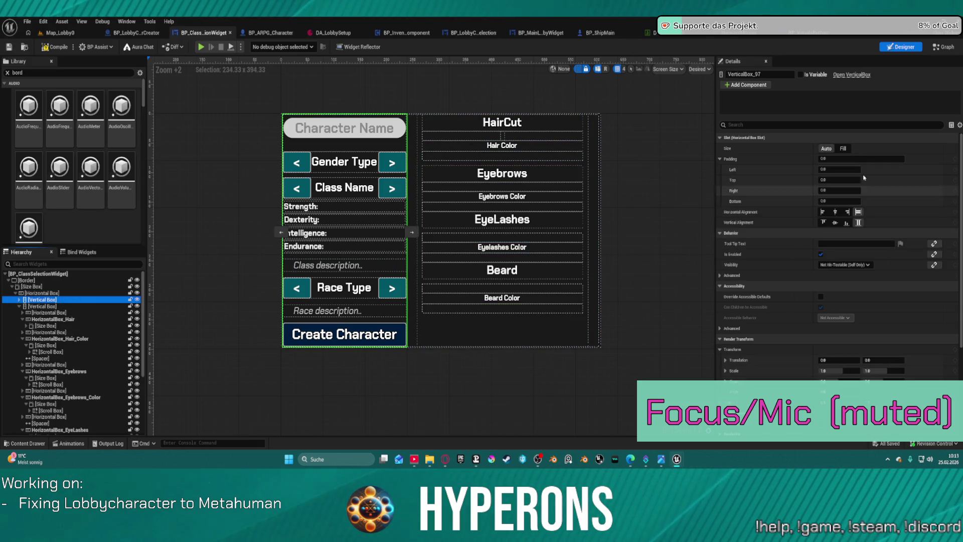
{"action": "left_click", "coordinate": [847, 149]}
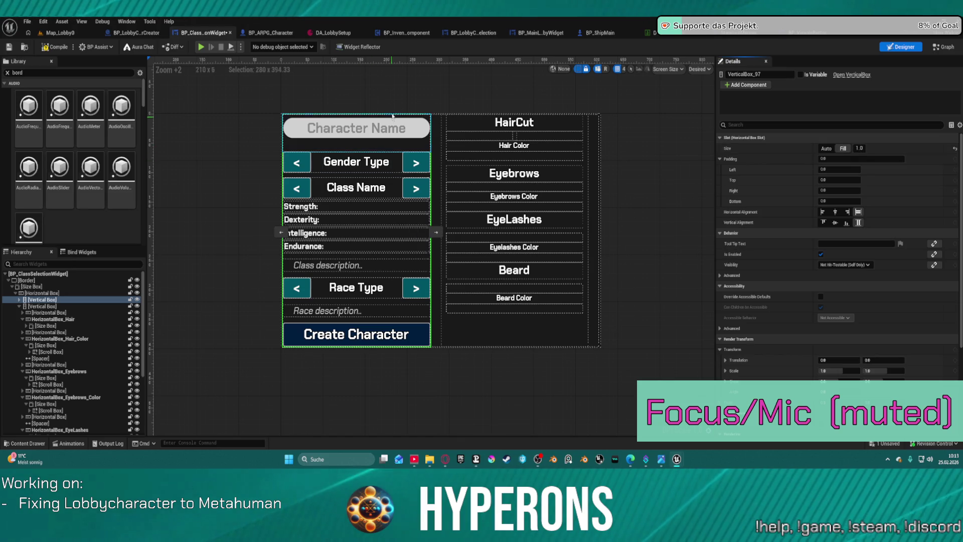
{"action": "left_click", "coordinate": [356, 75]}
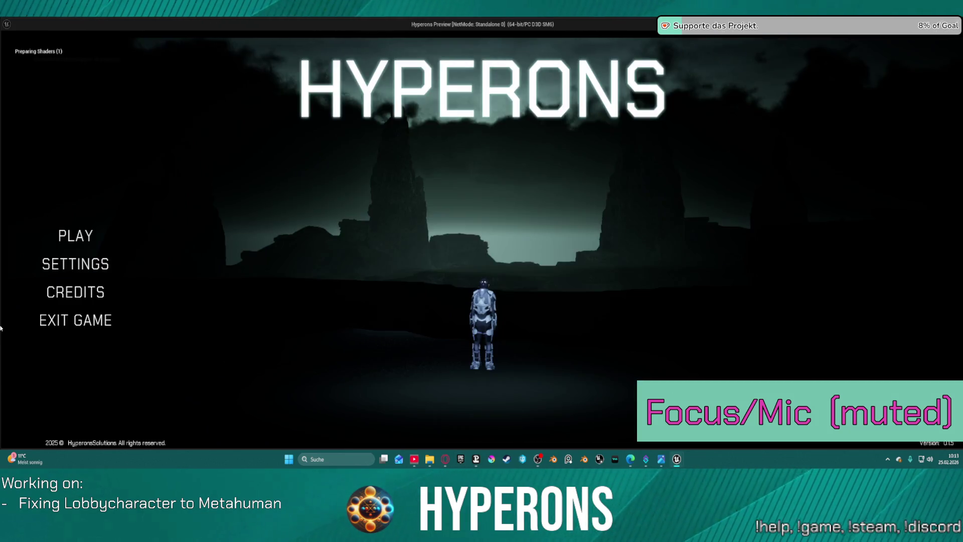
Step: Launch the standalone preview, choose PLAY and Create New to inspect the character creator
{"action": "left_click", "coordinate": [75, 236]}
{"action": "left_click", "coordinate": [331, 348]}
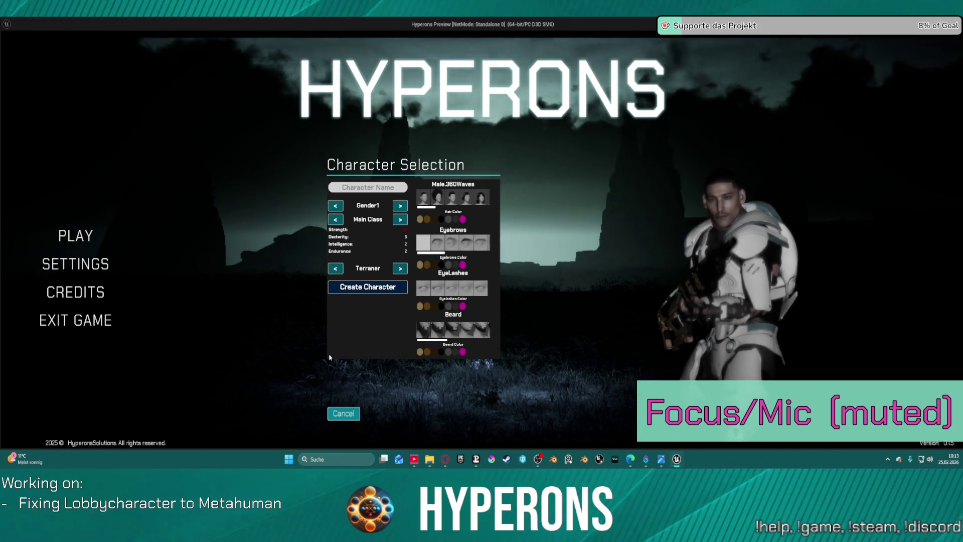
{"action": "scroll", "coordinate": [457, 195], "scroll_direction": "down", "scroll_amount": 1}
{"action": "scroll", "coordinate": [457, 195], "scroll_direction": "down", "scroll_amount": 3}
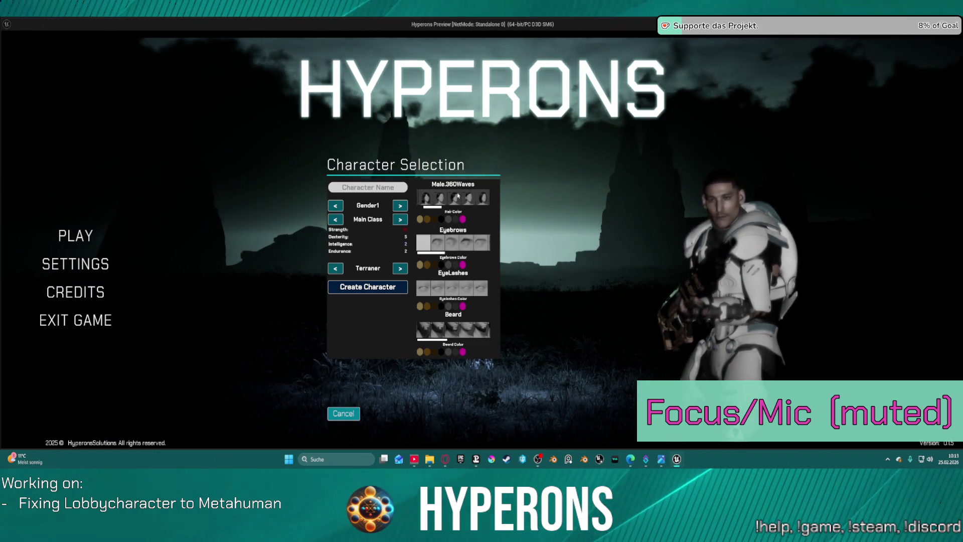
{"action": "scroll", "coordinate": [462, 198], "scroll_direction": "up", "scroll_amount": 3}
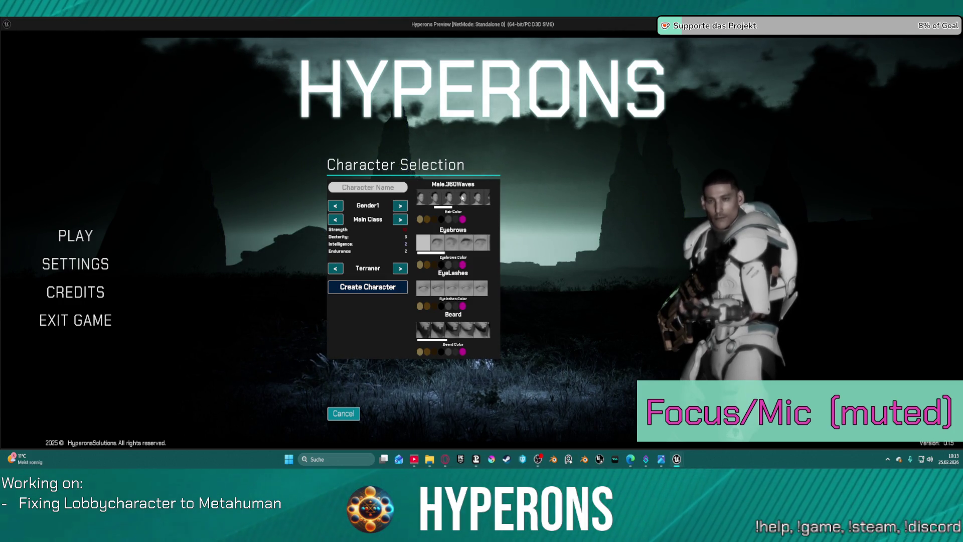
{"action": "scroll", "coordinate": [462, 197], "scroll_direction": "down", "scroll_amount": 2}
{"action": "scroll", "coordinate": [442, 244], "scroll_direction": "down", "scroll_amount": 2}
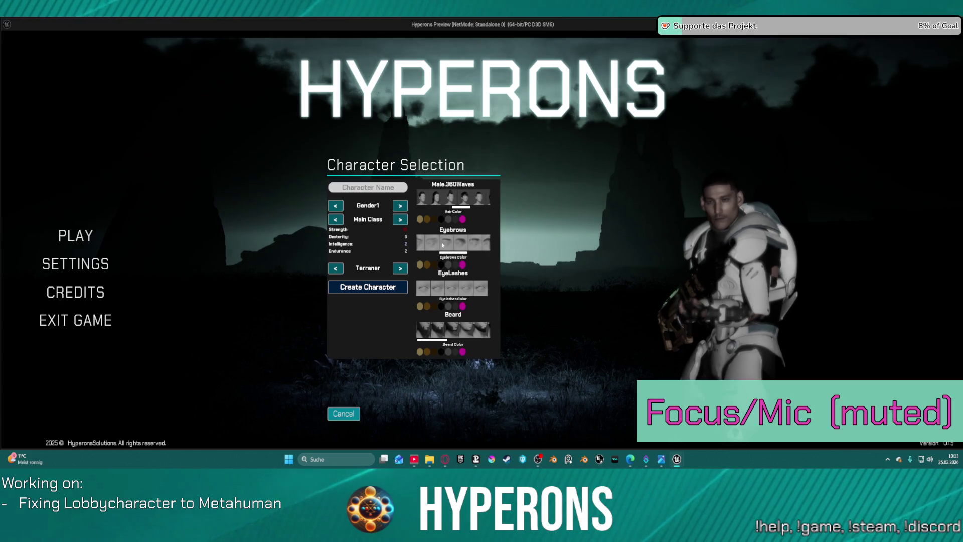
{"action": "scroll", "coordinate": [442, 245], "scroll_direction": "down", "scroll_amount": 2}
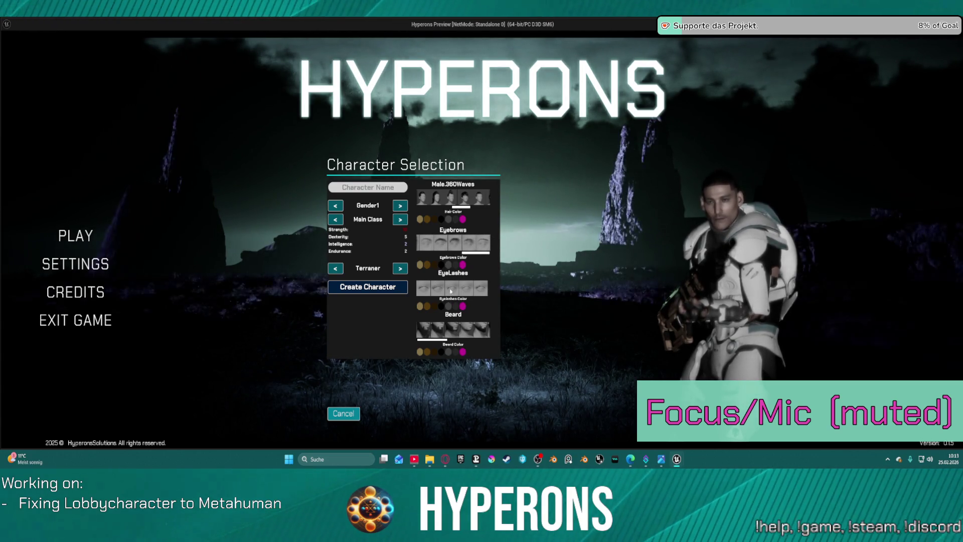
{"action": "scroll", "coordinate": [457, 333], "scroll_direction": "down", "scroll_amount": 2}
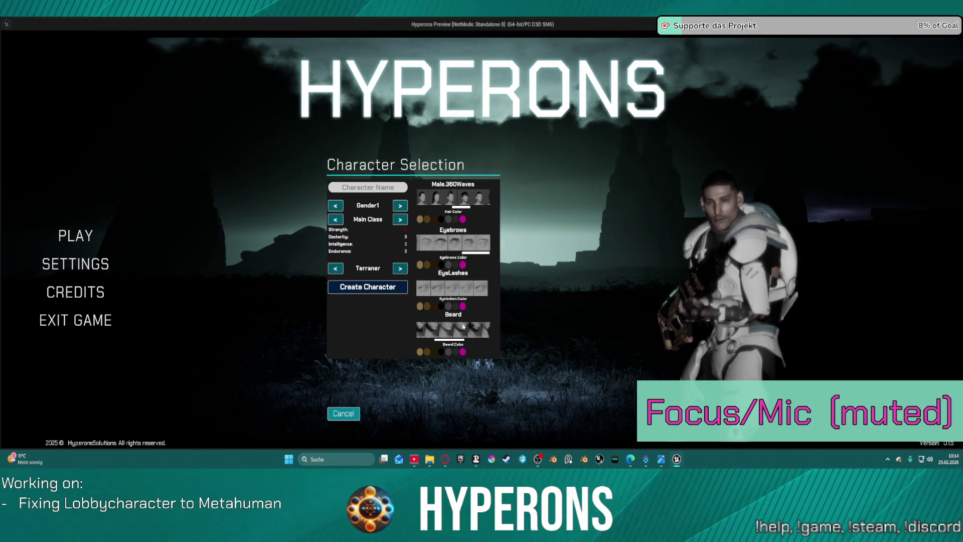
{"action": "scroll", "coordinate": [462, 325], "scroll_direction": "up", "scroll_amount": 2}
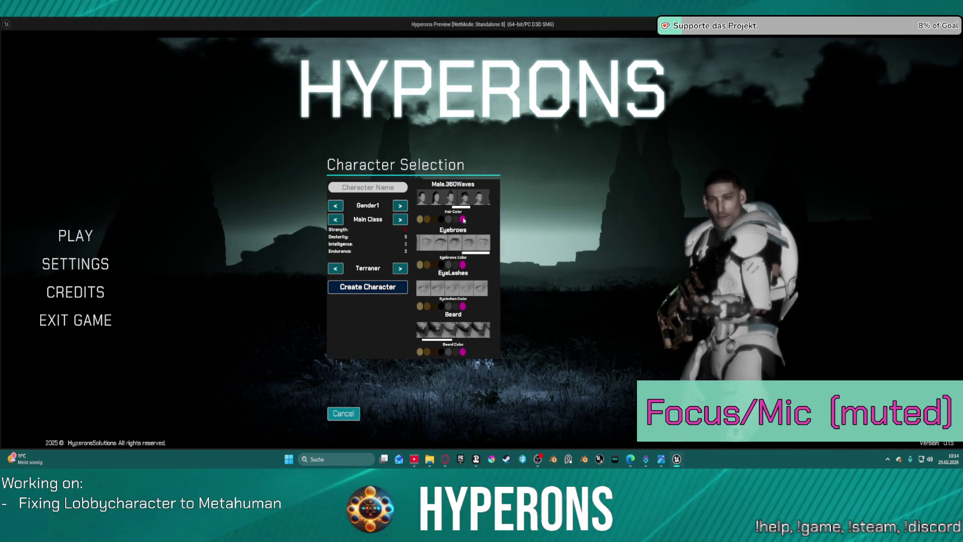
Step: Give the character Mohawk hair with a pink Hair Color, then exit the preview
{"action": "left_click", "coordinate": [437, 199]}
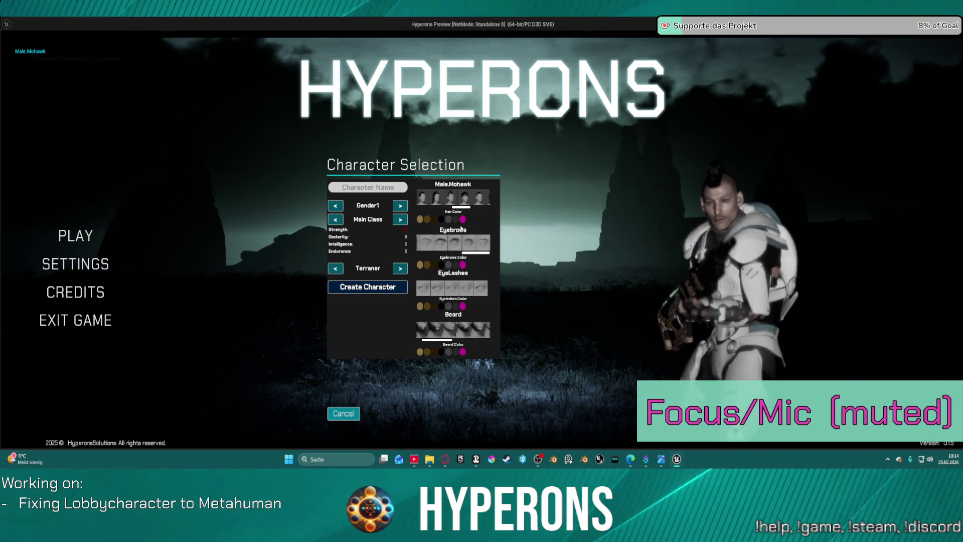
{"action": "left_click", "coordinate": [462, 219]}
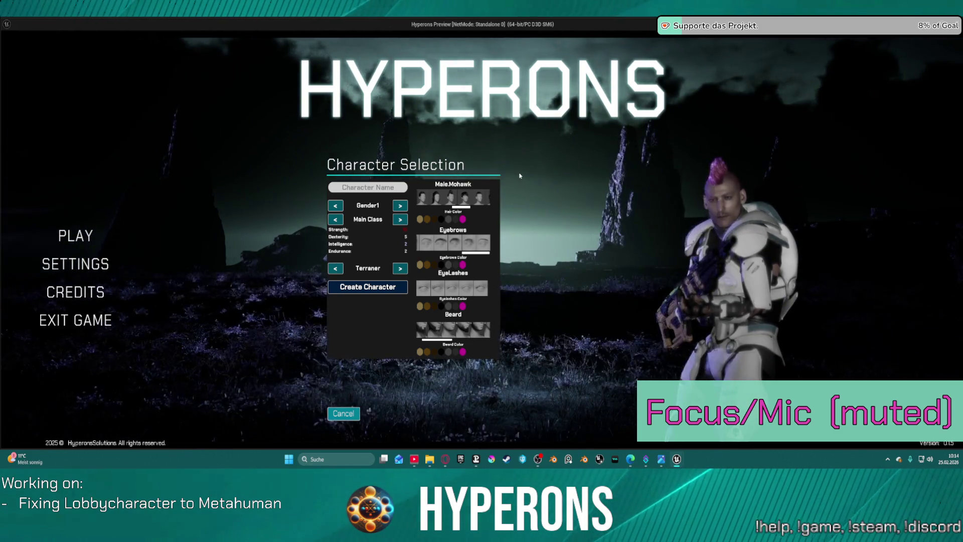
{"action": "key", "text": "Escape"}
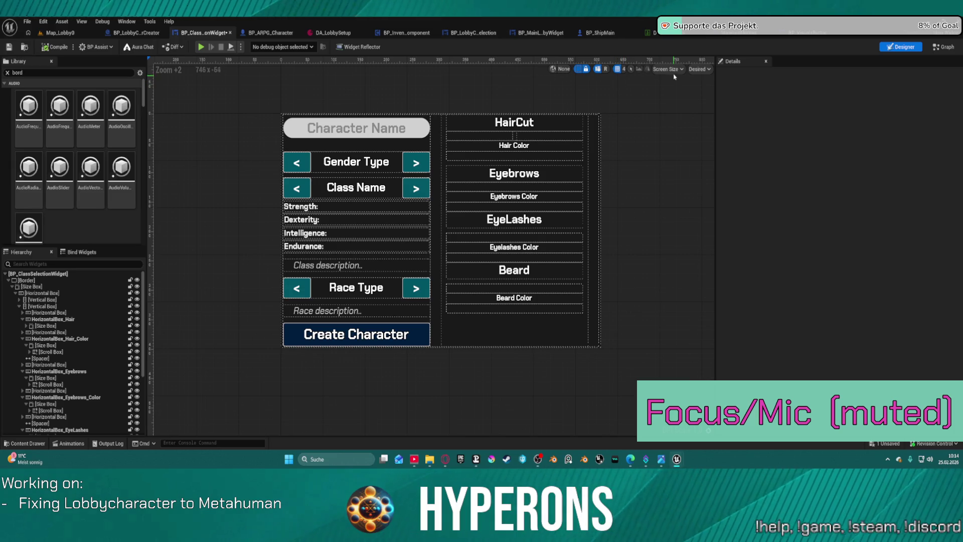
Step: Set the outer Size Box to Fill Horizontally with a Padding of 4
{"action": "left_click", "coordinate": [671, 69]}
{"action": "left_click", "coordinate": [699, 70]}
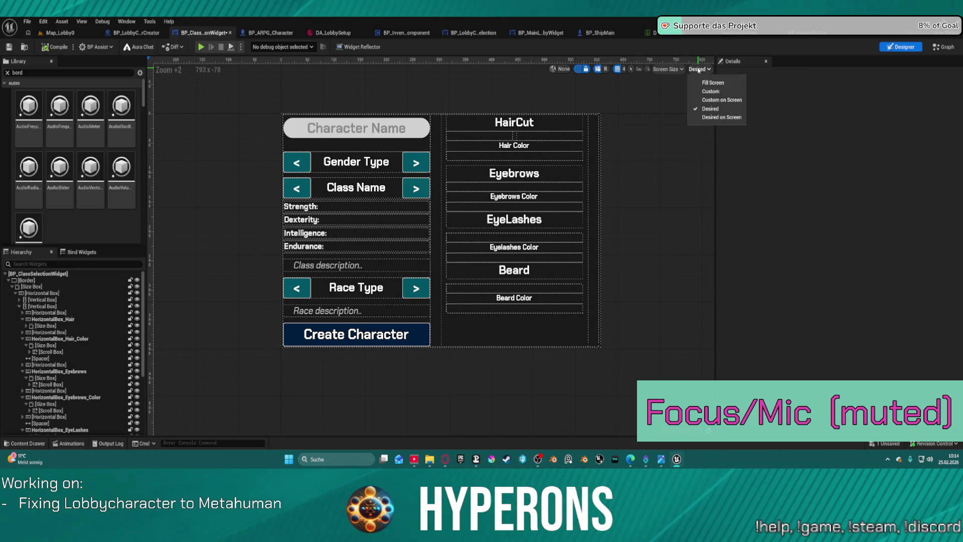
{"action": "left_click", "coordinate": [41, 286]}
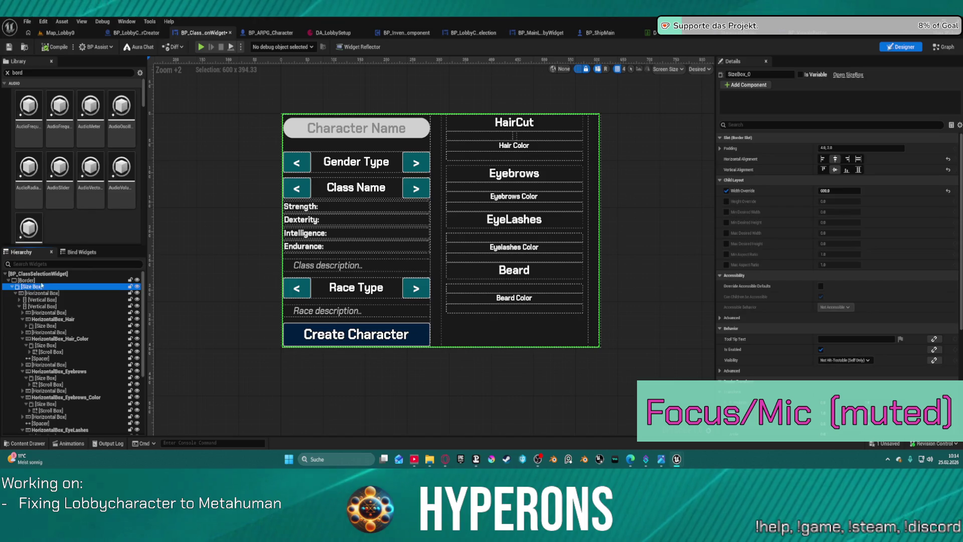
{"action": "left_click", "coordinate": [857, 159]}
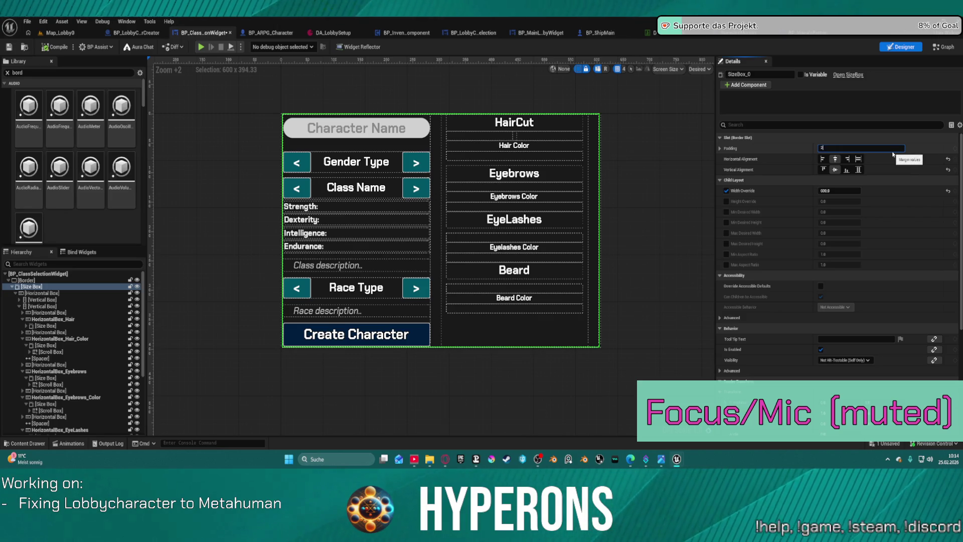
{"action": "key", "text": "Return"}
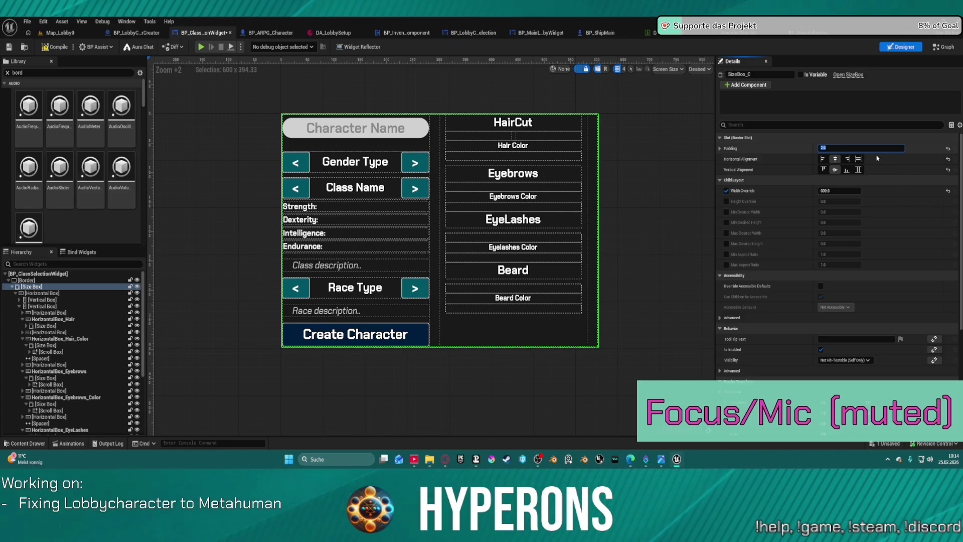
{"action": "key", "text": "Return"}
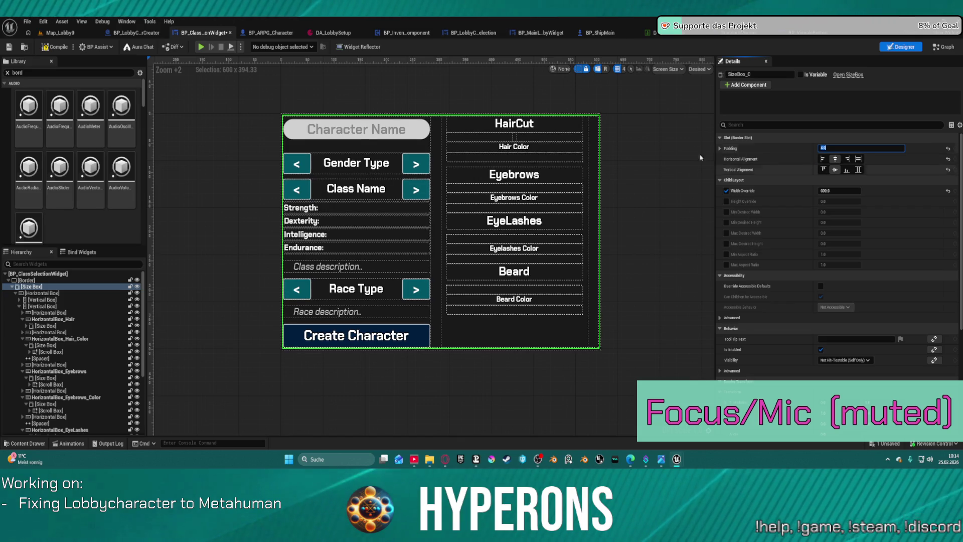
{"action": "left_click", "coordinate": [672, 182]}
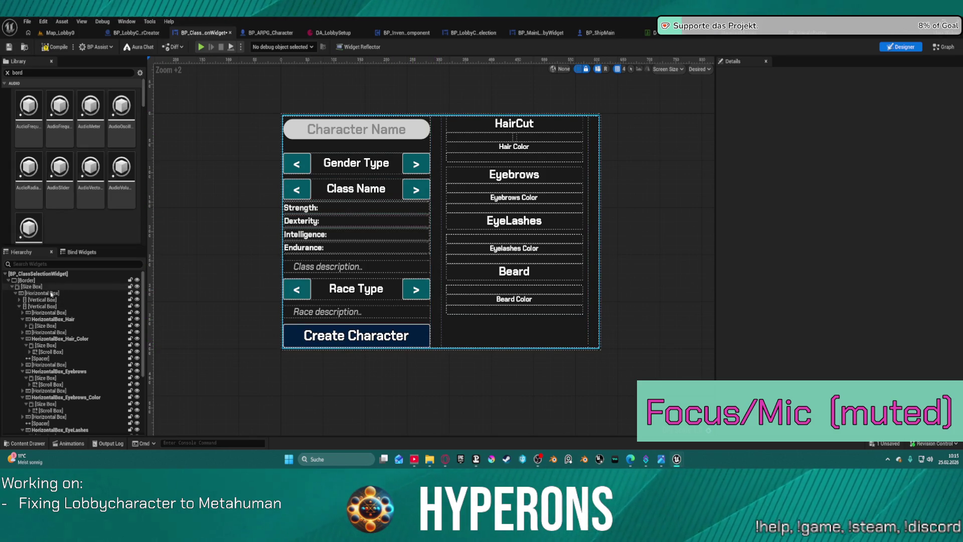
Step: Try a 1000 Width Override on the panel's Size Box, keep it at 600, then open BP_MainLobbyWidget
{"action": "left_click", "coordinate": [19, 306]}
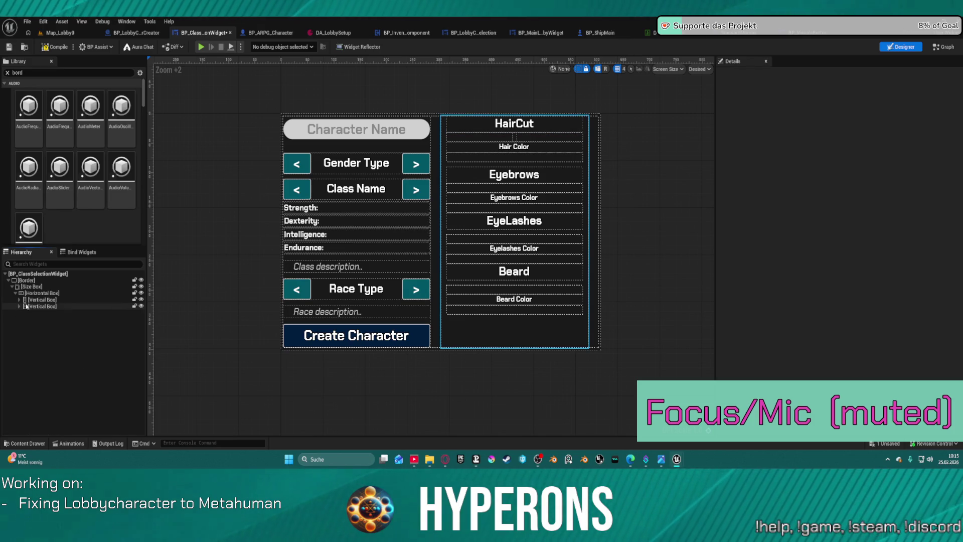
{"action": "left_click", "coordinate": [53, 300]}
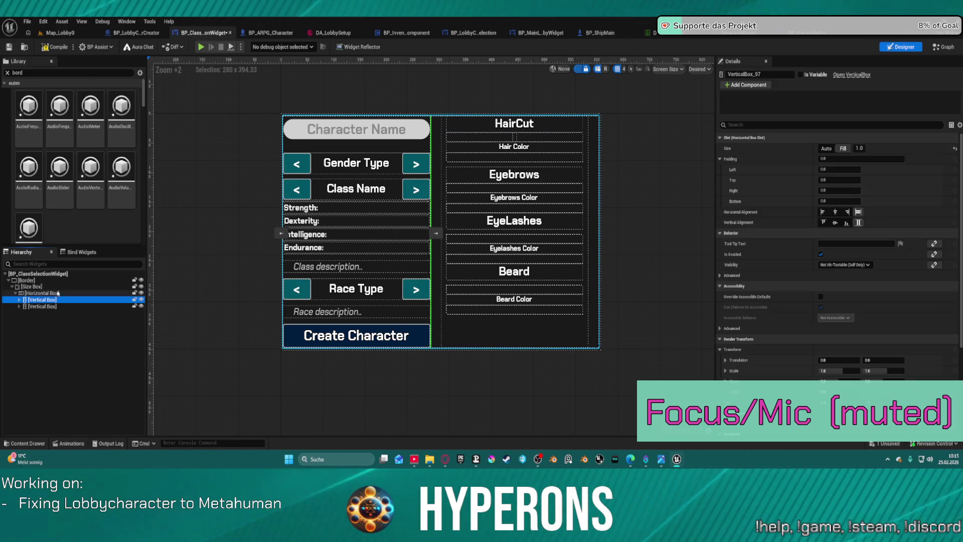
{"action": "left_click", "coordinate": [75, 286]}
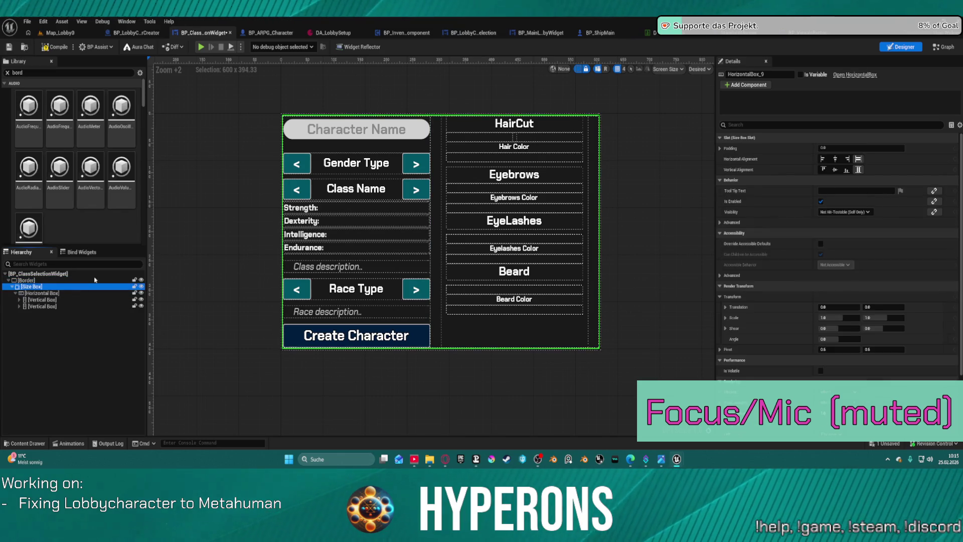
{"action": "left_click", "coordinate": [838, 191]}
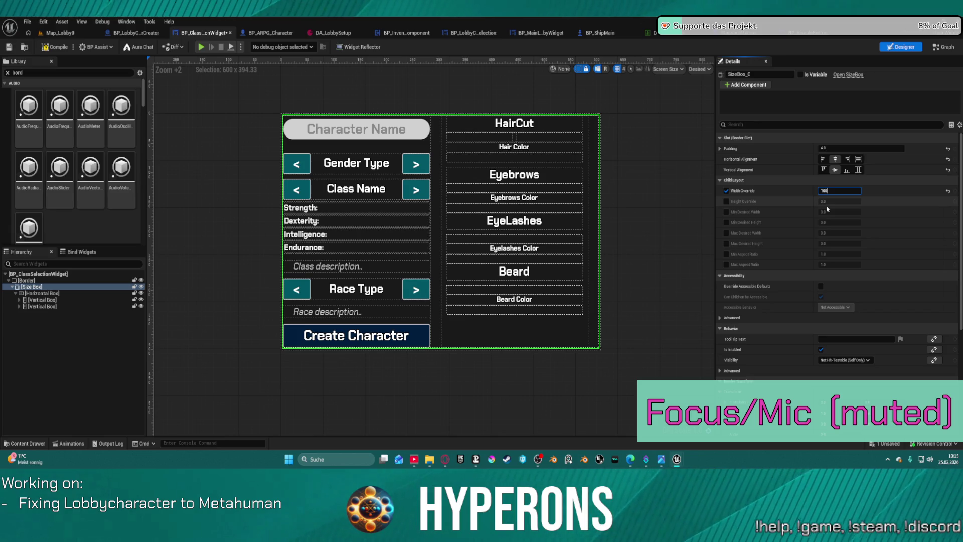
{"action": "key", "text": "Return"}
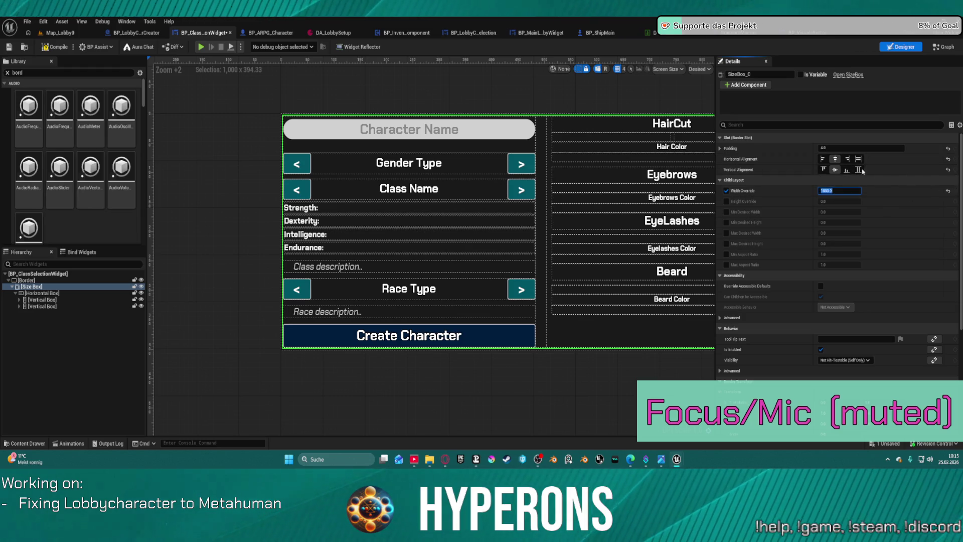
{"action": "type", "text": "40"}
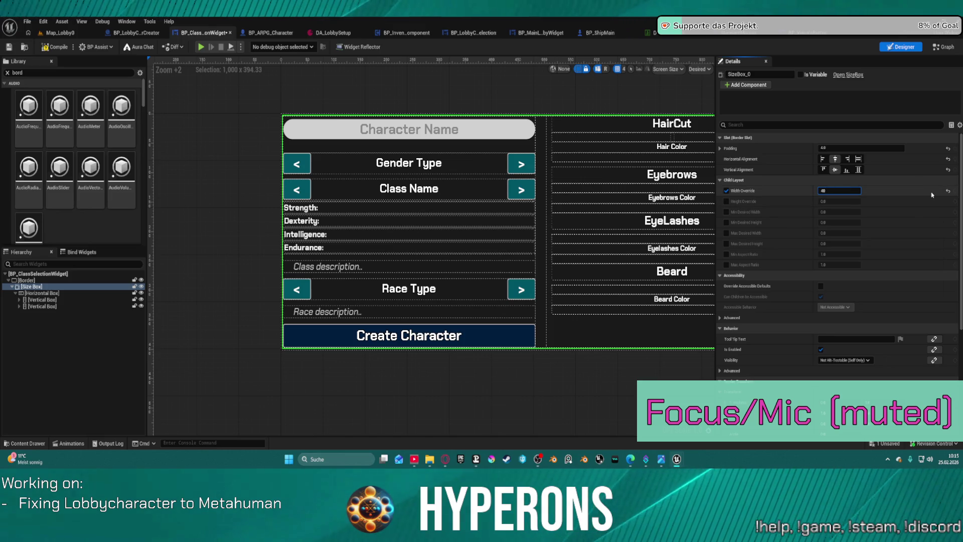
{"action": "type", "text": "00"}
{"action": "key", "text": "Return"}
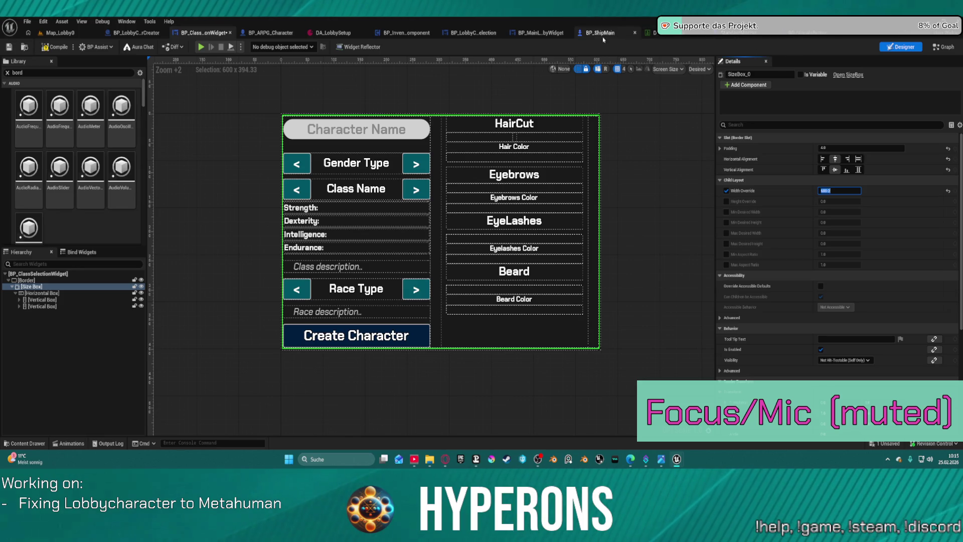
{"action": "left_click", "coordinate": [536, 36]}
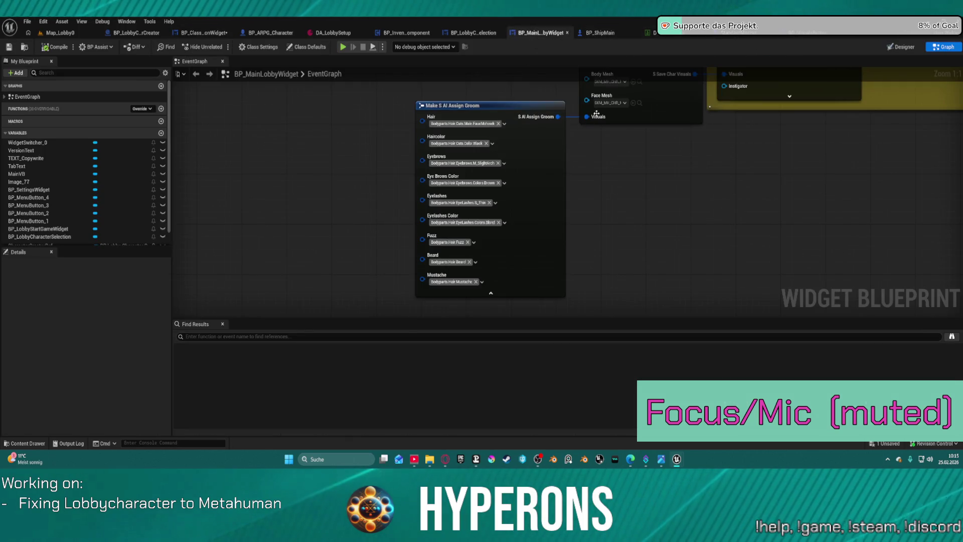
Step: Switch BP_MainLobbyWidget to Designer and select the Vertical Box, Horizontal Box and MainVB containers
{"action": "left_click", "coordinate": [902, 47]}
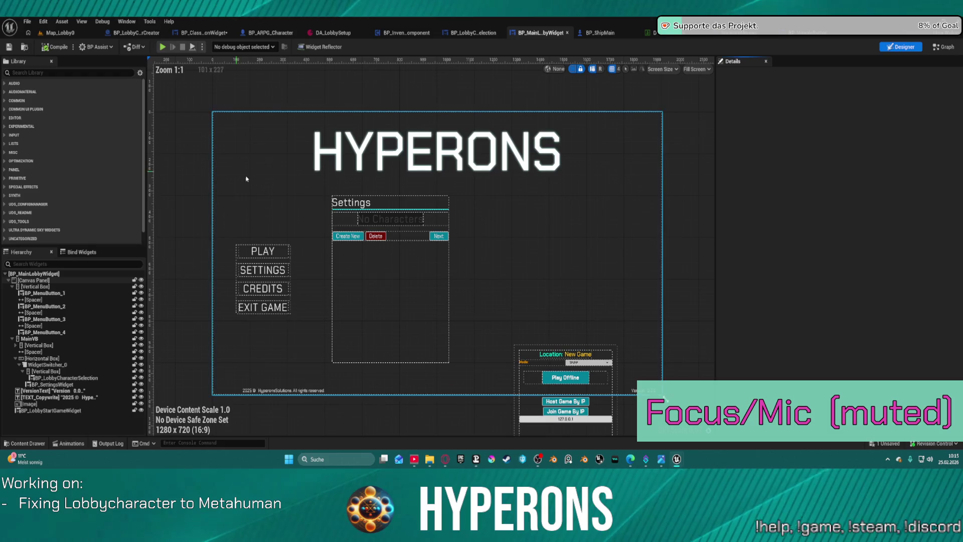
{"action": "left_click", "coordinate": [408, 309]}
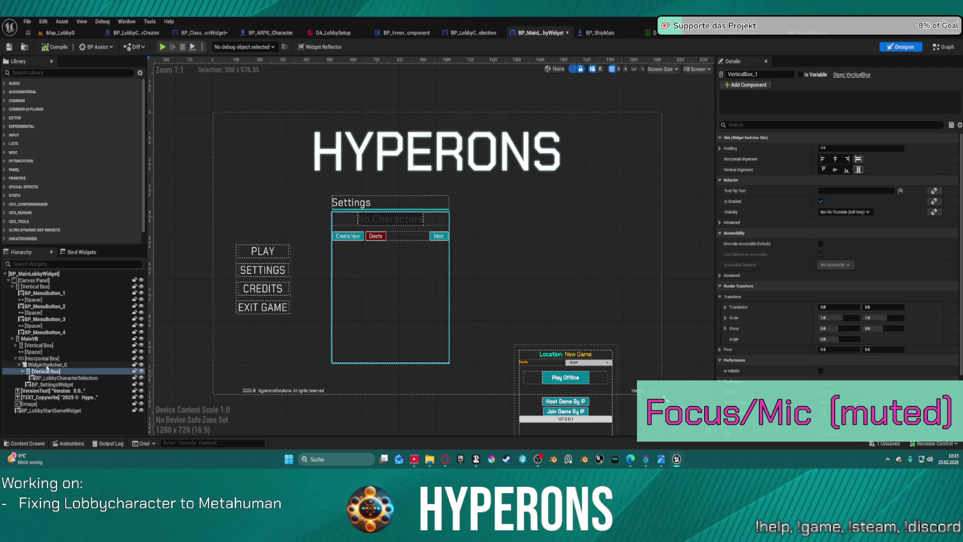
{"action": "left_click", "coordinate": [47, 365]}
{"action": "left_click", "coordinate": [45, 358]}
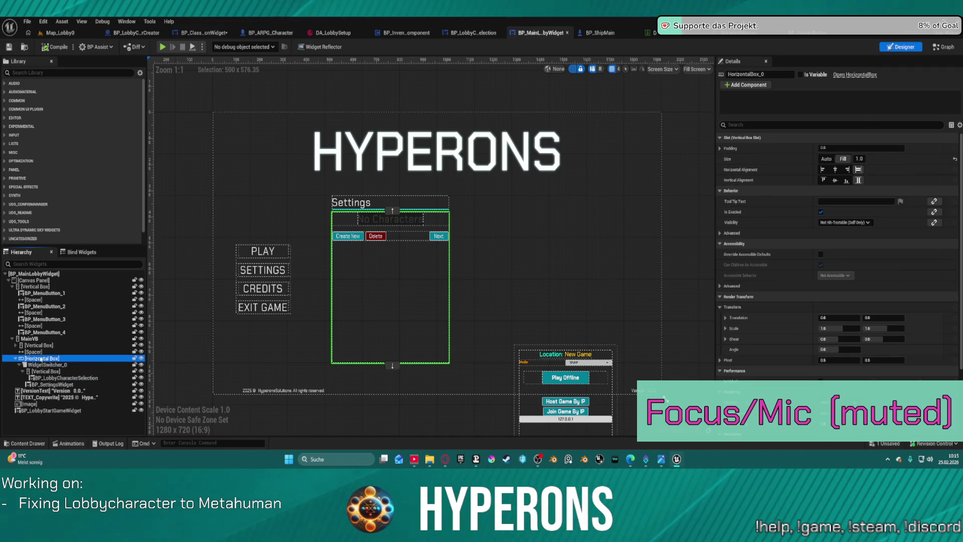
{"action": "left_click", "coordinate": [26, 346]}
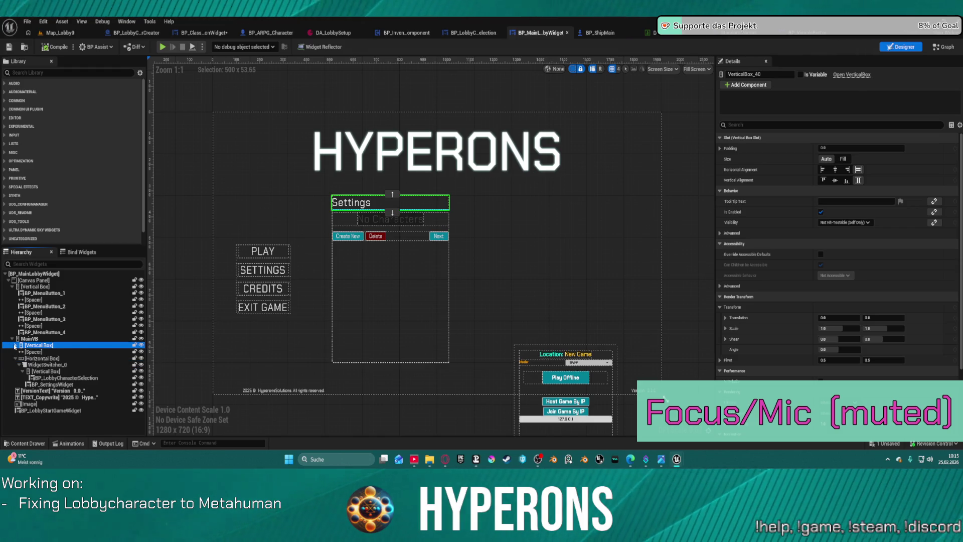
{"action": "left_click", "coordinate": [15, 345]}
{"action": "left_click", "coordinate": [15, 345]}
{"action": "left_click", "coordinate": [30, 338]}
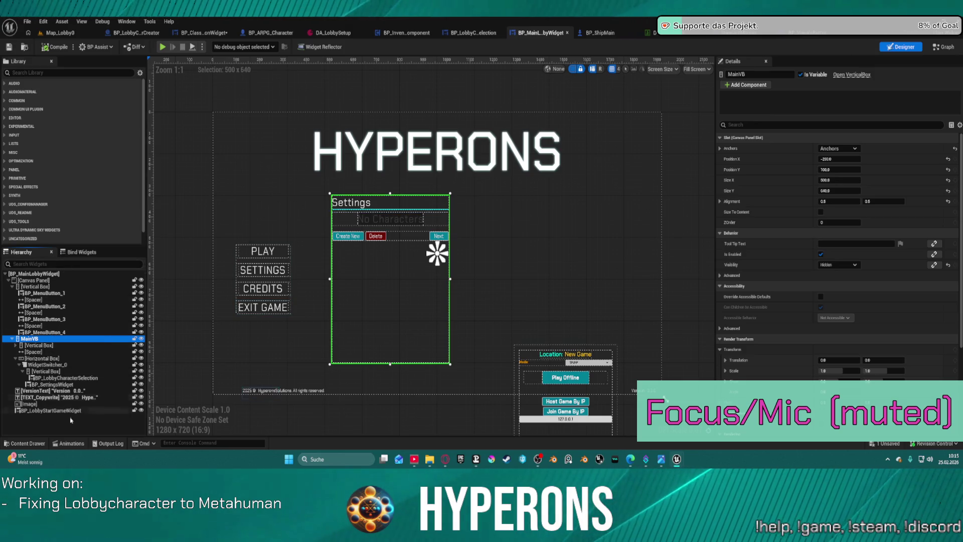
{"action": "left_click", "coordinate": [73, 385]}
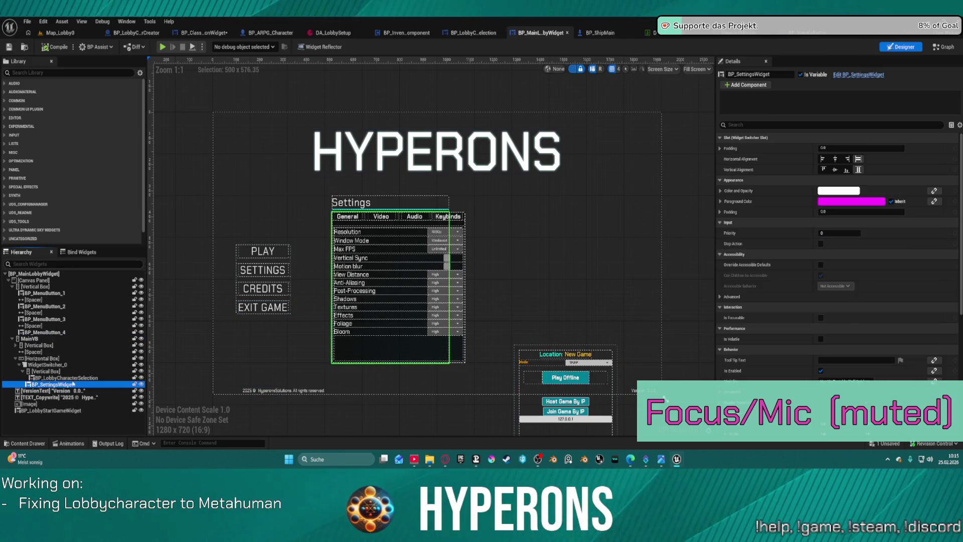
{"action": "left_click", "coordinate": [88, 377]}
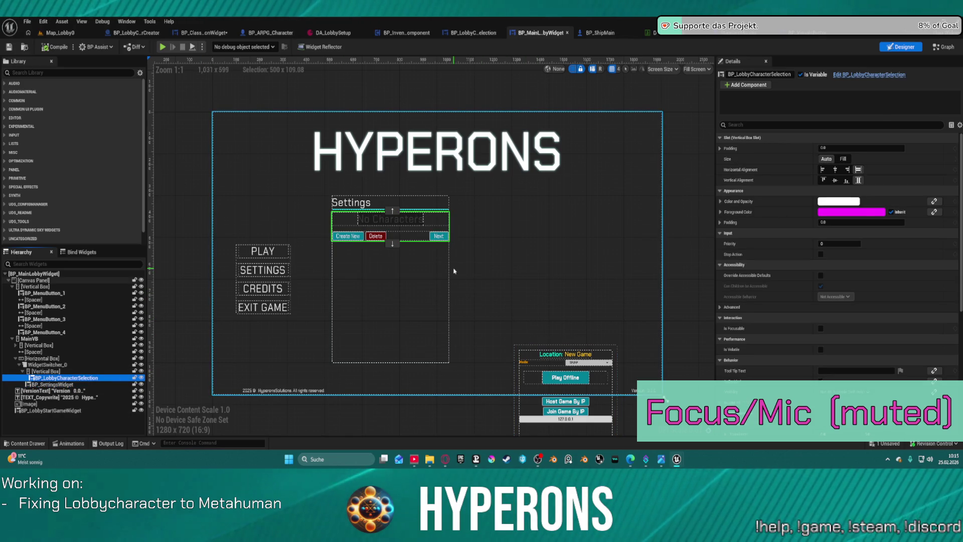
{"action": "left_click", "coordinate": [446, 279]}
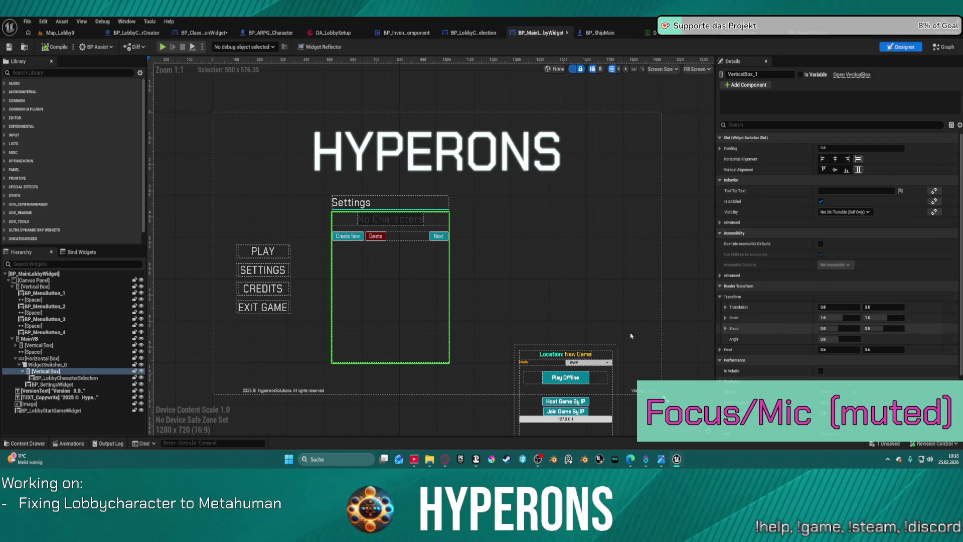
{"action": "left_click", "coordinate": [67, 379]}
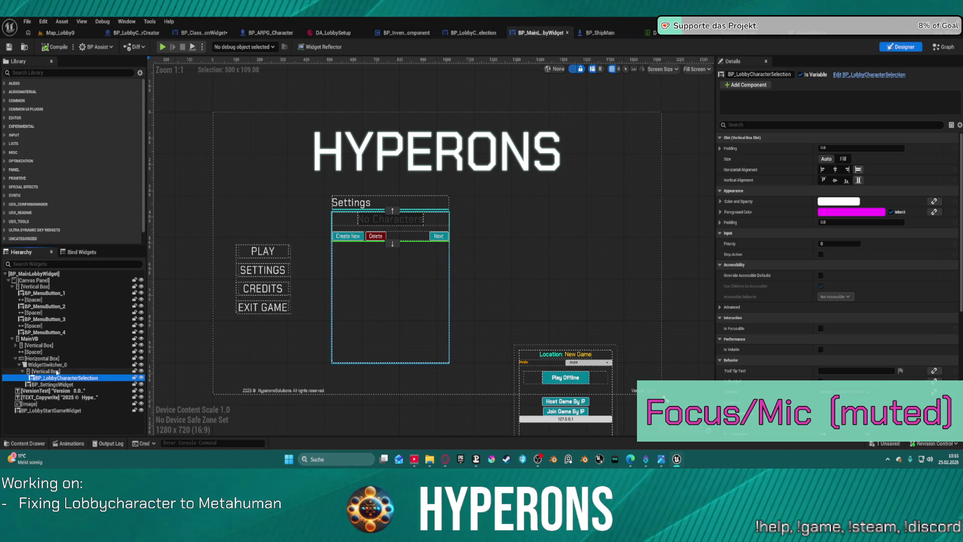
{"action": "left_click", "coordinate": [843, 158]}
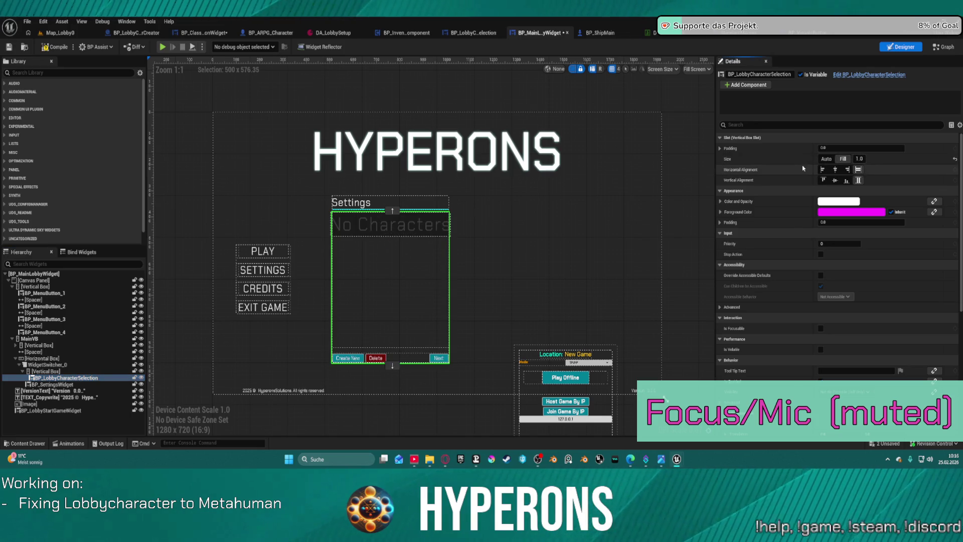
{"action": "left_click", "coordinate": [830, 159]}
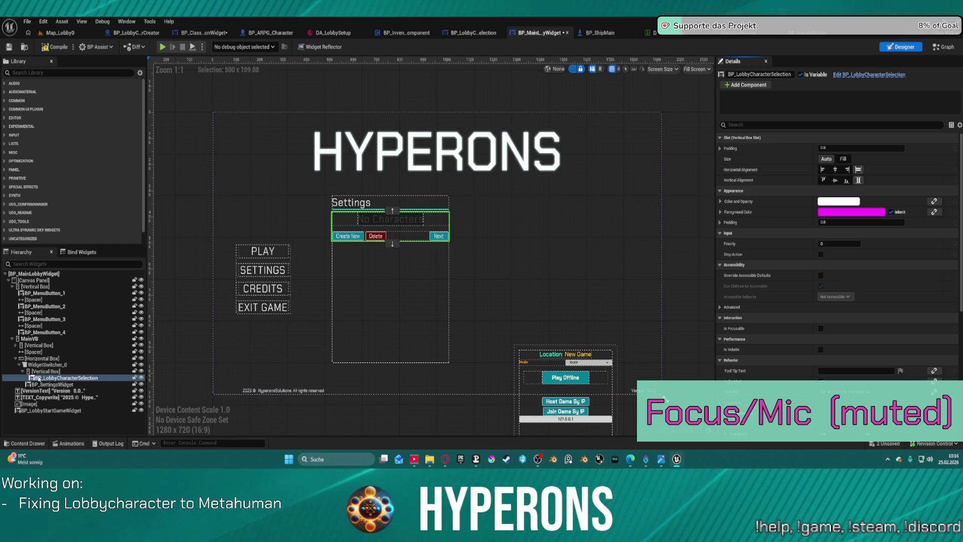
{"action": "left_click", "coordinate": [45, 364]}
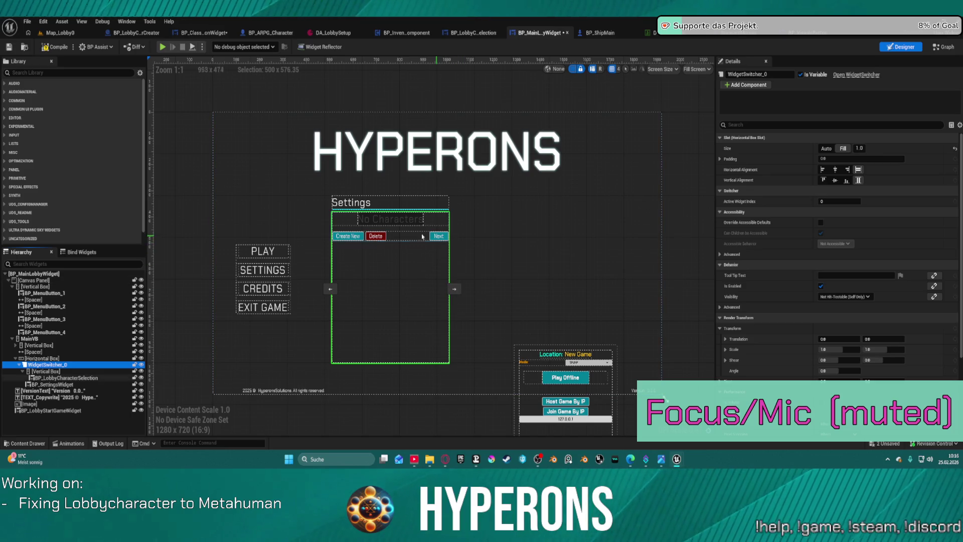
{"action": "left_click", "coordinate": [52, 358]}
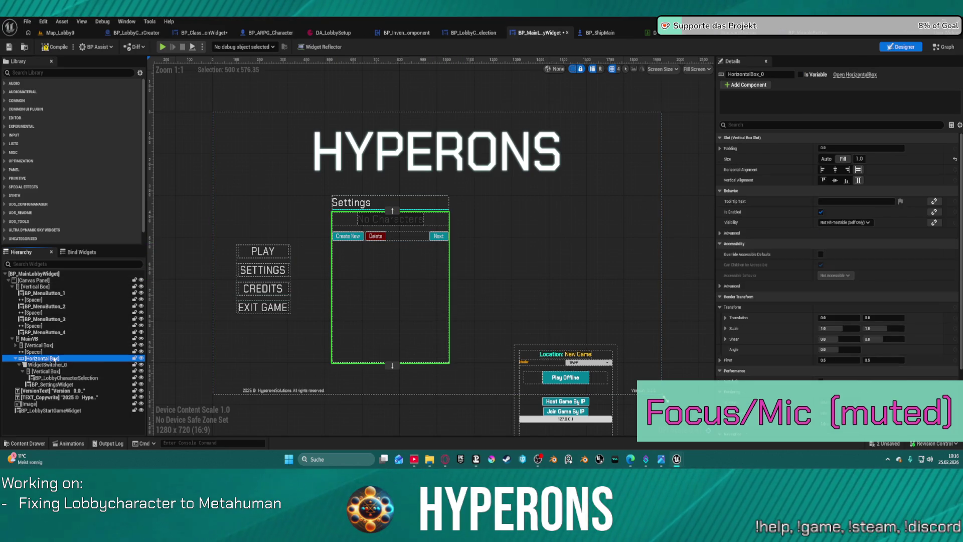
{"action": "left_click", "coordinate": [825, 159]}
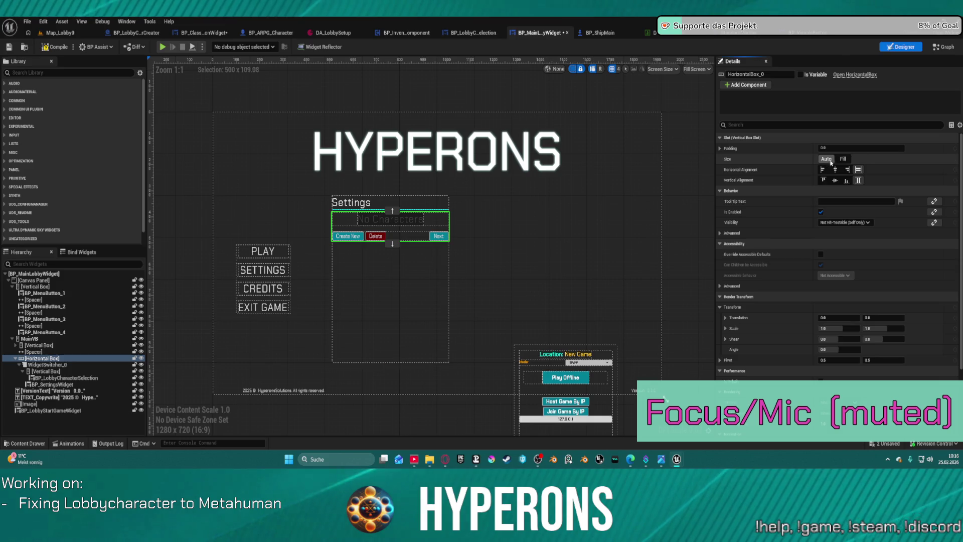
{"action": "left_click", "coordinate": [842, 158]}
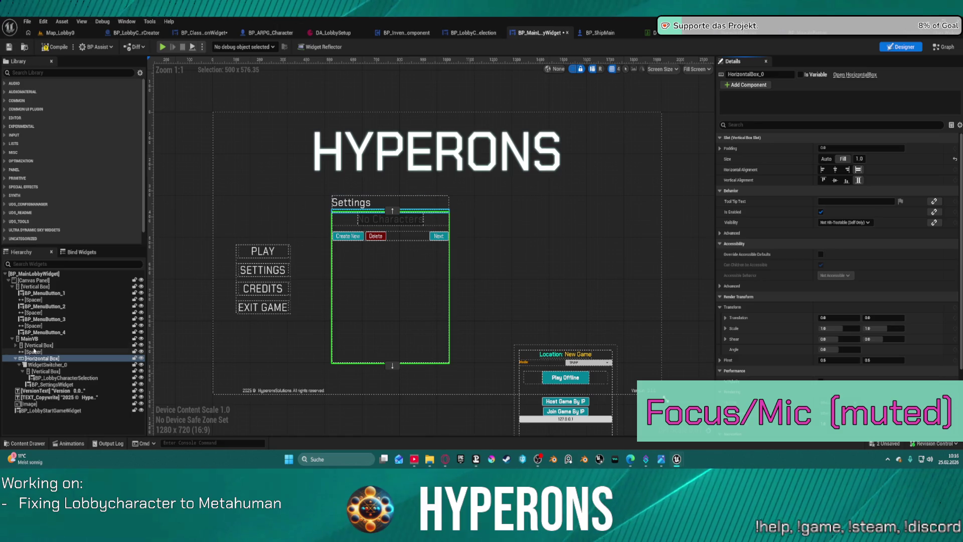
{"action": "left_click", "coordinate": [20, 345]}
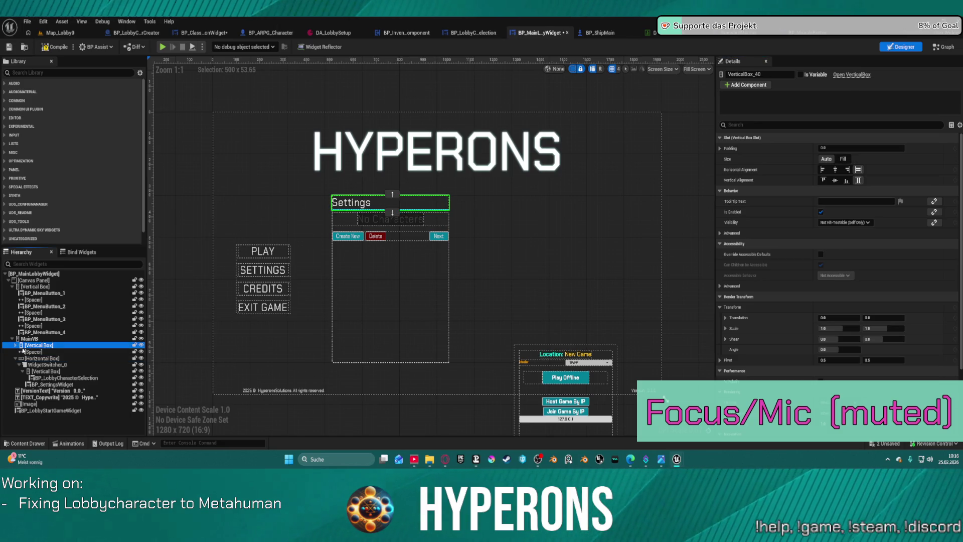